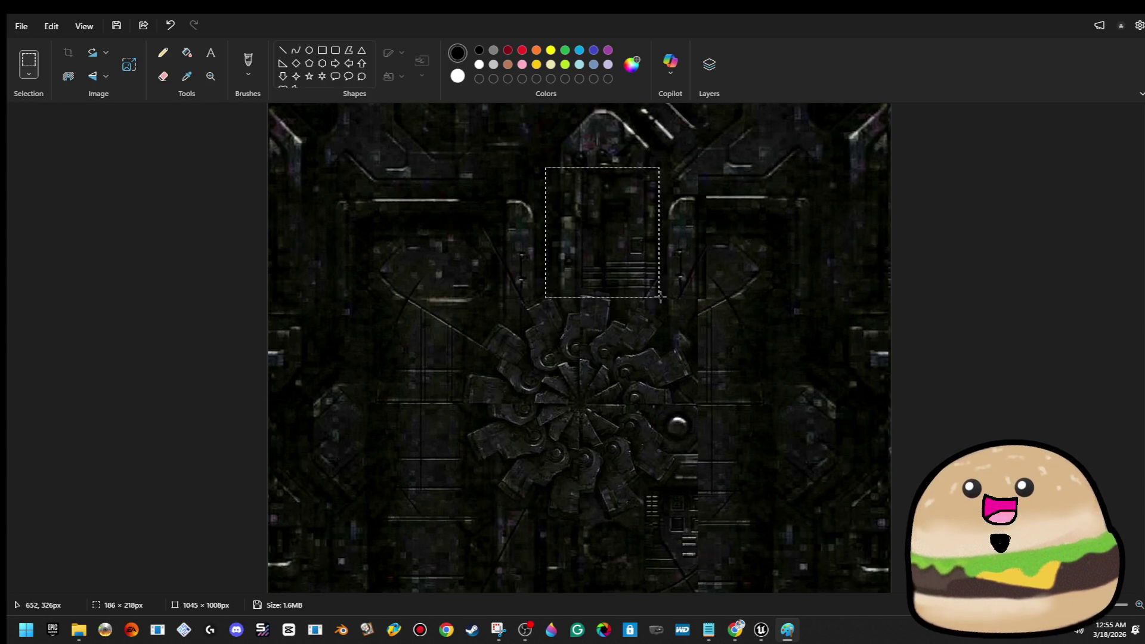
- Copy the selected top region, paste it and set the copy at the image's top centre
right_click(630, 236)
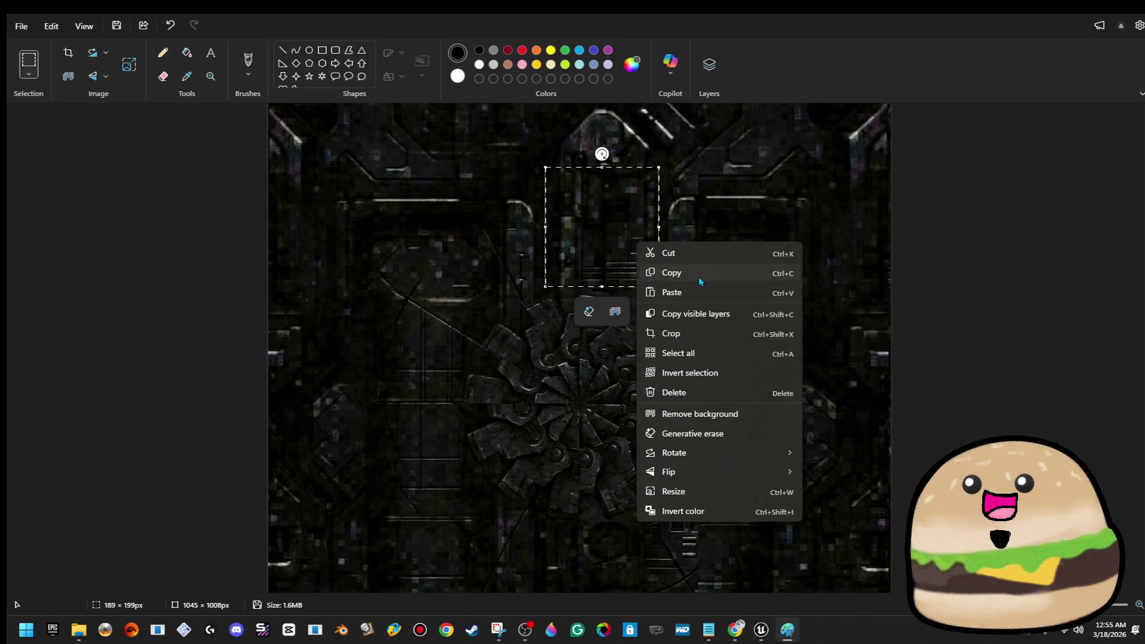
click(704, 273)
click(707, 184)
key(ctrl+v)
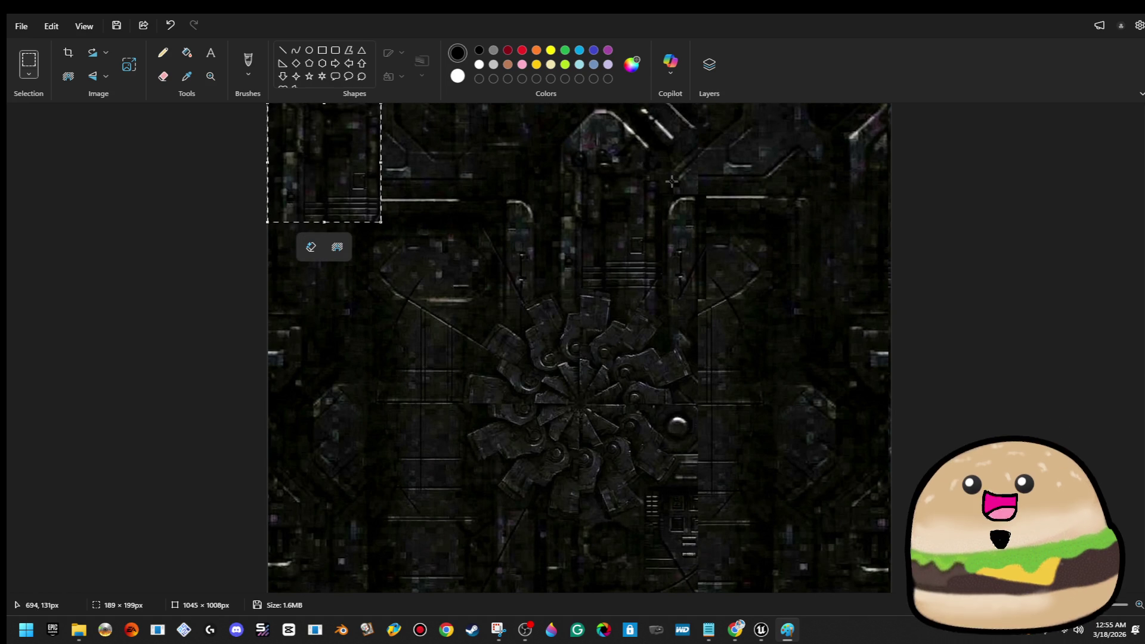
mouse_move(295, 177)
mouse_down()
mouse_move(608, 154)
mouse_move(582, 157)
mouse_up()
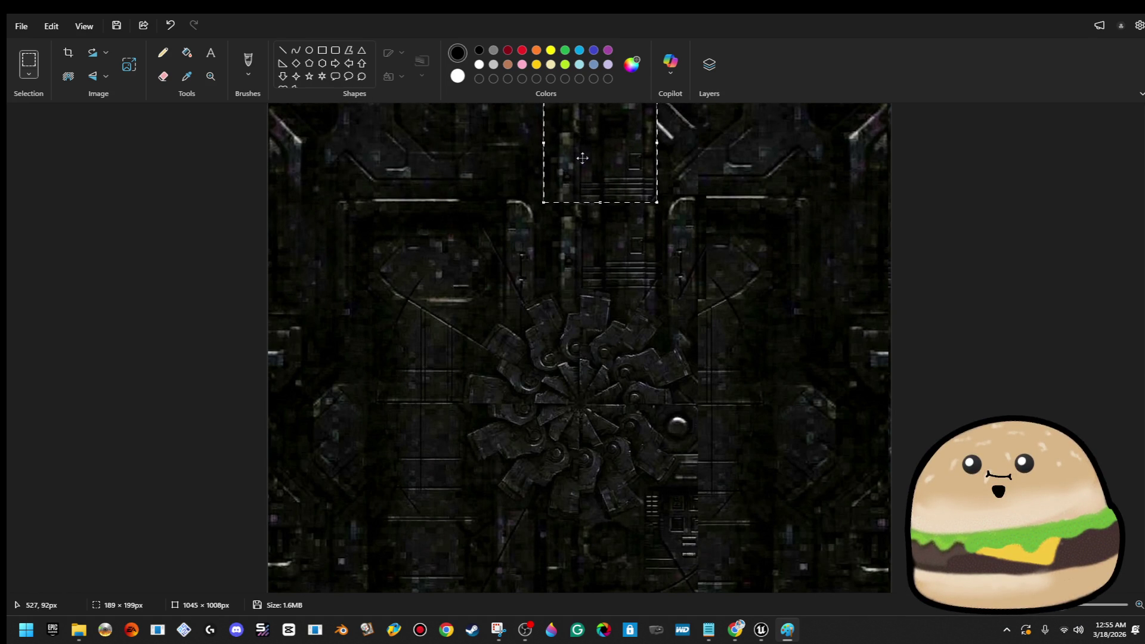
click(716, 174)
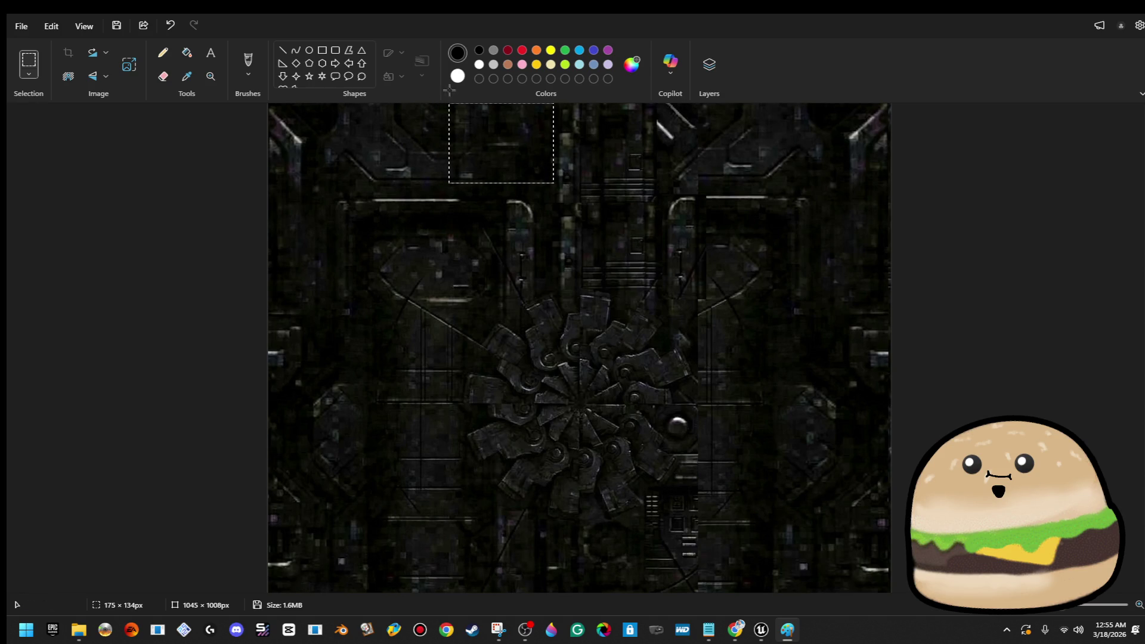
- Copy another area, flip the pasted copy vertically and set it near the top-right
right_click(511, 128)
click(585, 158)
right_click(638, 145)
click(672, 157)
right_click(341, 158)
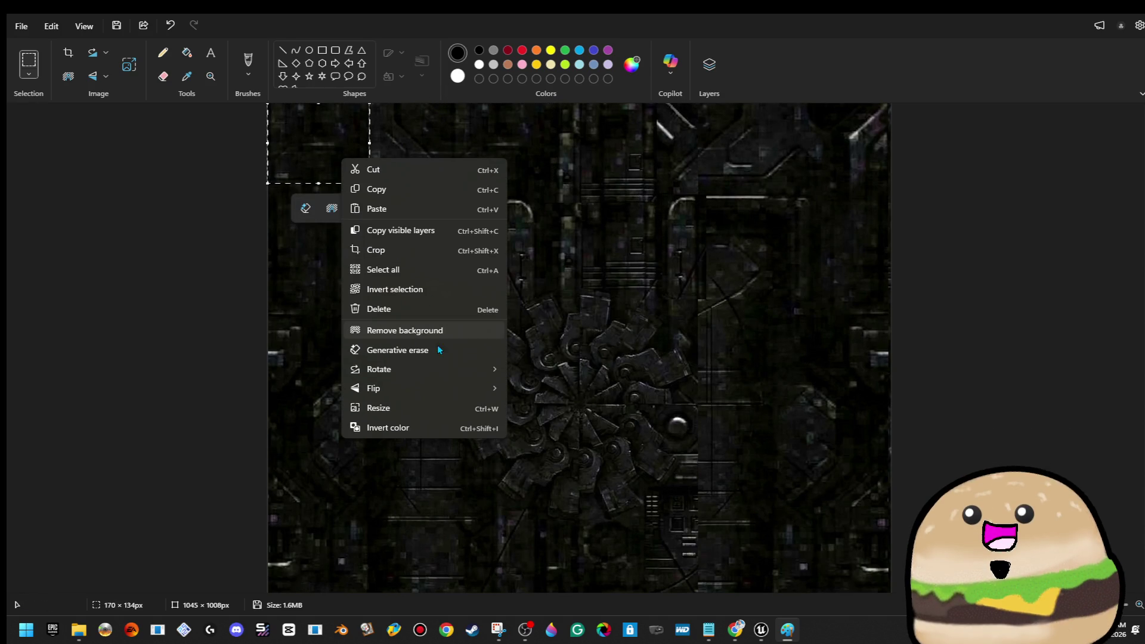
mouse_move(439, 387)
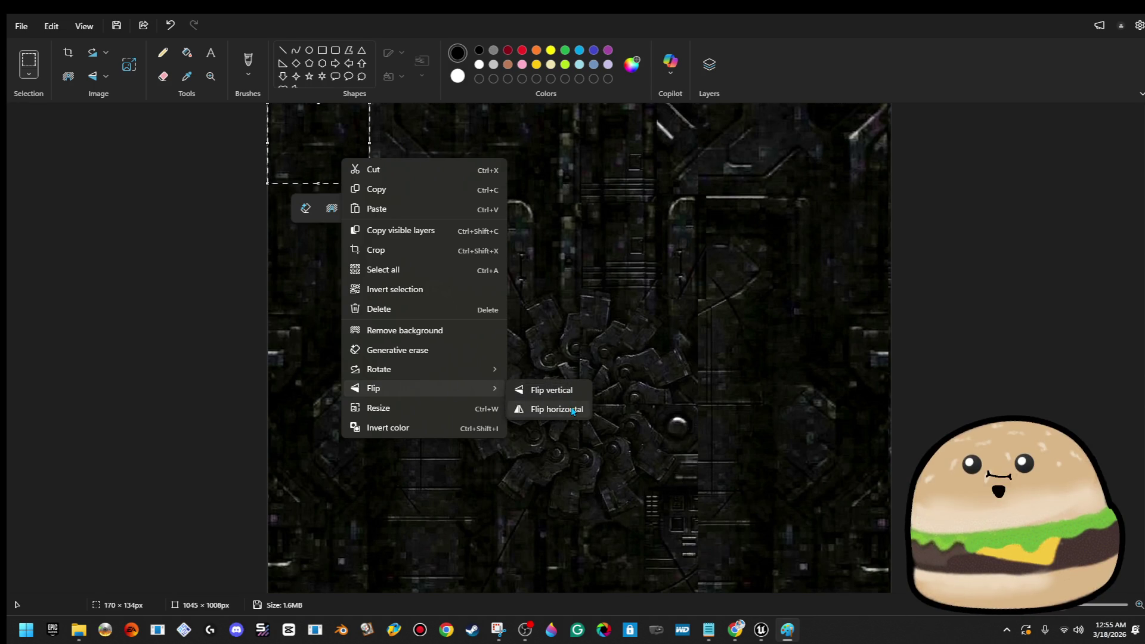
click(570, 397)
mouse_move(320, 143)
mouse_down()
mouse_move(779, 171)
mouse_move(708, 139)
mouse_move(803, 84)
mouse_up()
click(848, 165)
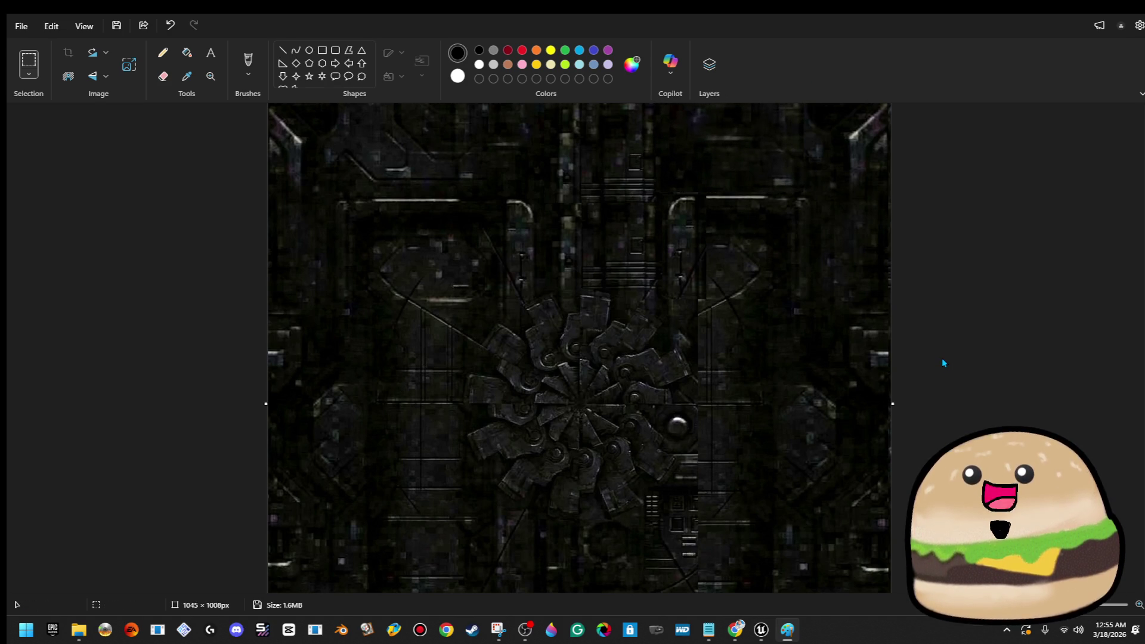
- Rectangle-select and copy the bottom-left area of the texture
scroll(789, 492, down, 2)
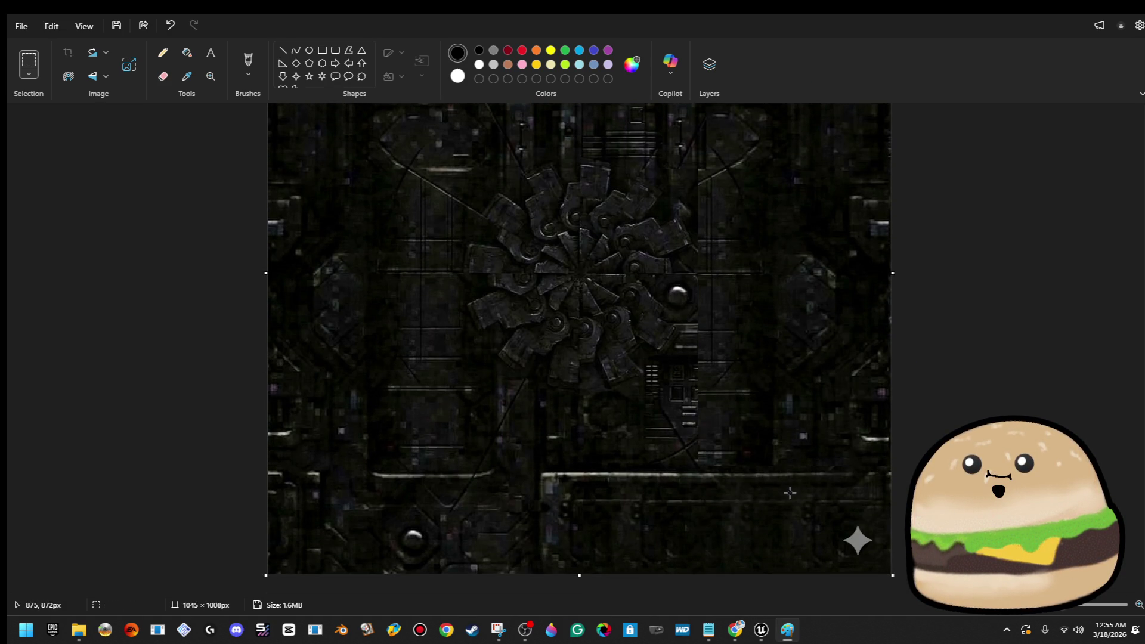
drag(534, 374, 267, 574)
right_click(349, 486)
key(Escape)
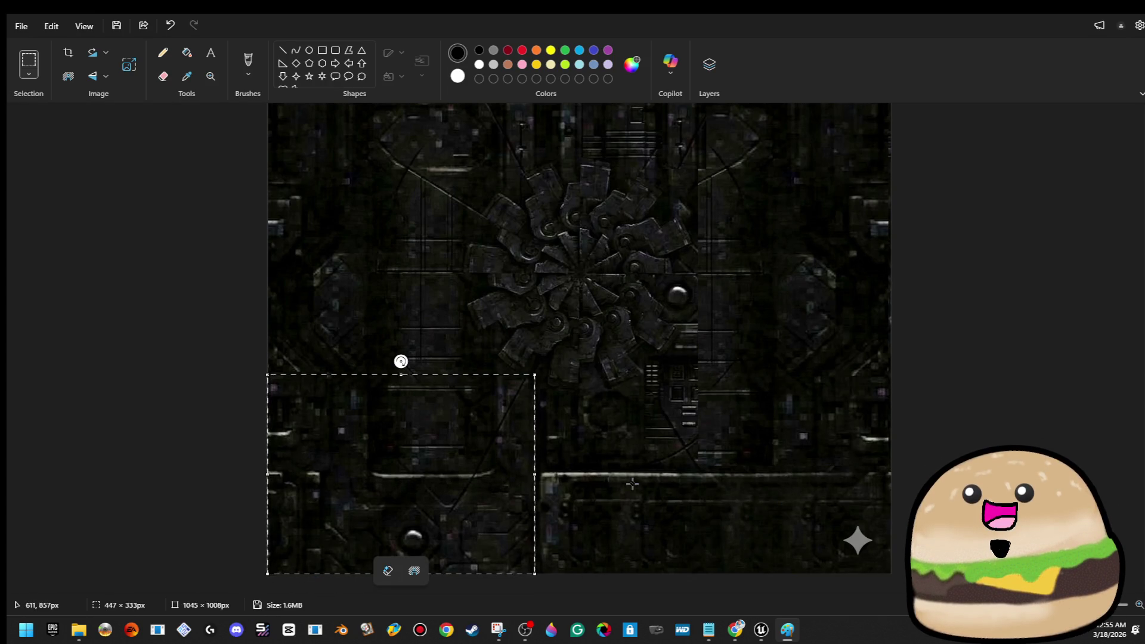
right_click(493, 430)
click(525, 177)
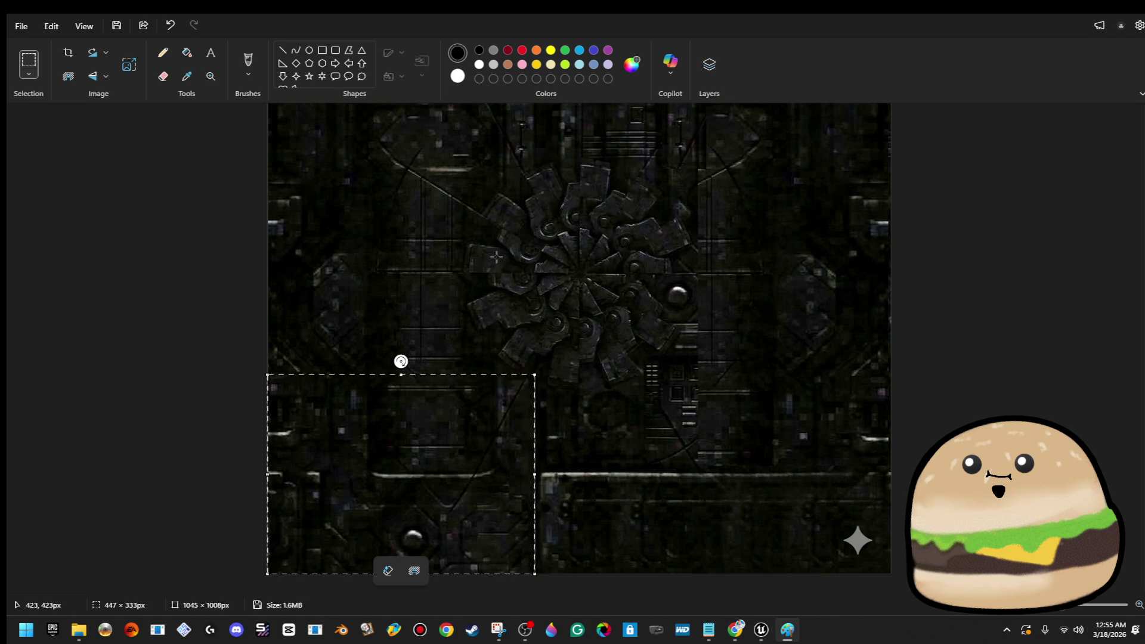
click(477, 269)
- Paste the copy, flip it horizontally and set it into the bottom-right corner
key(ctrl+v)
right_click(477, 269)
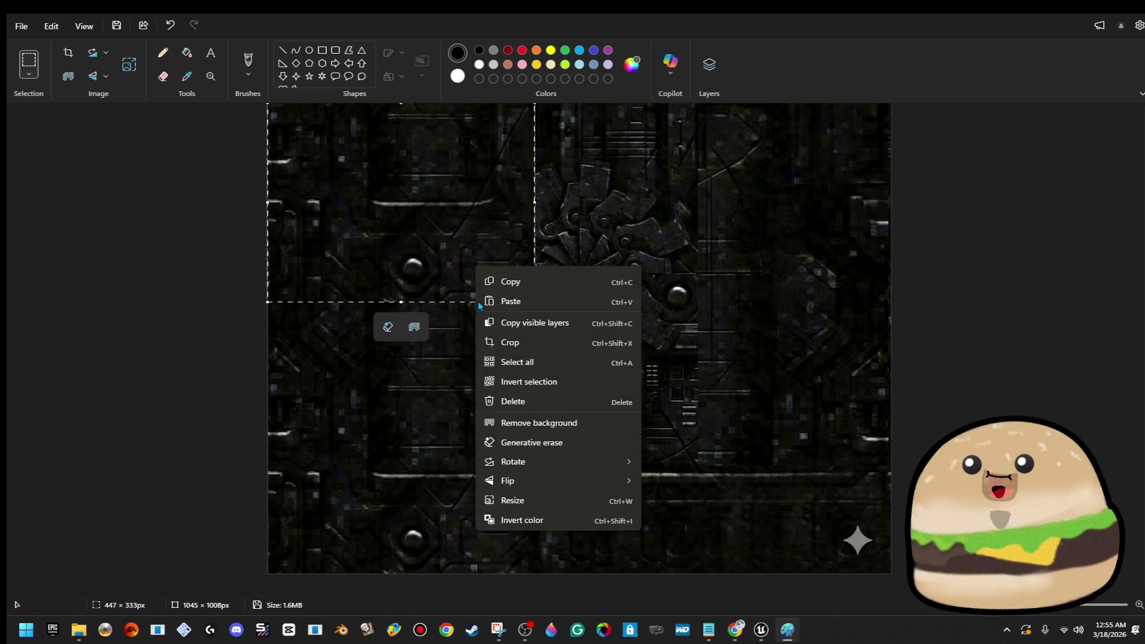
mouse_move(565, 498)
click(678, 518)
mouse_move(415, 204)
mouse_down()
mouse_move(691, 479)
mouse_move(757, 501)
mouse_move(723, 450)
mouse_move(746, 454)
mouse_up()
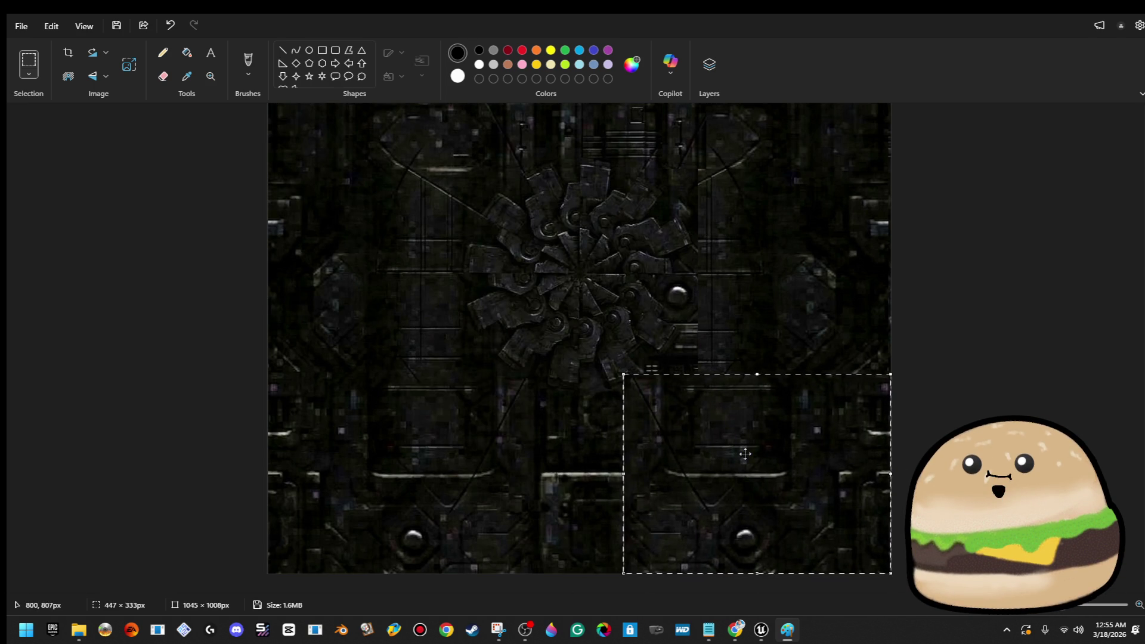
click(1005, 330)
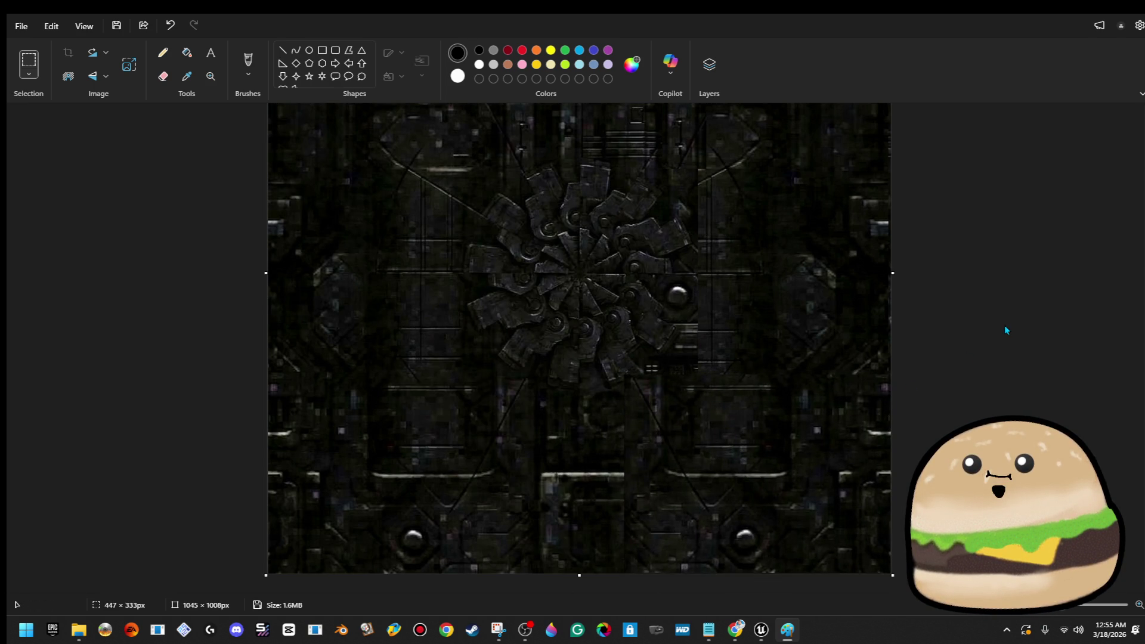
scroll(1005, 328, up, 3)
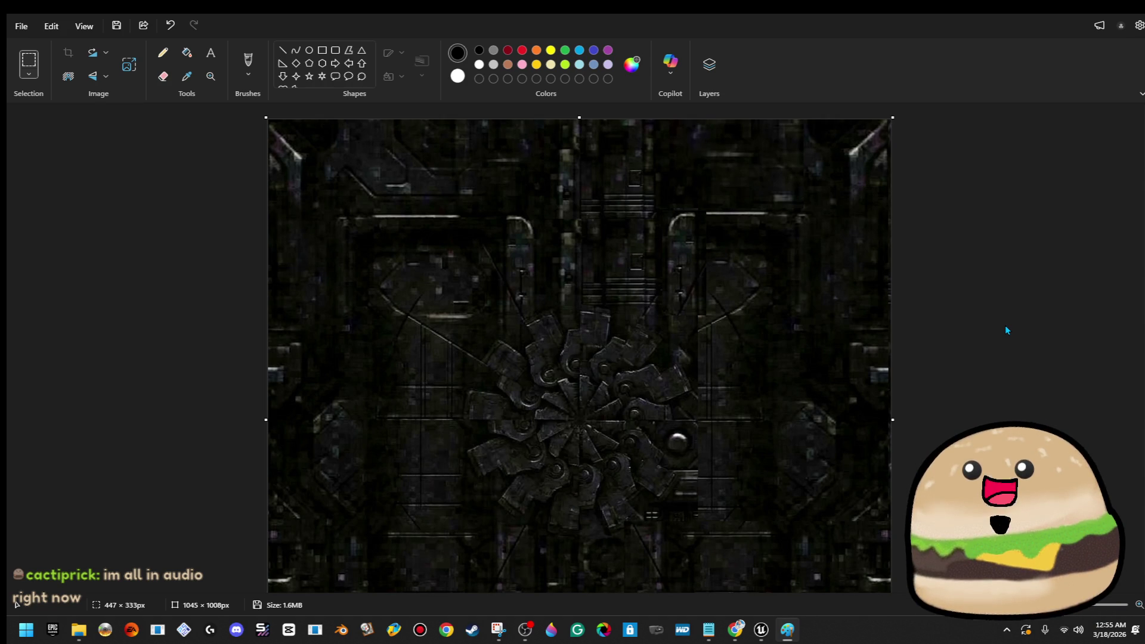
- Save as PNG, browsing to GAME - SPACE TECHNO > church main game 1.7 > Content > space_stuff_actor
click(18, 28)
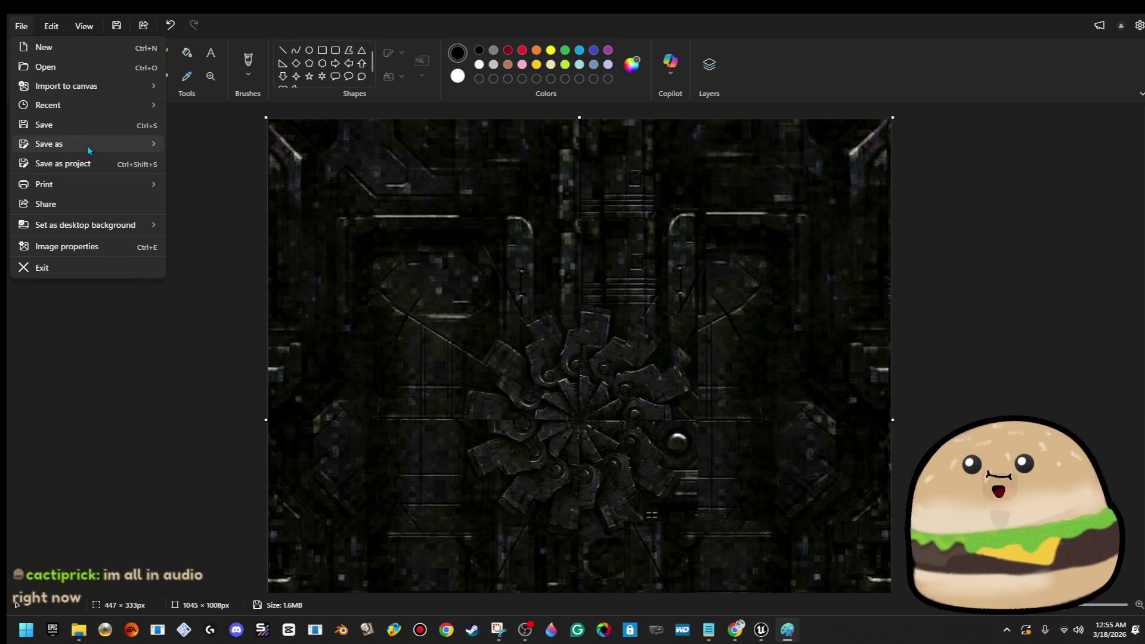
mouse_move(90, 143)
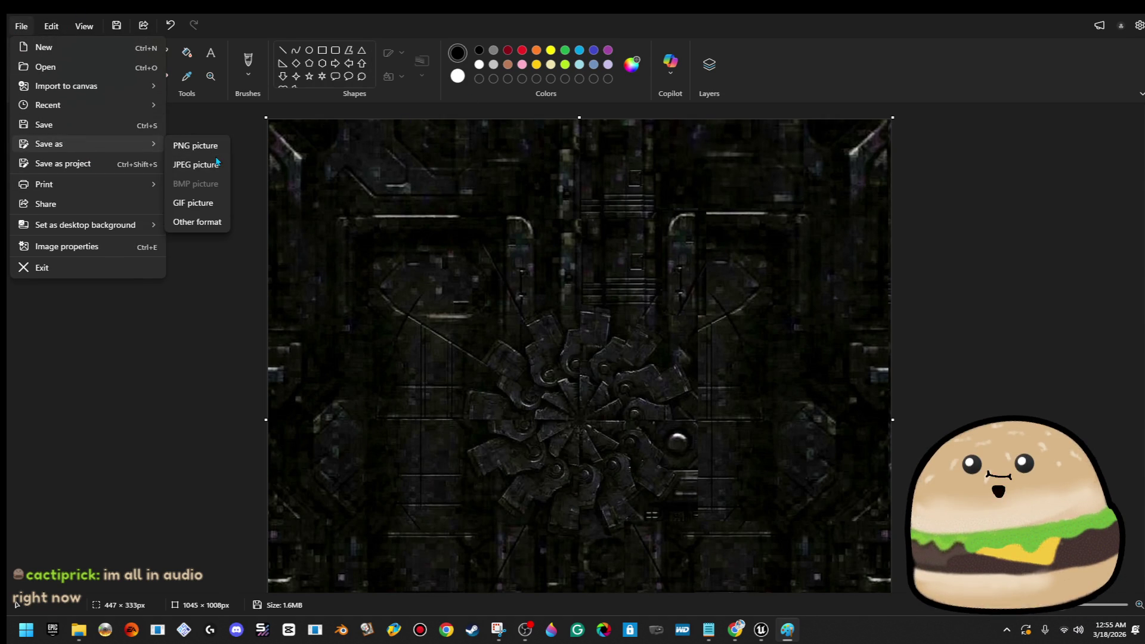
click(197, 146)
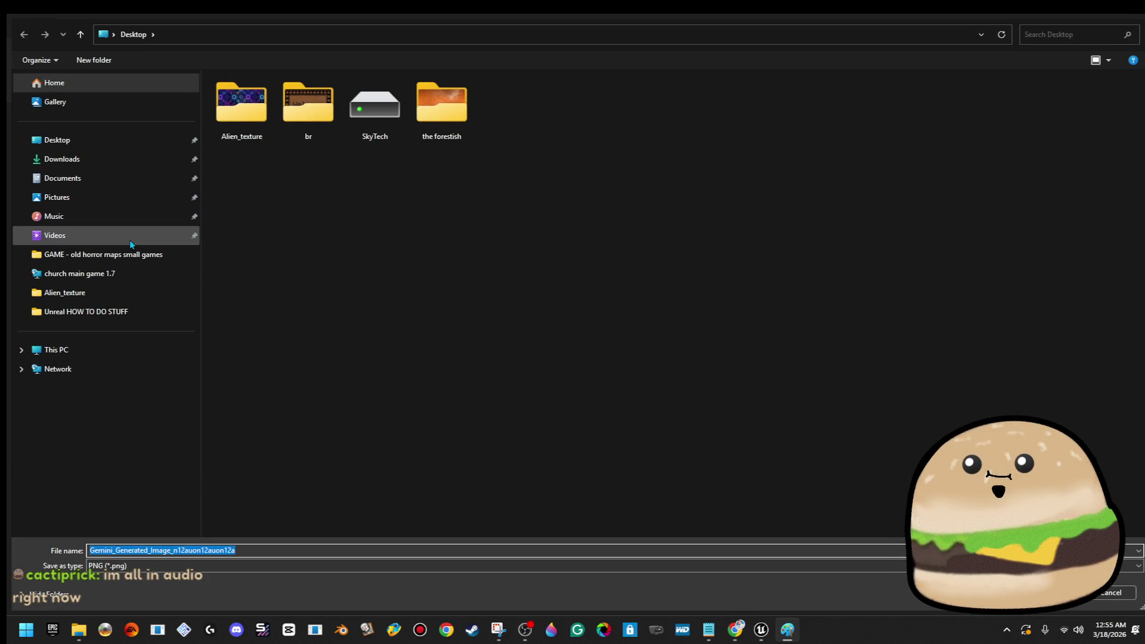
click(128, 261)
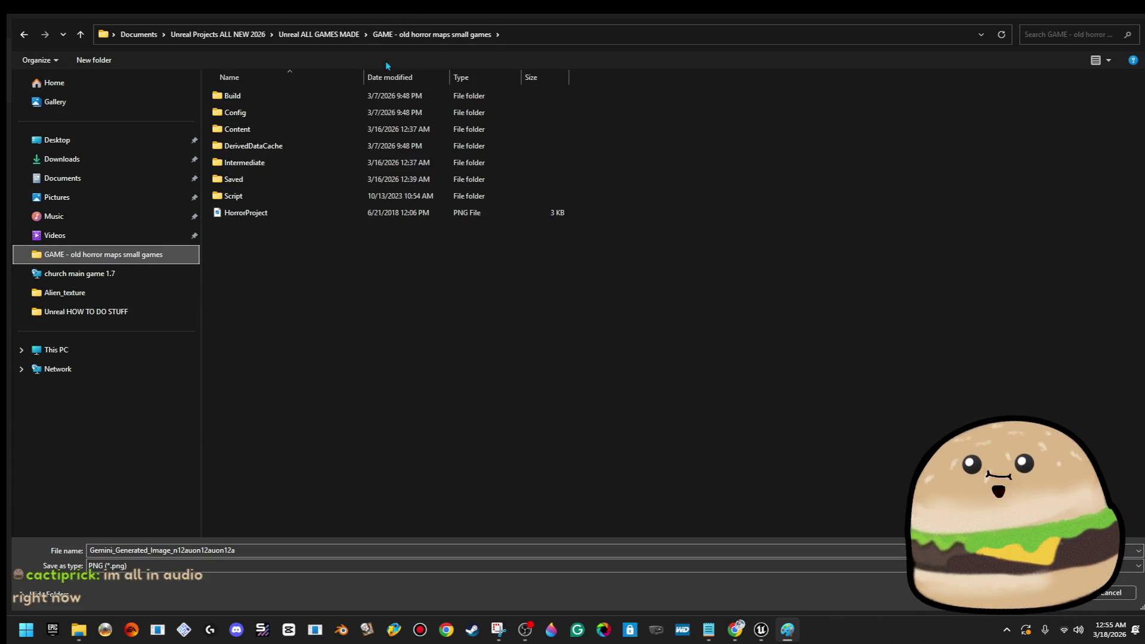
click(313, 34)
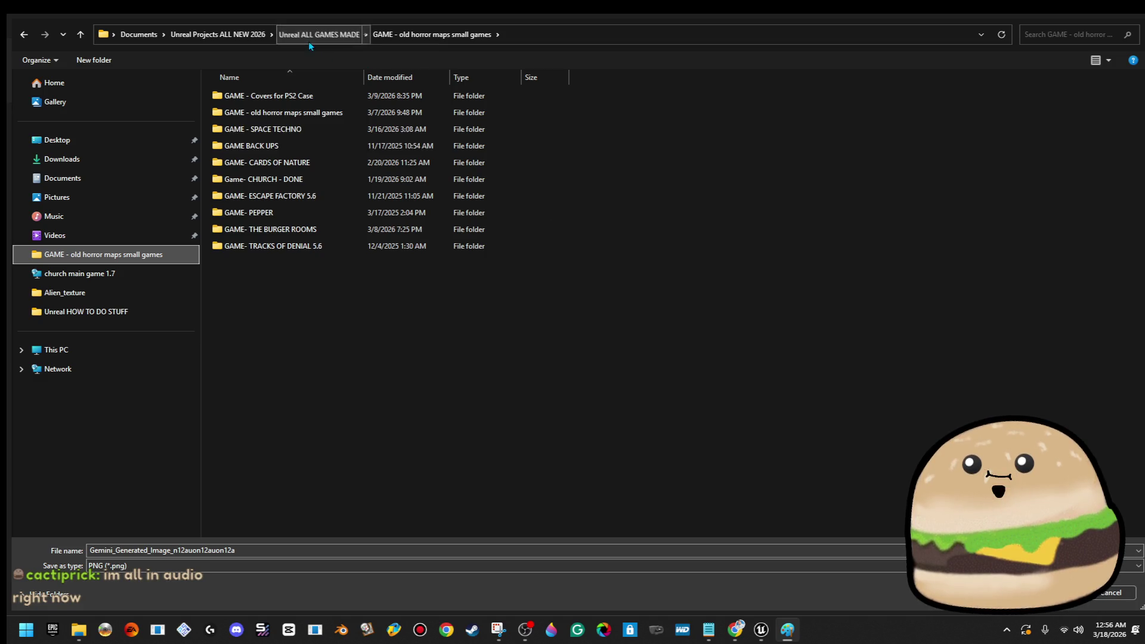
double_click(325, 129)
double_click(328, 146)
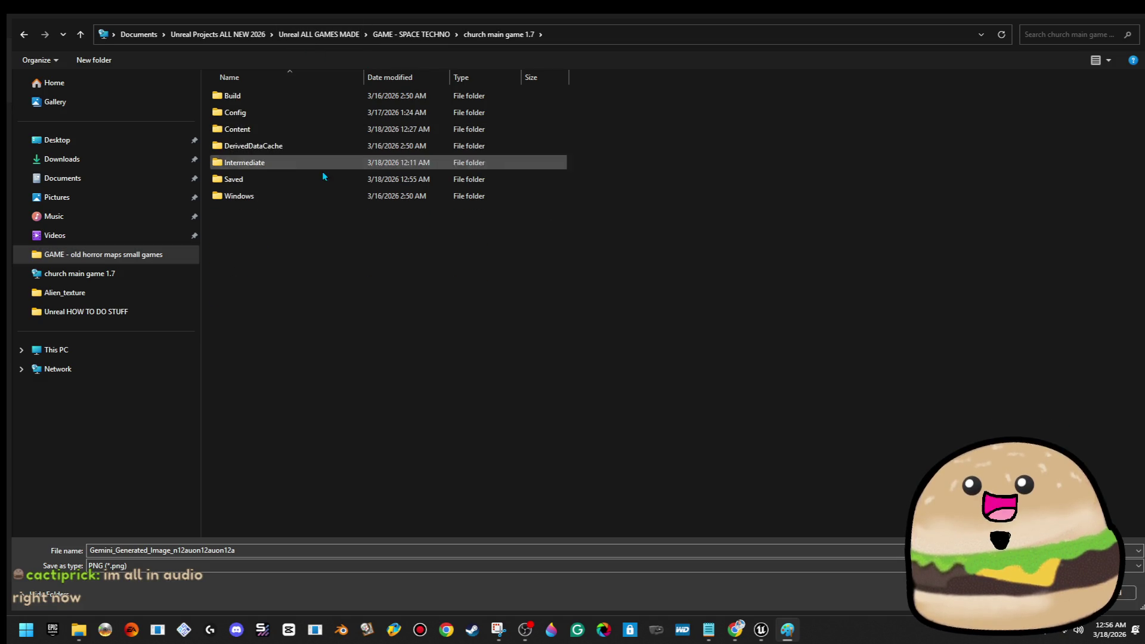
double_click(308, 131)
scroll(351, 256, down, 2)
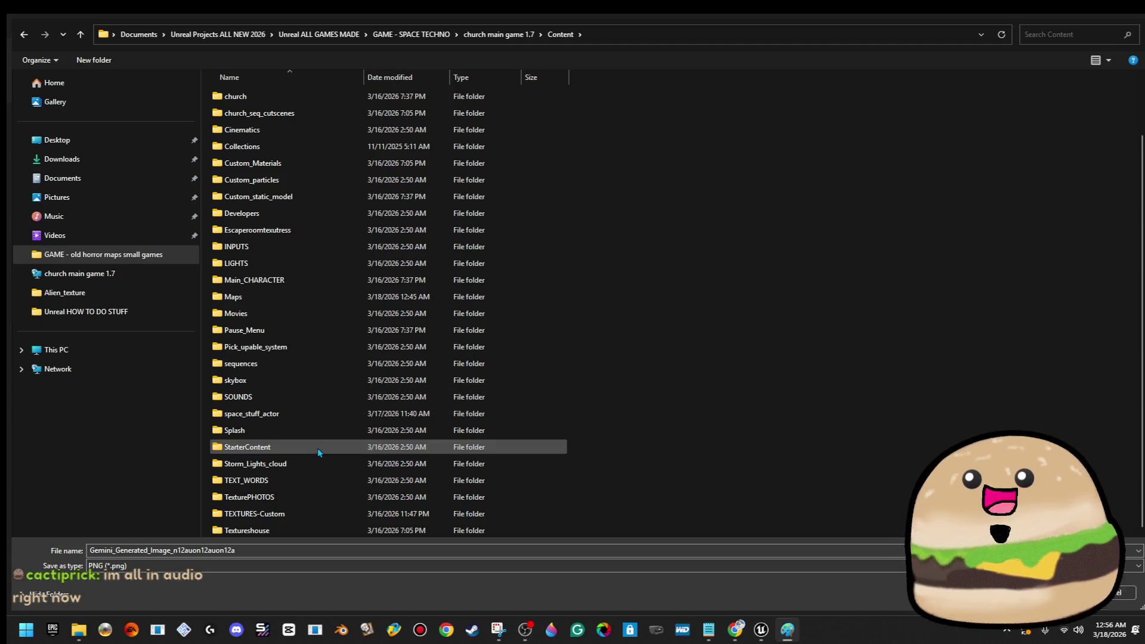
double_click(317, 412)
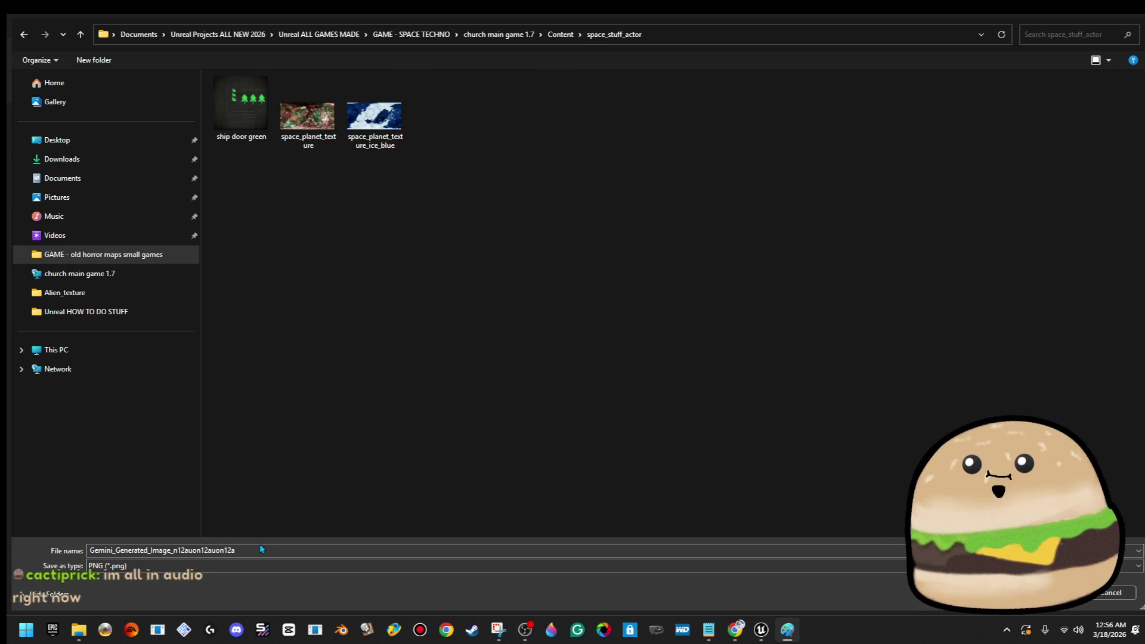
- Replace the file name with the space_crate_metal_ name and confirm the save
double_click(261, 549)
text(sh)
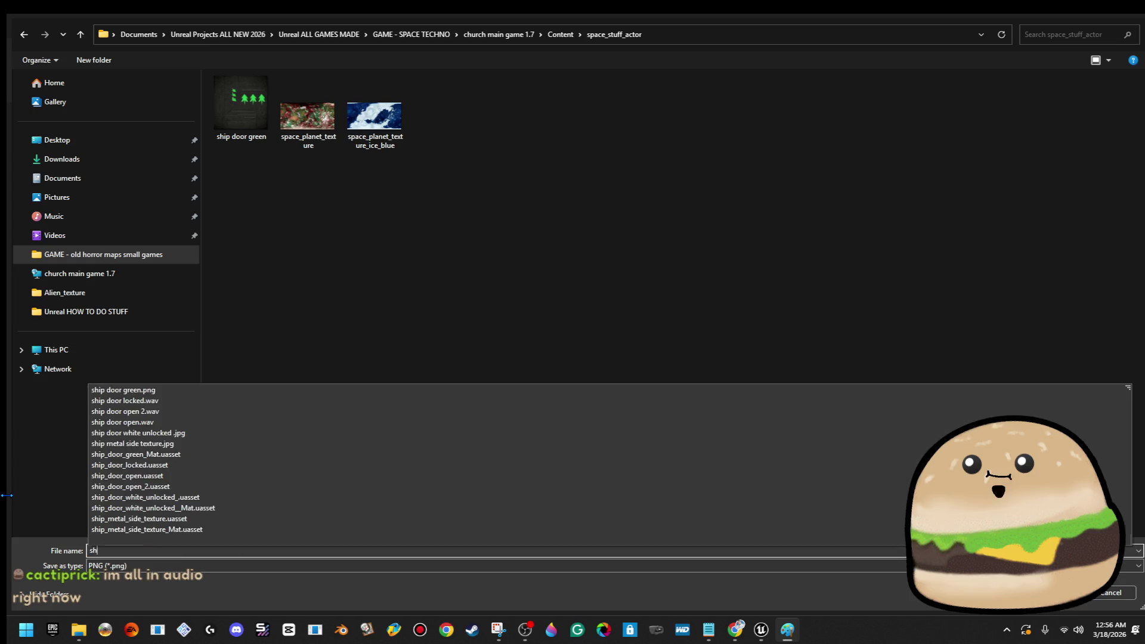
key(BackSpace)
text(pace)
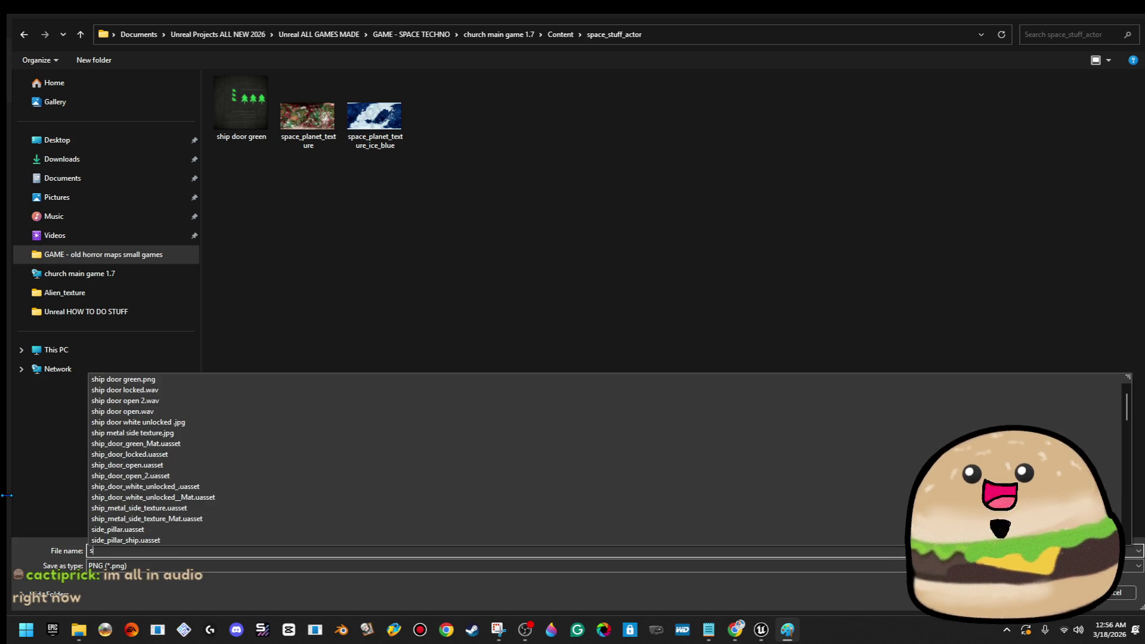
text(_crea)
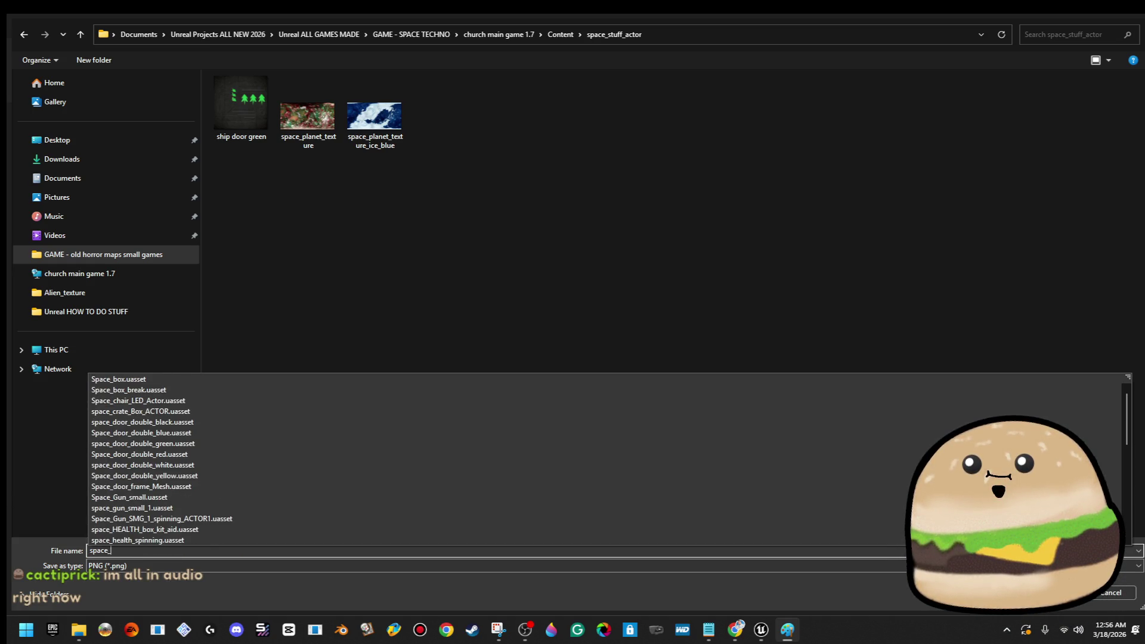
key(BackSpace)
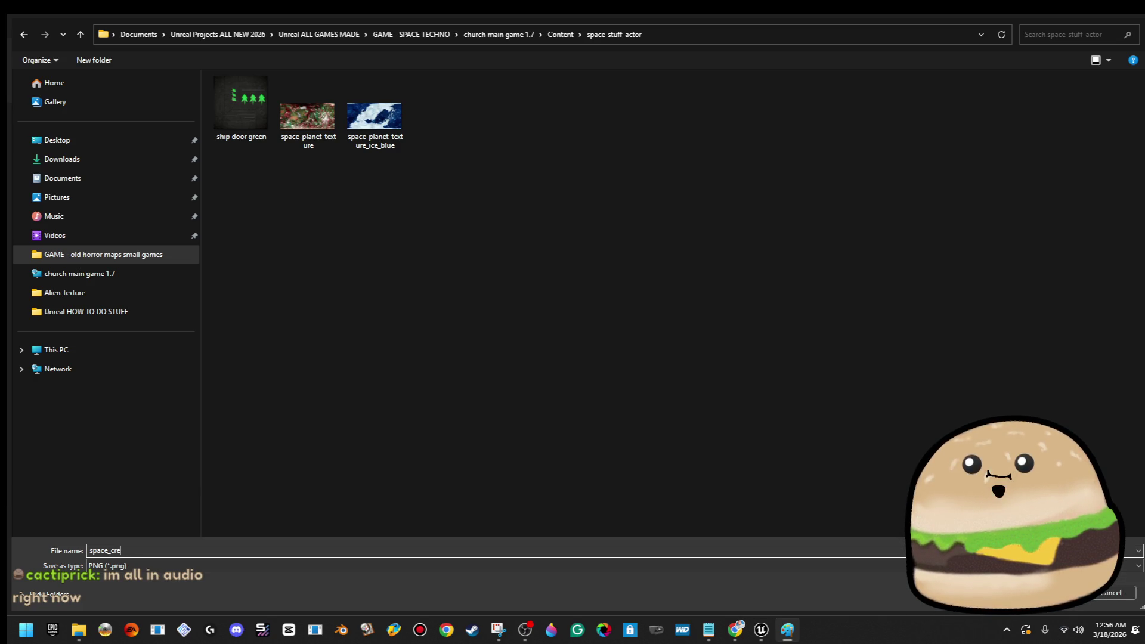
text(ate_metal_)
text(p)
key(Return)
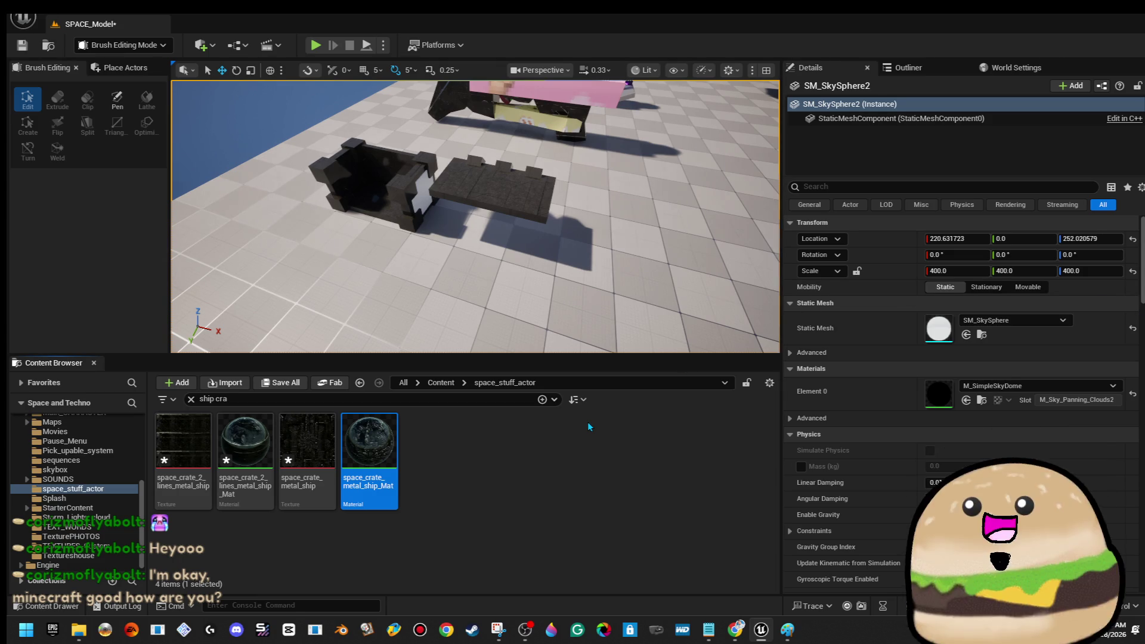
- Open space_crate_2_lines_metal_ship_Mat in the Material Editor, then pick space_crate_metal_ship_Mat
double_click(245, 453)
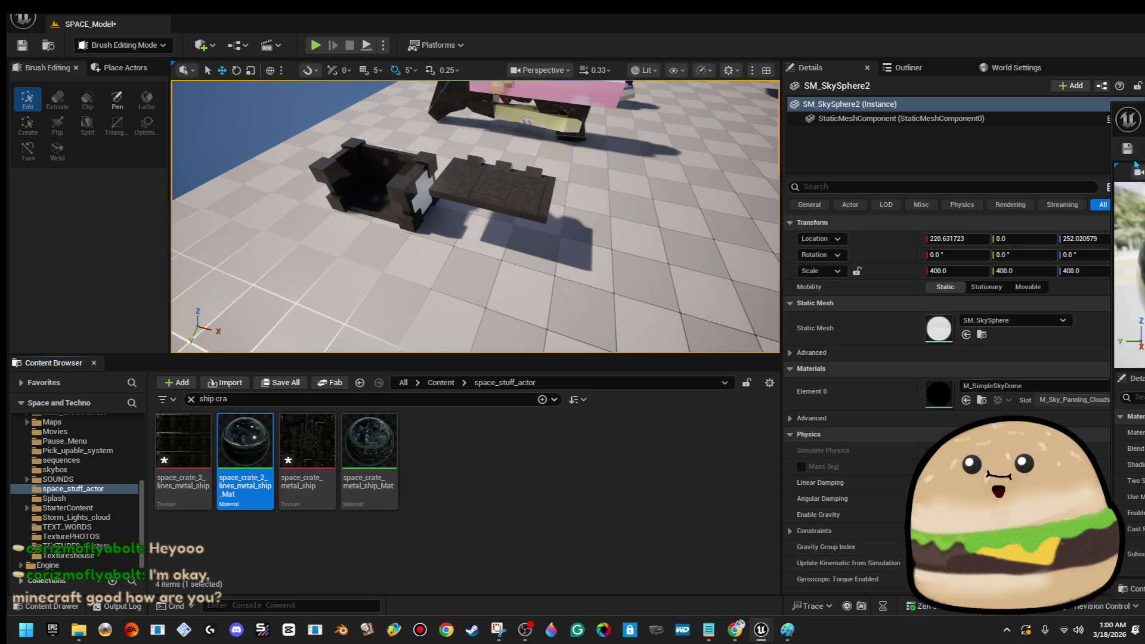
click(369, 444)
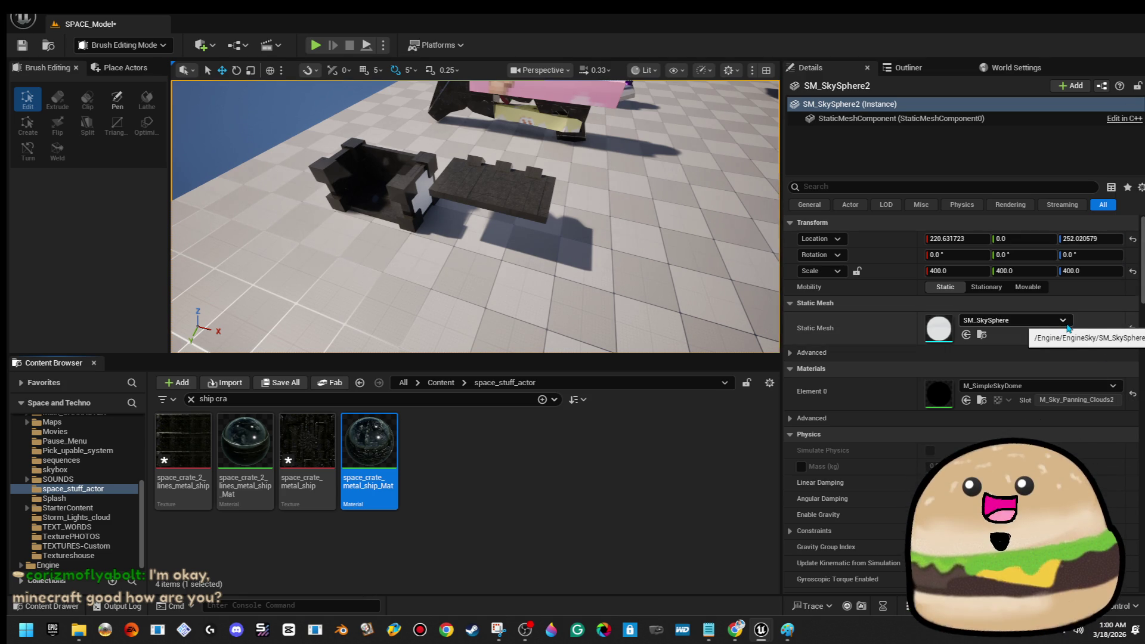
mouse_move(483, 263)
mouse_down()
mouse_move(497, 176)
mouse_move(486, 170)
mouse_move(480, 185)
mouse_up()
drag(369, 442, 449, 310)
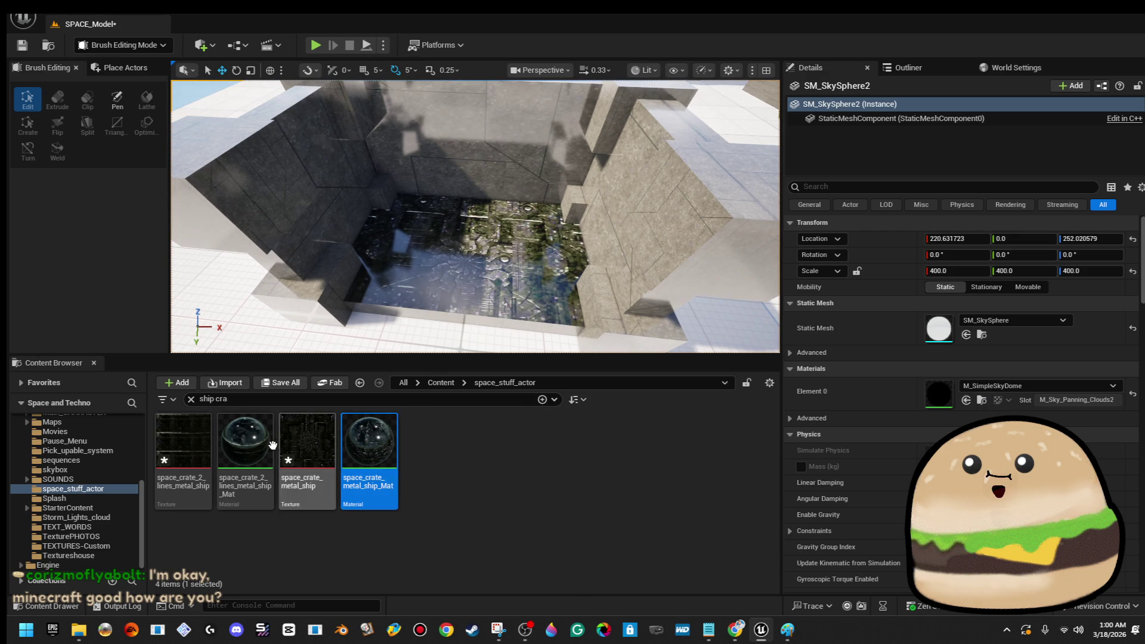
click(242, 442)
drag(202, 435, 445, 171)
scroll(358, 336, up, 3)
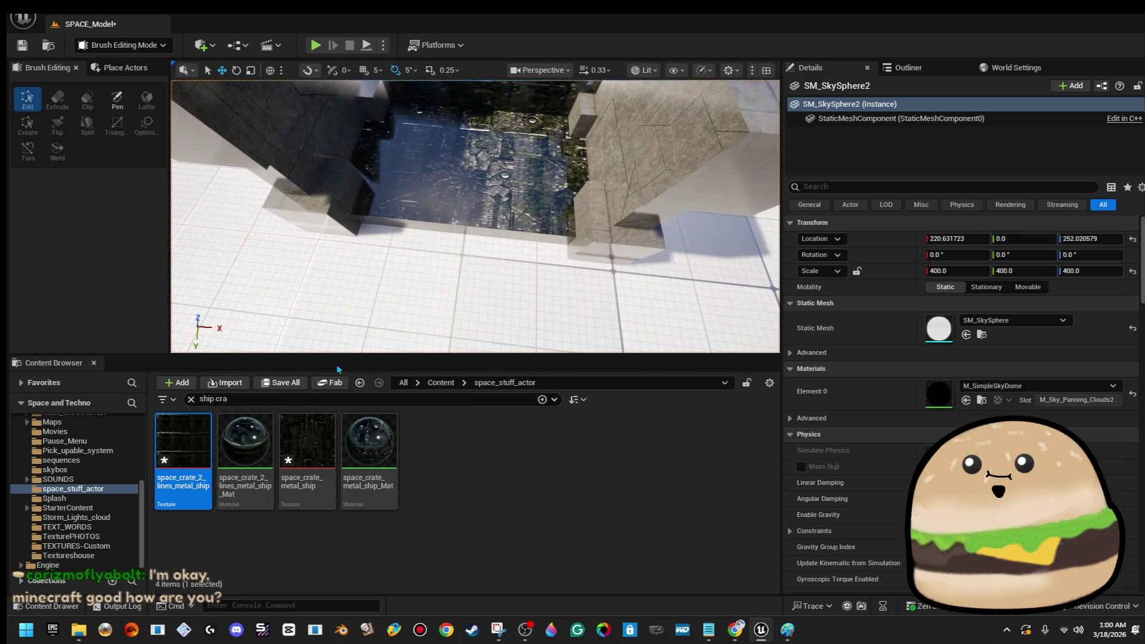
mouse_move(358, 336)
mouse_down()
mouse_move(342, 286)
mouse_move(310, 250)
mouse_up()
mouse_move(183, 447)
mouse_down()
mouse_move(382, 151)
mouse_move(376, 178)
mouse_move(358, 185)
mouse_move(334, 188)
mouse_move(331, 135)
mouse_move(331, 161)
mouse_up()
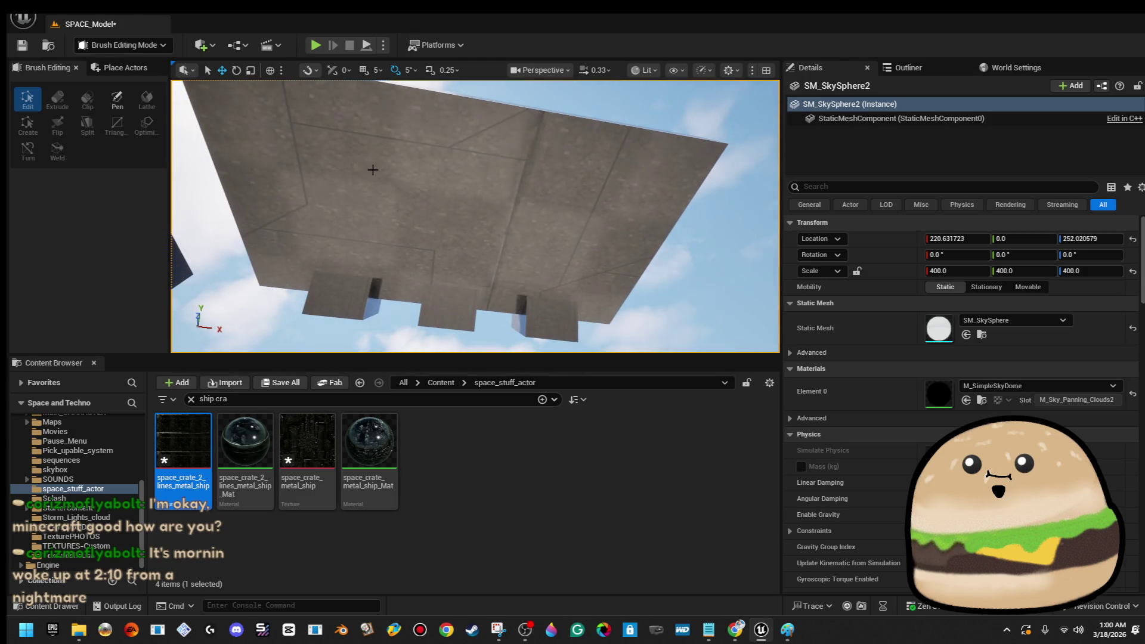
- Scale and reposition Box Brush22 under the platform, adjusting its thickness and lowering it
click(401, 194)
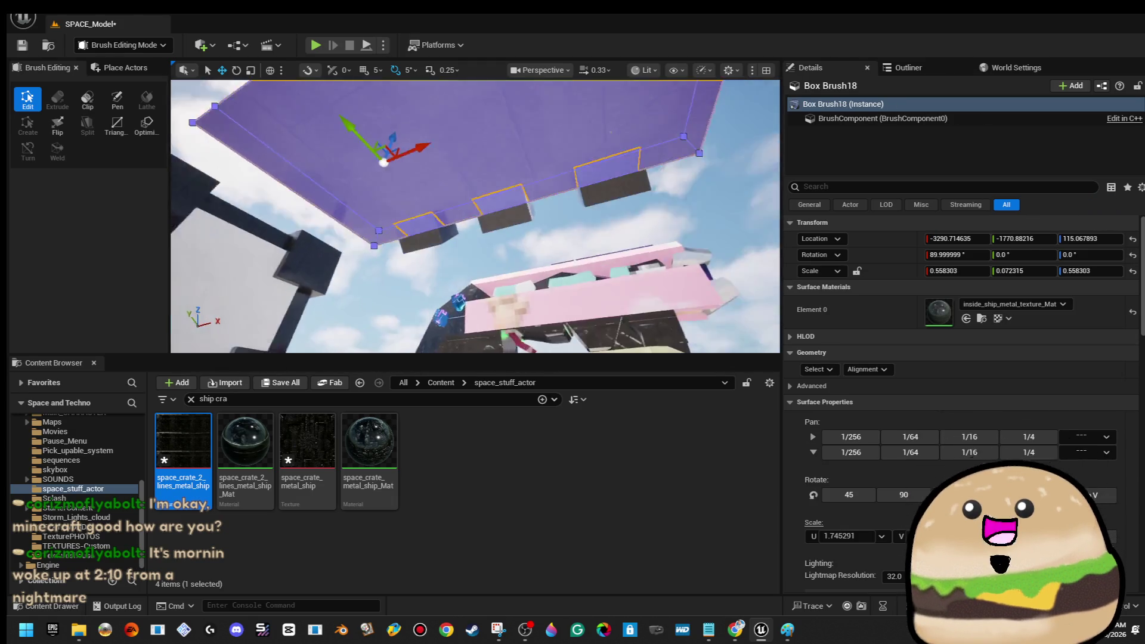
drag(412, 176, 416, 172)
click(413, 178)
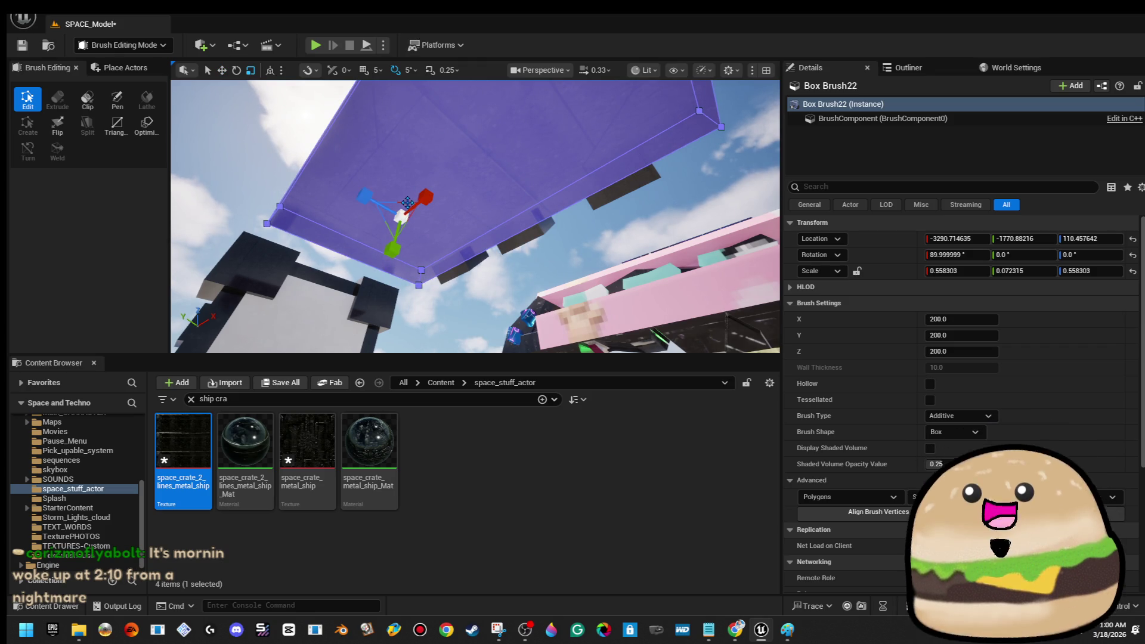
key(r)
mouse_move(401, 216)
mouse_down()
mouse_move(376, 233)
mouse_move(417, 274)
mouse_move(448, 231)
mouse_move(495, 212)
mouse_up()
key(w)
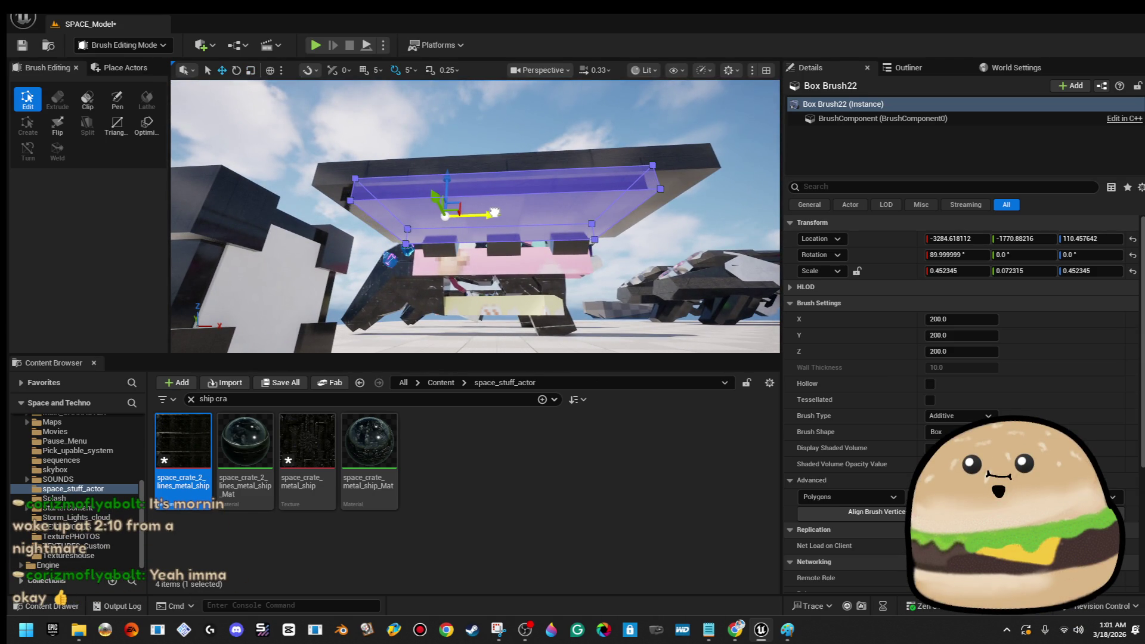
drag(442, 254, 443, 240)
scroll(442, 240, up, 2)
key(w)
drag(429, 205, 433, 209)
click(452, 178)
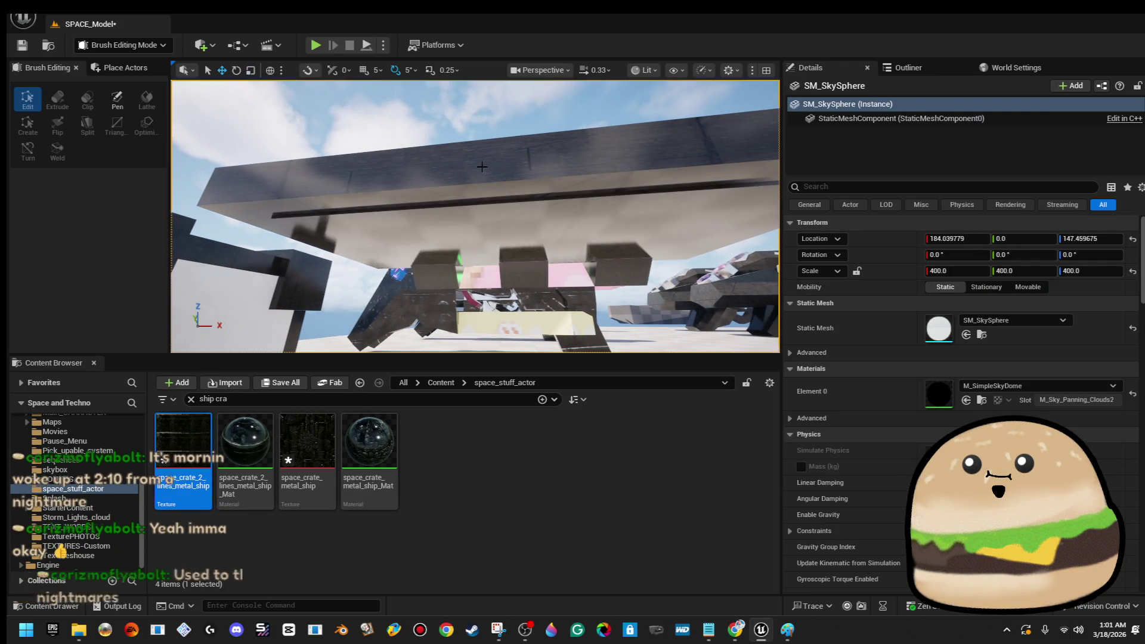
click(503, 228)
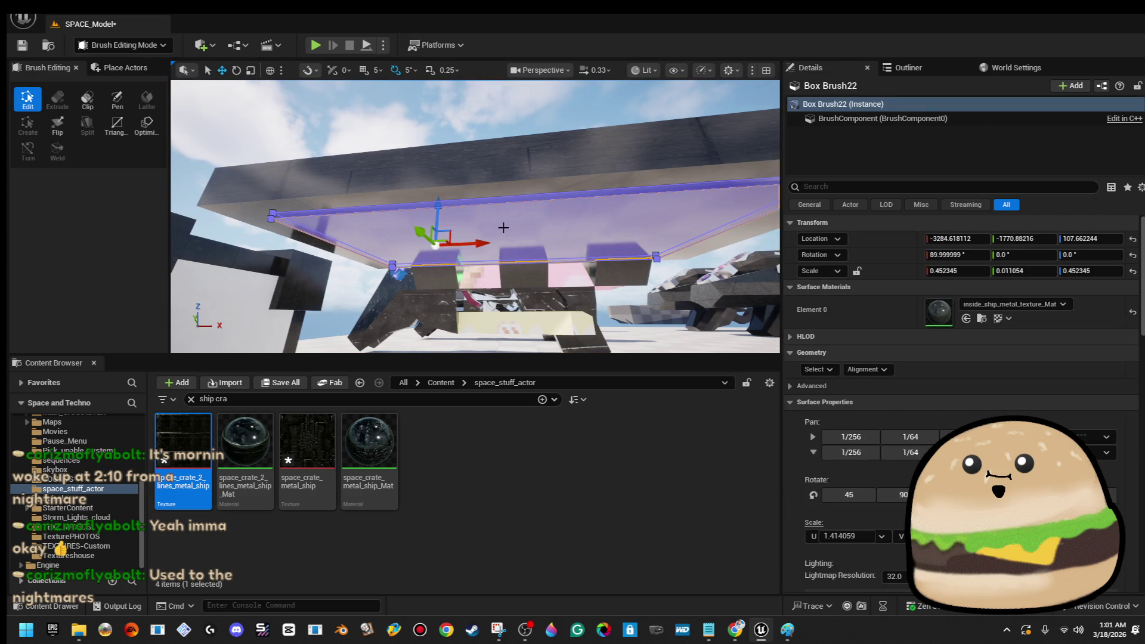
drag(433, 288, 432, 269)
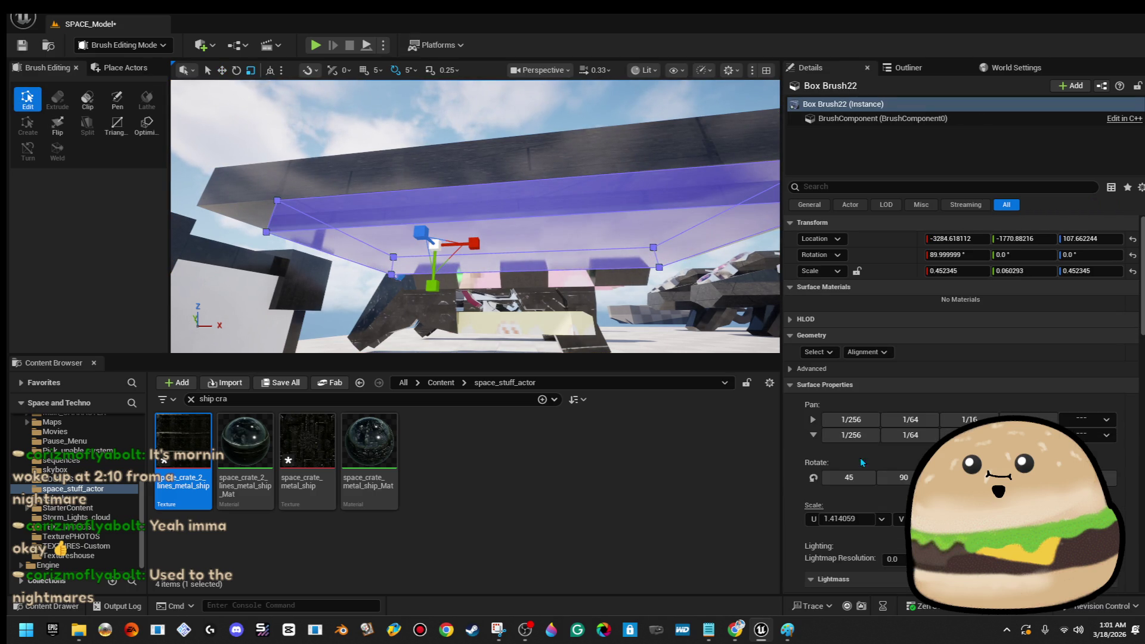
scroll(841, 350, down, 4)
scroll(964, 403, up, 1)
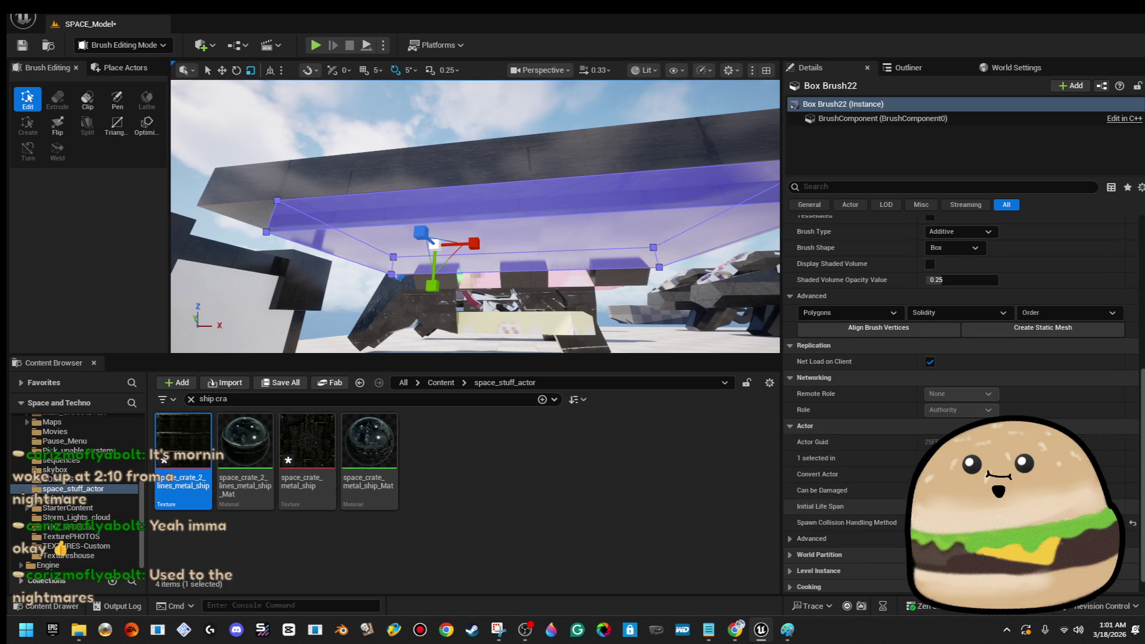
- Set Box Brush22 to Subtractive and apply the lined metal texture to the ship's underside
click(623, 236)
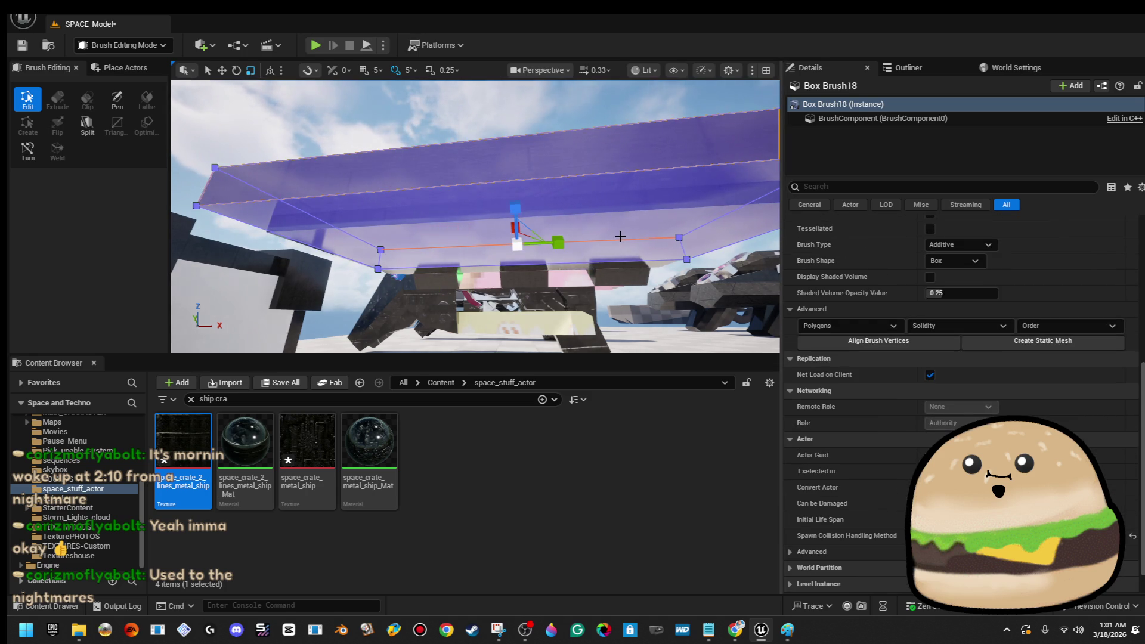
click(624, 189)
click(596, 127)
scroll(1063, 367, up, 5)
click(960, 443)
click(947, 469)
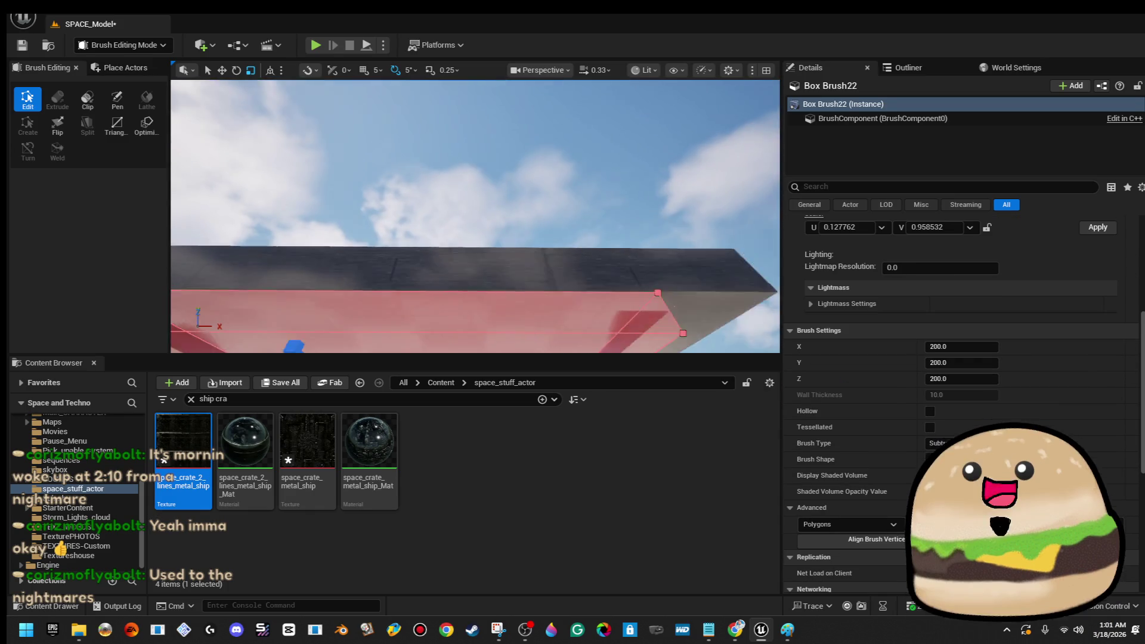
click(582, 174)
drag(446, 246, 446, 245)
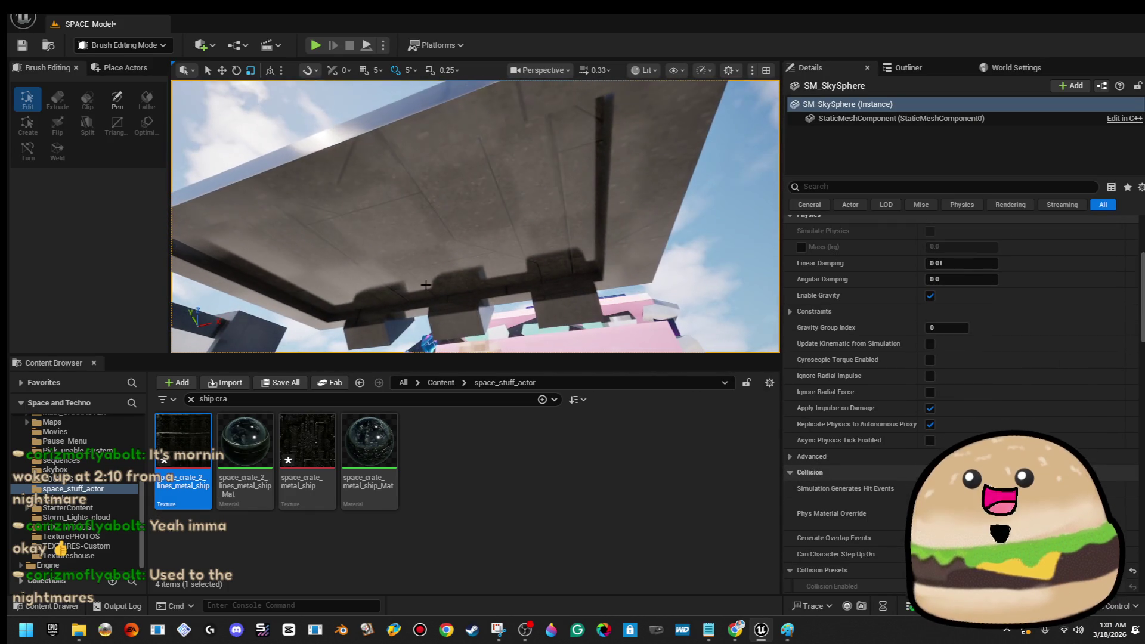
mouse_move(183, 441)
mouse_down()
mouse_move(452, 229)
mouse_move(456, 243)
mouse_up()
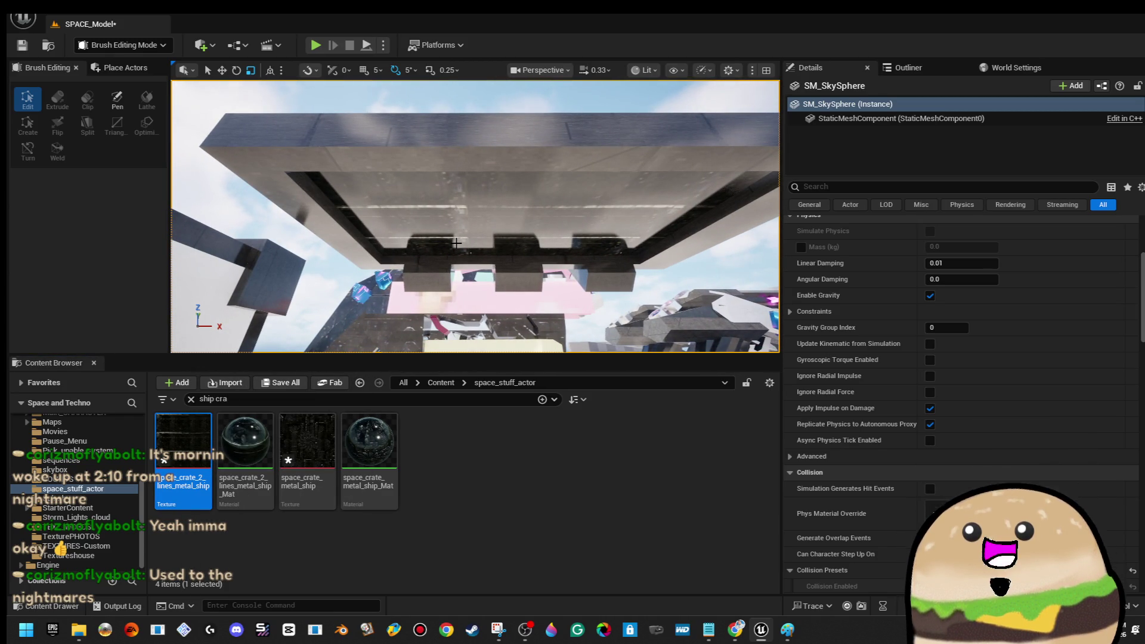
- Extend the crate pit's subtractive Box Brush23 outward on one side
mouse_move(452, 129)
mouse_down()
mouse_move(453, 164)
mouse_move(474, 178)
mouse_move(446, 266)
mouse_up()
click(475, 178)
key(f)
key(w)
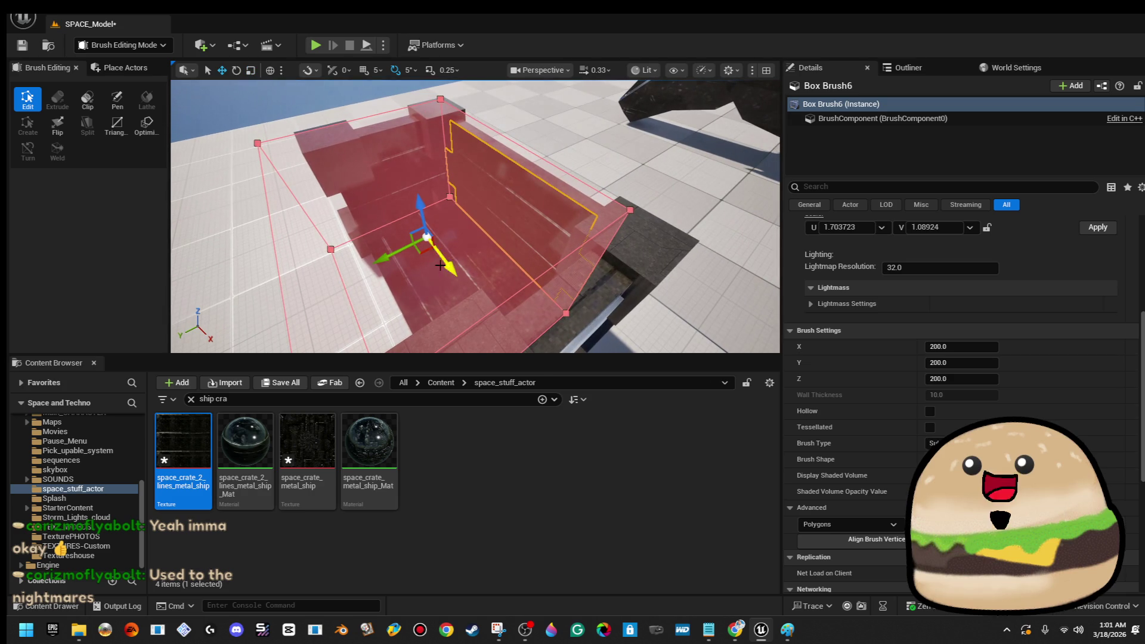
click(444, 257)
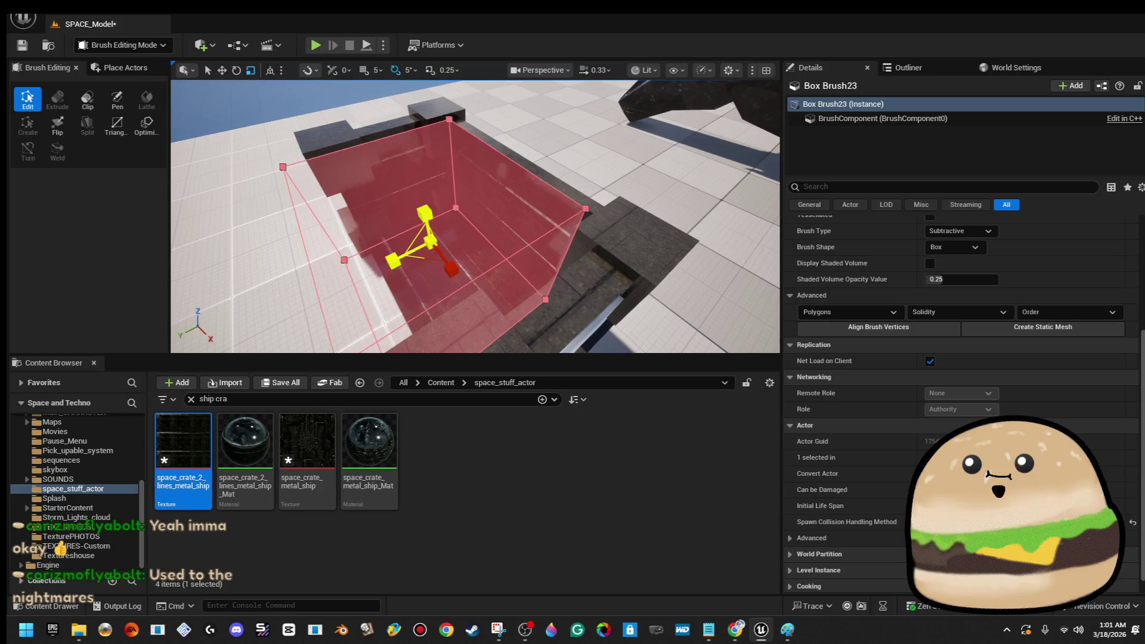
mouse_move(448, 174)
mouse_down()
mouse_move(449, 142)
mouse_move(428, 153)
mouse_up()
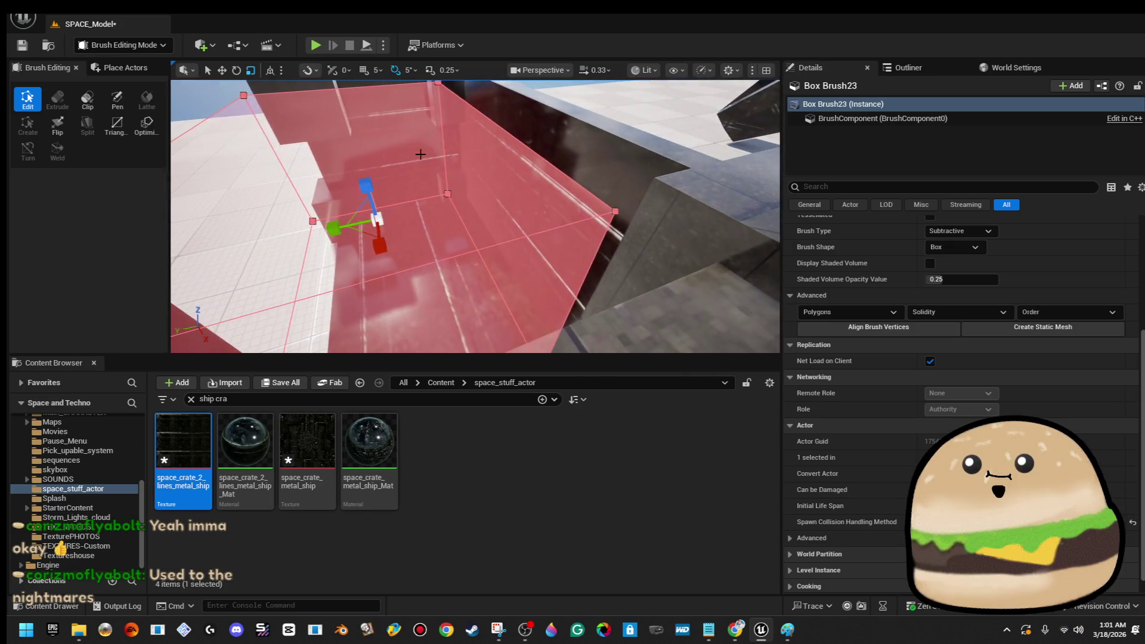
key(w)
mouse_move(333, 229)
mouse_down()
mouse_move(375, 230)
mouse_move(349, 222)
mouse_move(352, 199)
mouse_up()
click(503, 141)
drag(503, 141, 511, 144)
click(399, 184)
drag(399, 184, 449, 216)
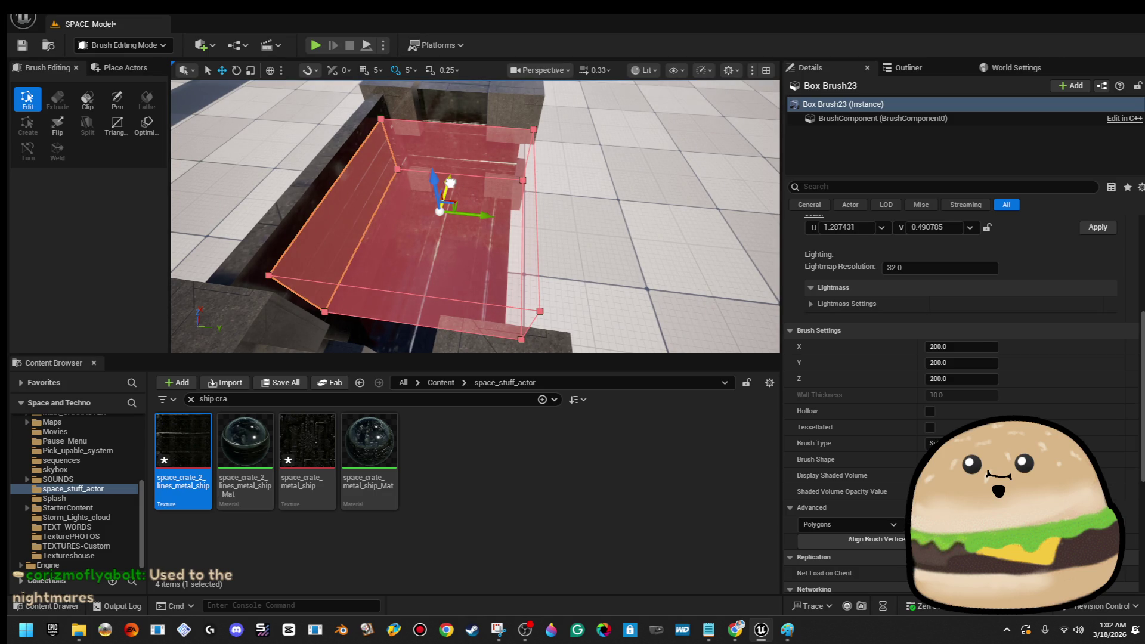
- Duplicate Box Brush23 with Ctrl+D and inspect the copy over the pit gaps
key(ctrl+d)
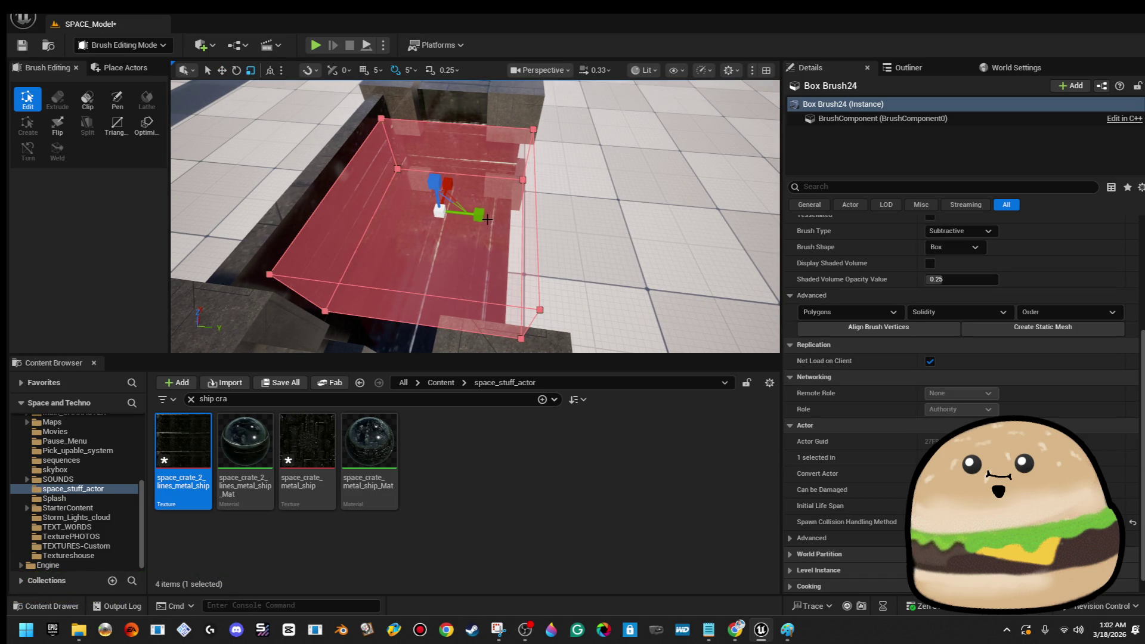
mouse_move(445, 182)
mouse_down()
mouse_move(417, 179)
mouse_move(444, 182)
mouse_move(503, 236)
mouse_move(549, 235)
mouse_up()
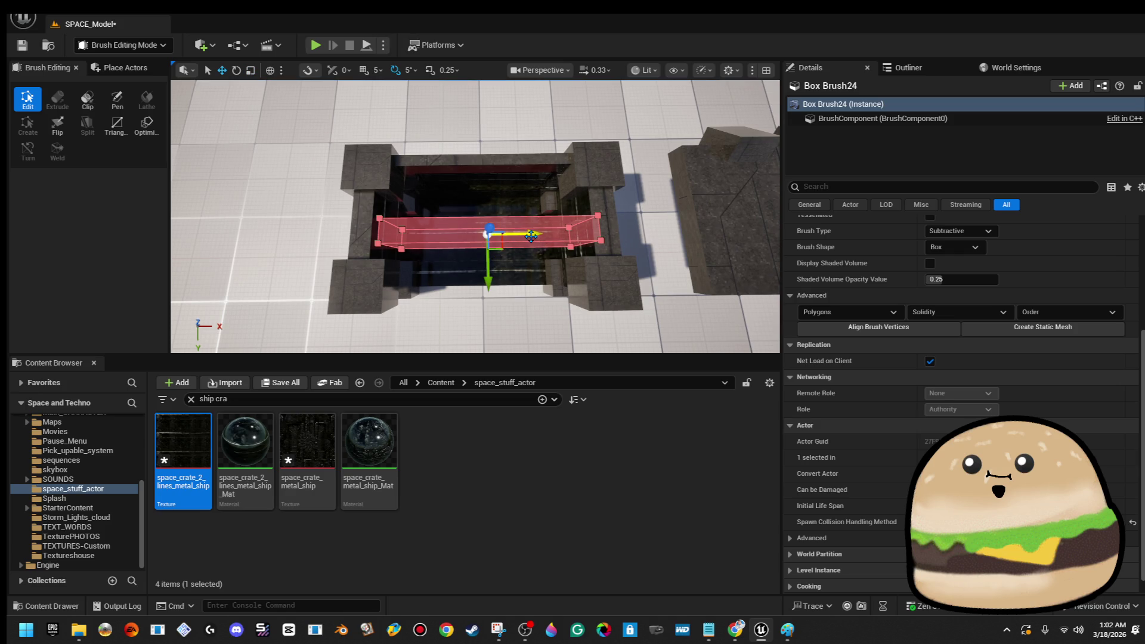
mouse_move(478, 233)
mouse_down()
mouse_move(468, 191)
mouse_move(519, 255)
mouse_up()
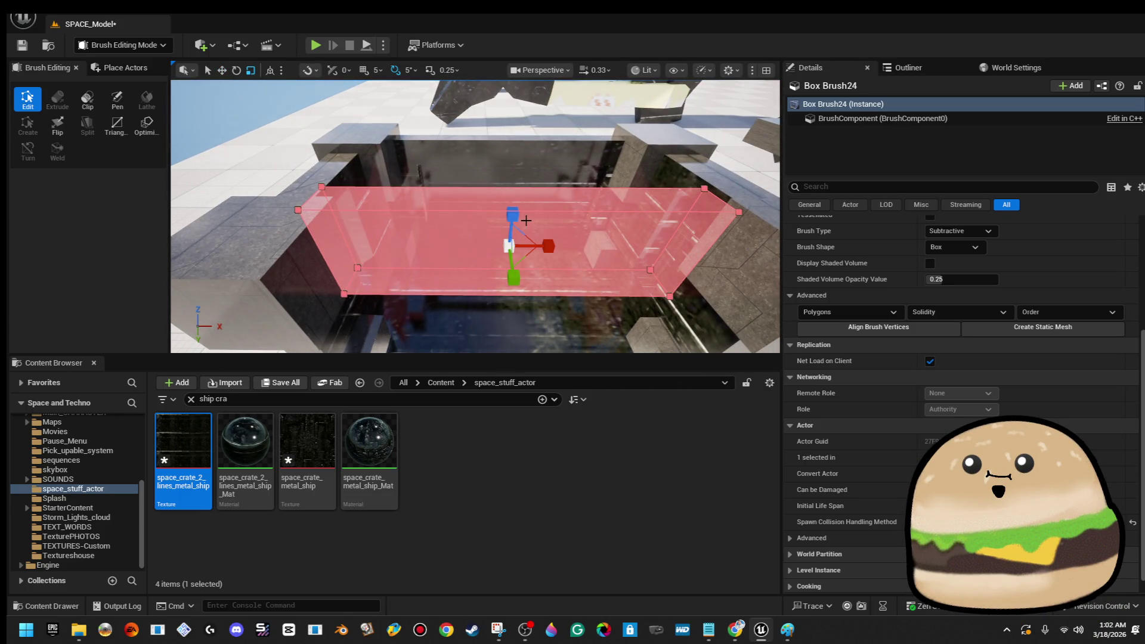
drag(519, 254, 523, 259)
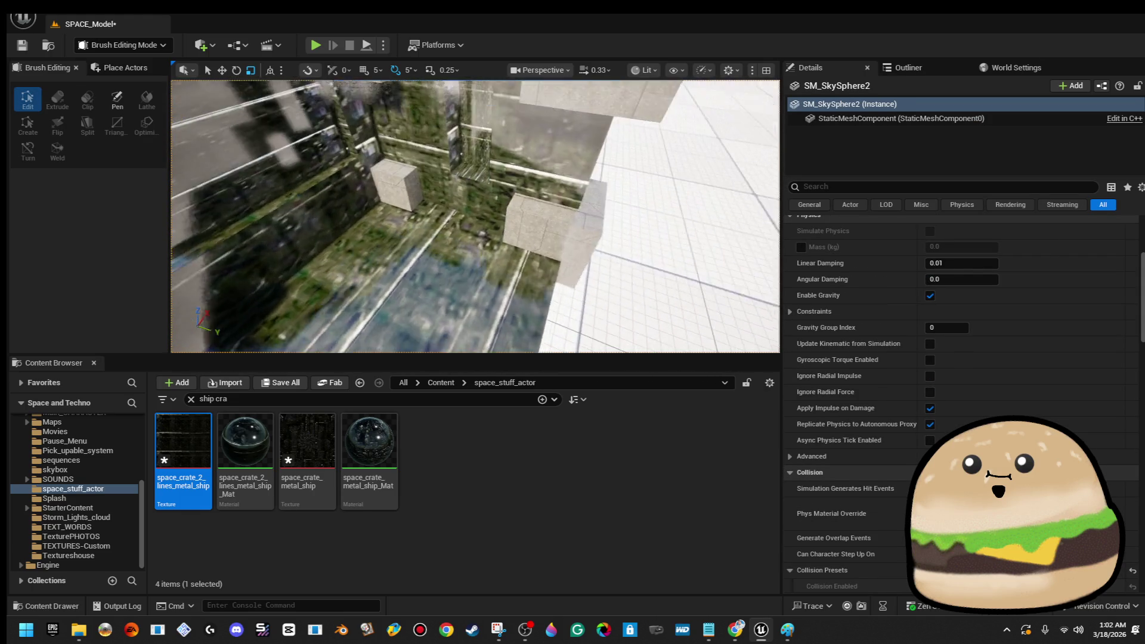
mouse_move(524, 260)
mouse_down()
mouse_move(477, 226)
mouse_move(429, 224)
mouse_move(453, 239)
mouse_move(453, 262)
mouse_up()
mouse_move(426, 222)
mouse_down()
mouse_move(406, 223)
mouse_move(427, 223)
mouse_up()
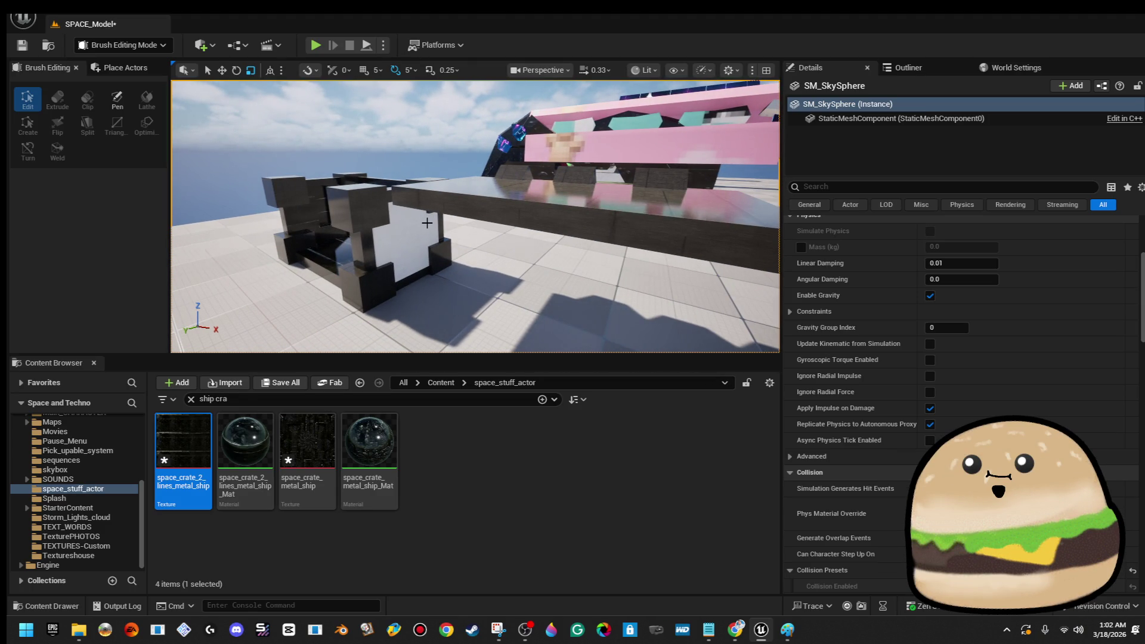
mouse_move(533, 262)
mouse_down()
mouse_move(534, 197)
mouse_move(558, 170)
mouse_up()
click(685, 269)
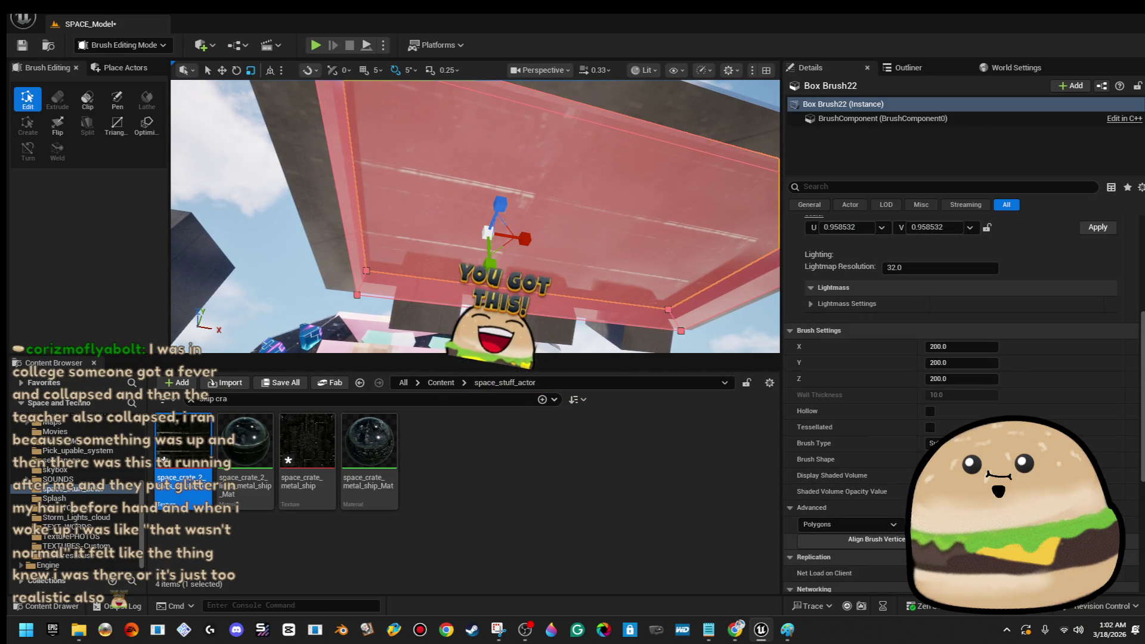
- Set Box Brush22's texture alignment to Align Surface Box, then deselect it
scroll(871, 269, up, 5)
click(826, 274)
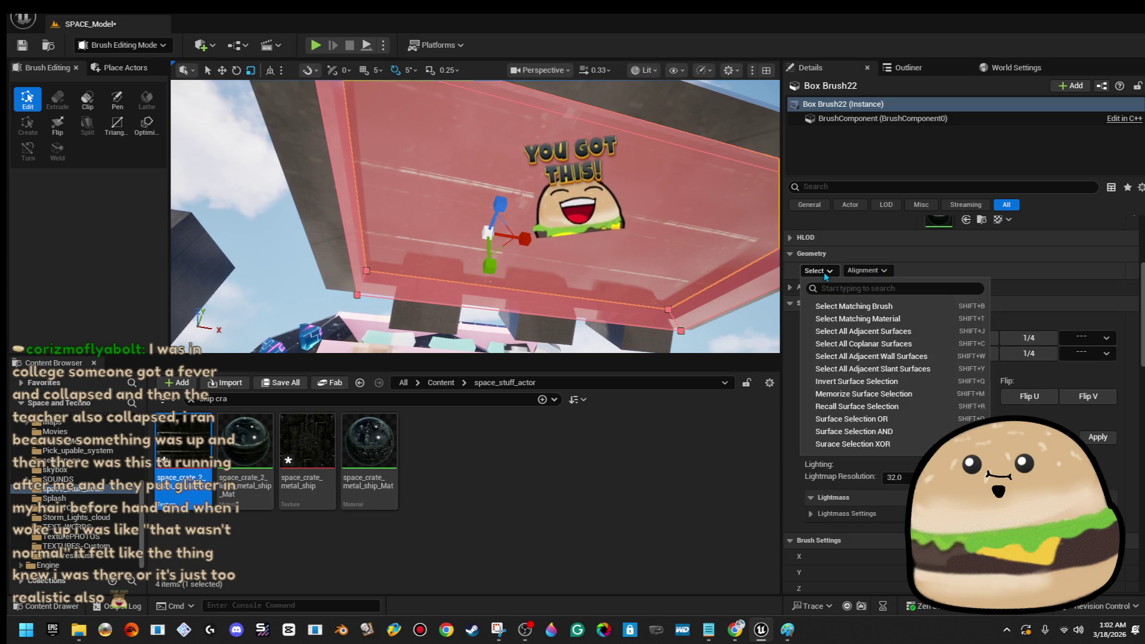
scroll(876, 471, down, 1)
click(866, 262)
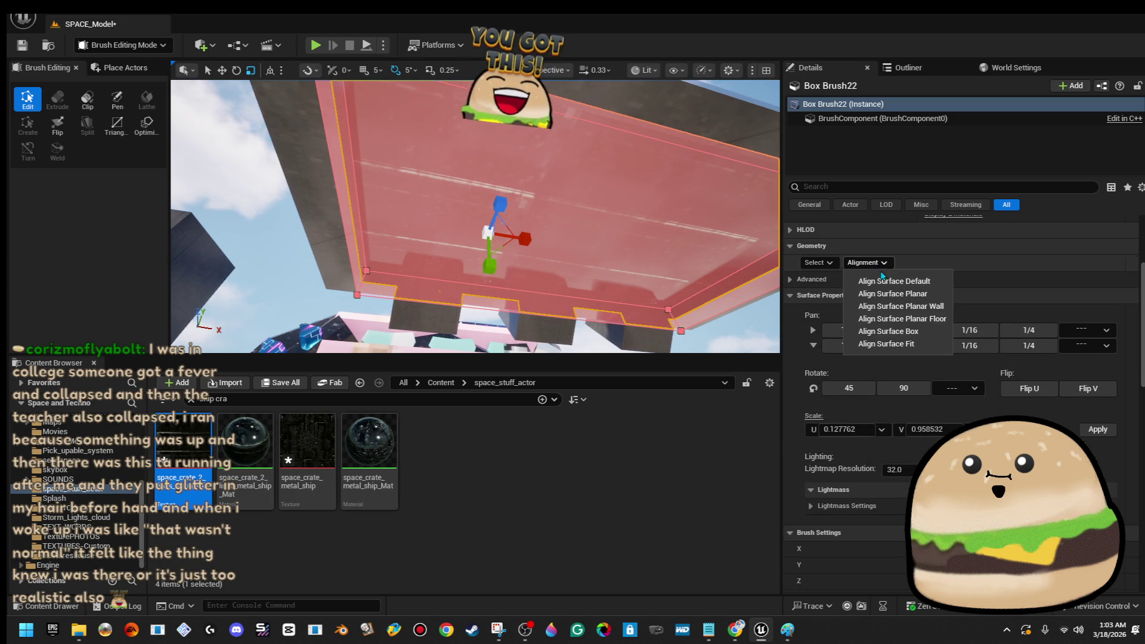
click(902, 335)
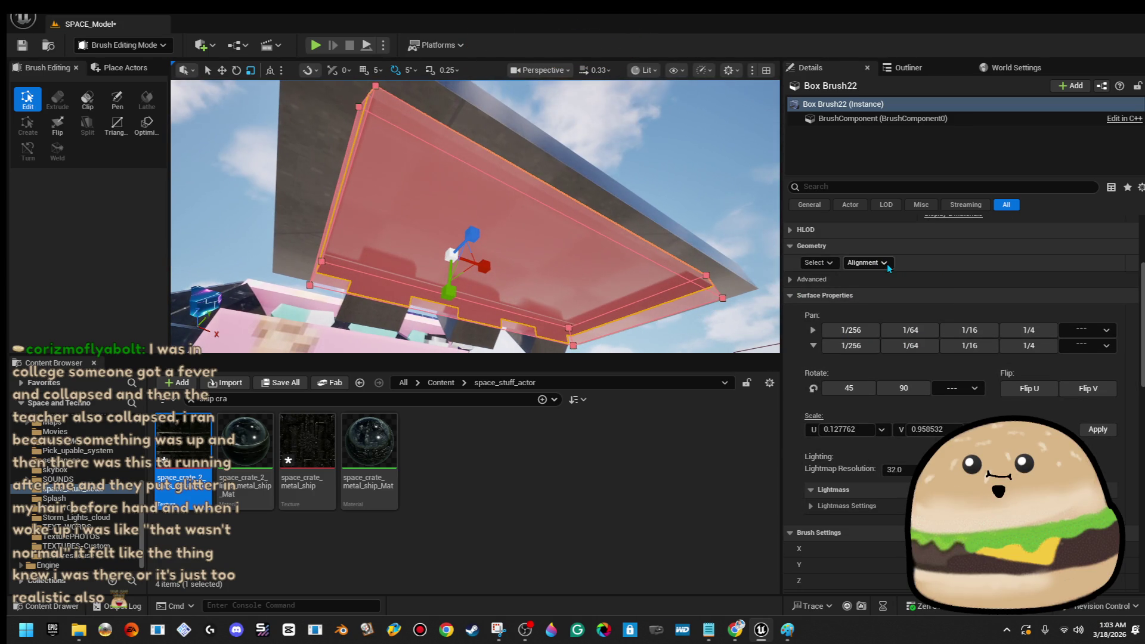
click(867, 263)
click(889, 329)
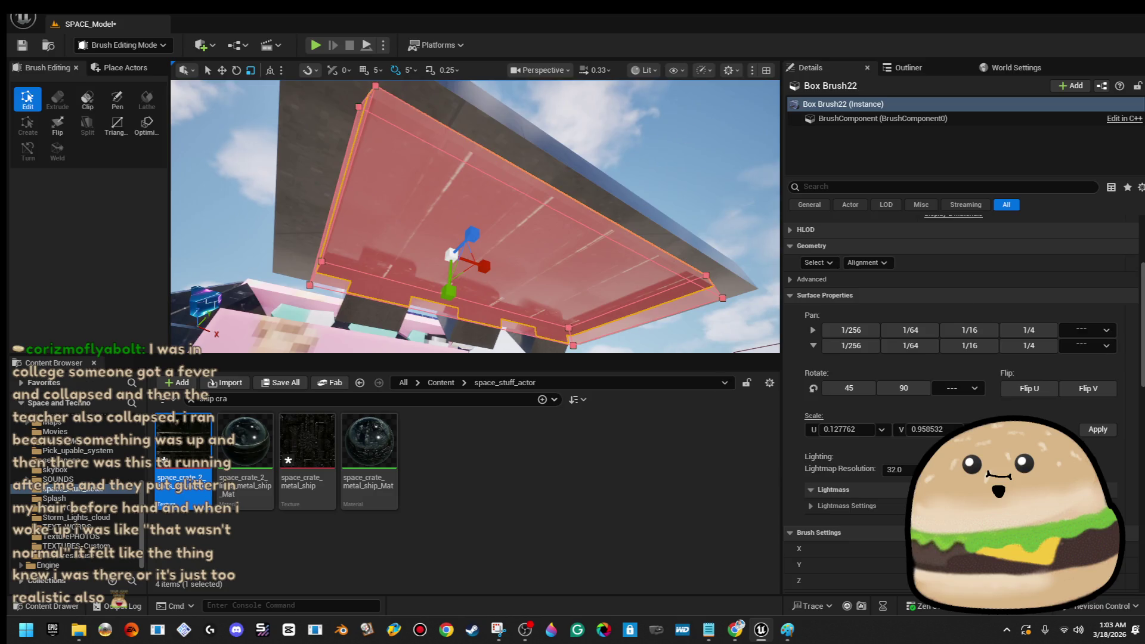
click(685, 136)
mouse_move(475, 216)
mouse_down()
mouse_move(447, 247)
mouse_move(650, 119)
mouse_up()
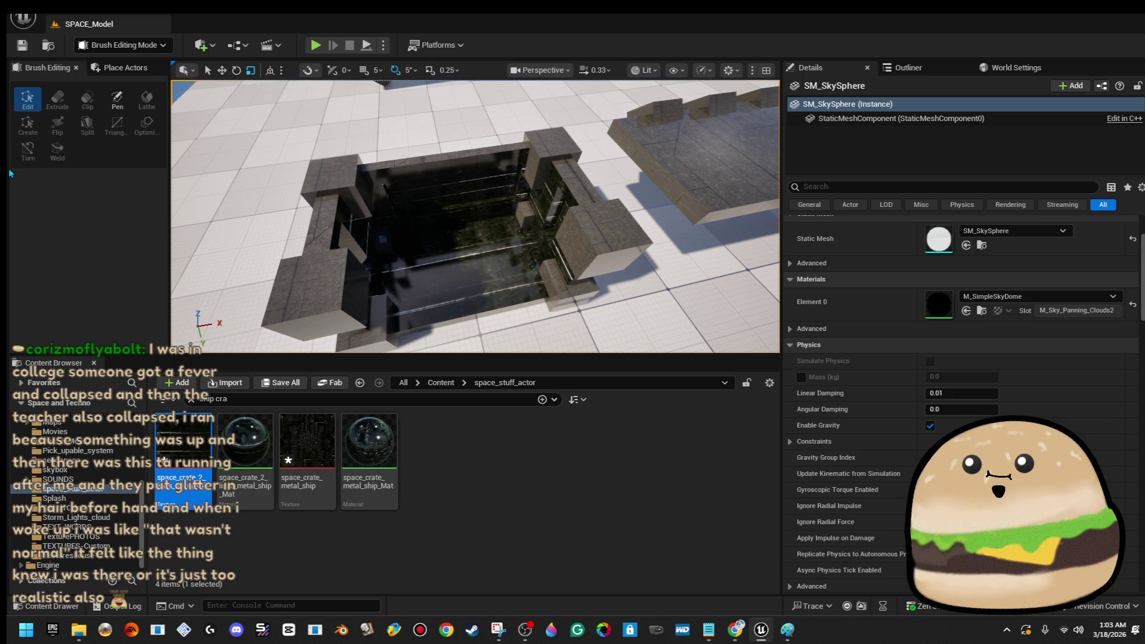
- Select the middle, right and left grey blocks to inspect them, then clear the selection
mouse_move(417, 214)
mouse_down()
mouse_move(471, 179)
mouse_move(513, 176)
mouse_move(497, 176)
mouse_up()
click(450, 191)
ctrl+click(561, 179)
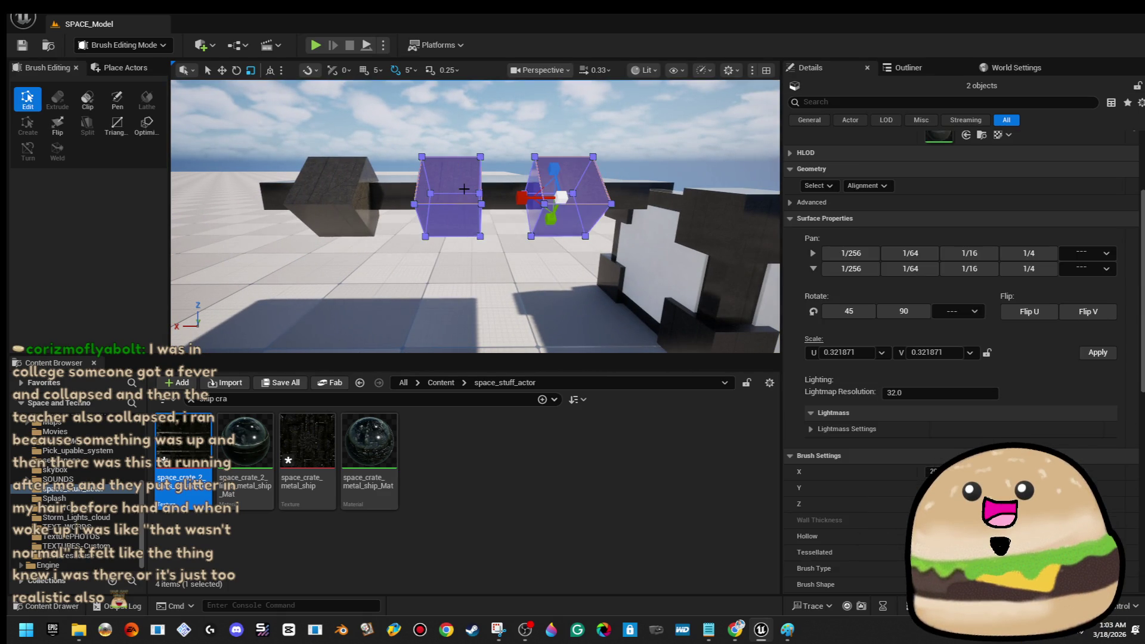
ctrl+click(348, 181)
drag(348, 182, 367, 203)
mouse_move(465, 146)
mouse_down()
mouse_move(614, 155)
mouse_move(677, 117)
mouse_move(545, 208)
mouse_up()
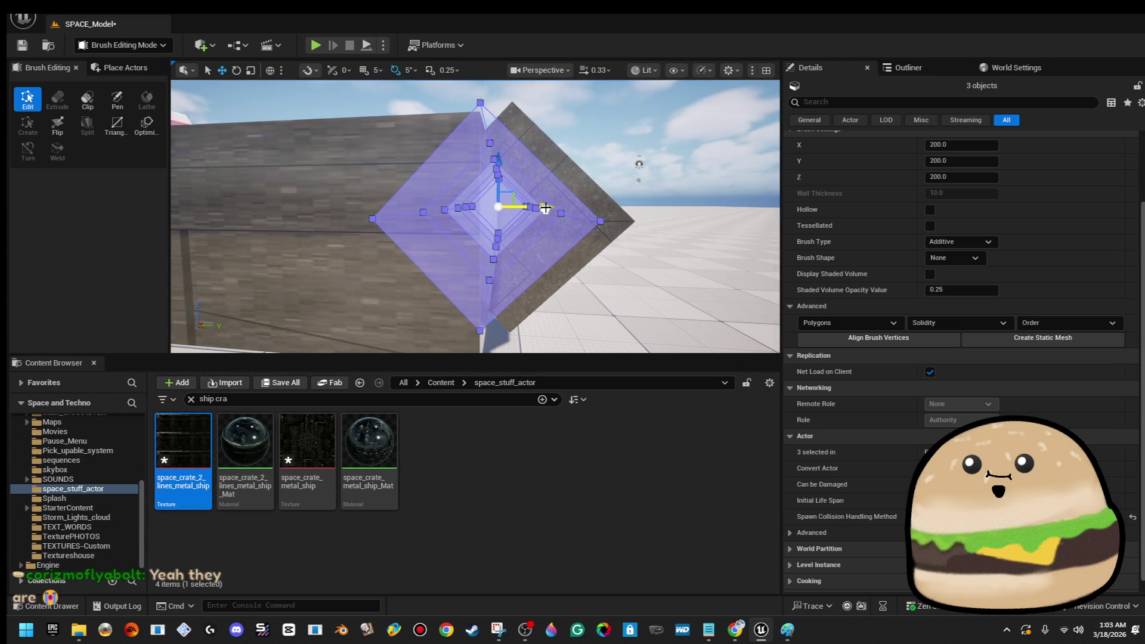
click(602, 133)
- Fly over to the crate and delete the three stray crate brushes
drag(602, 133, 603, 134)
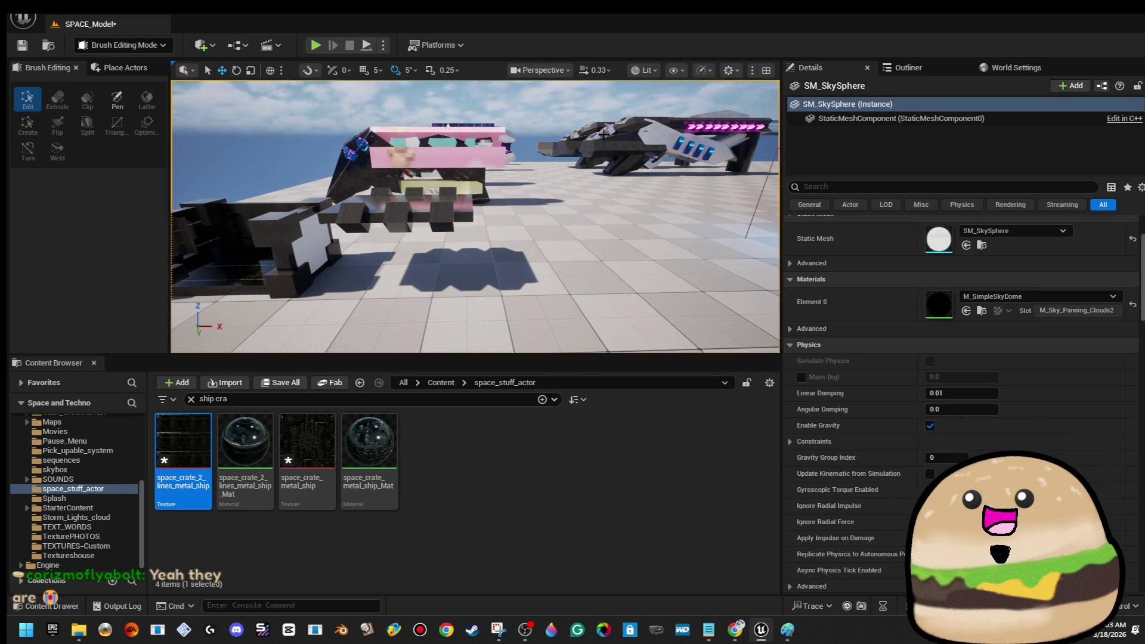
drag(532, 190, 532, 195)
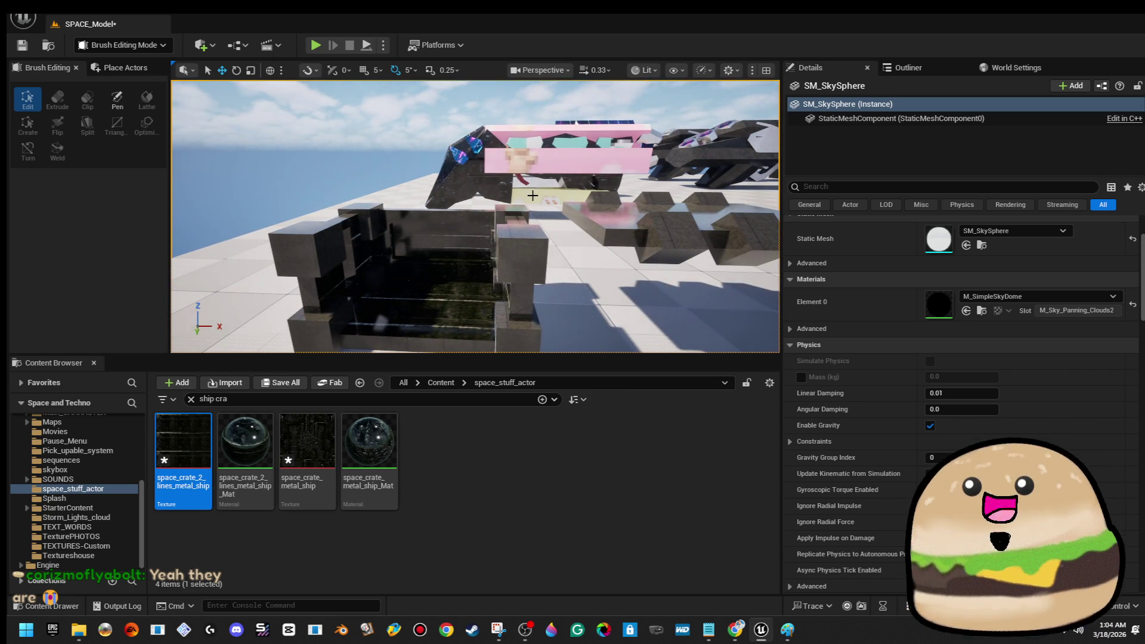
drag(532, 195, 532, 194)
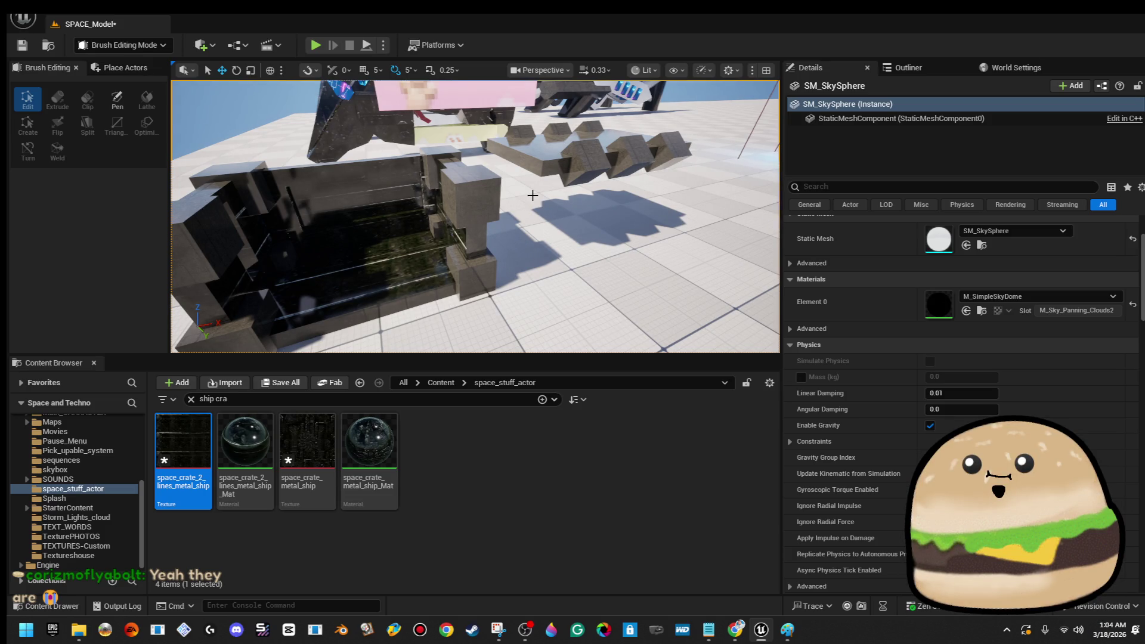
drag(533, 195, 532, 195)
click(566, 215)
key(Delete)
click(505, 221)
key(Delete)
click(384, 215)
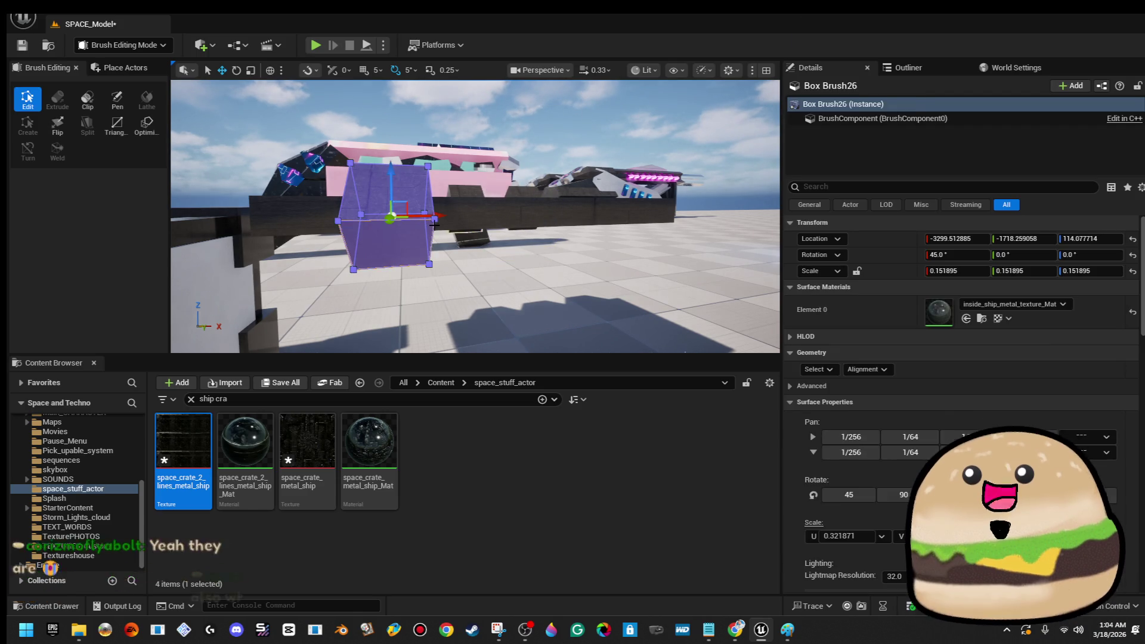
key(Delete)
drag(533, 195, 531, 222)
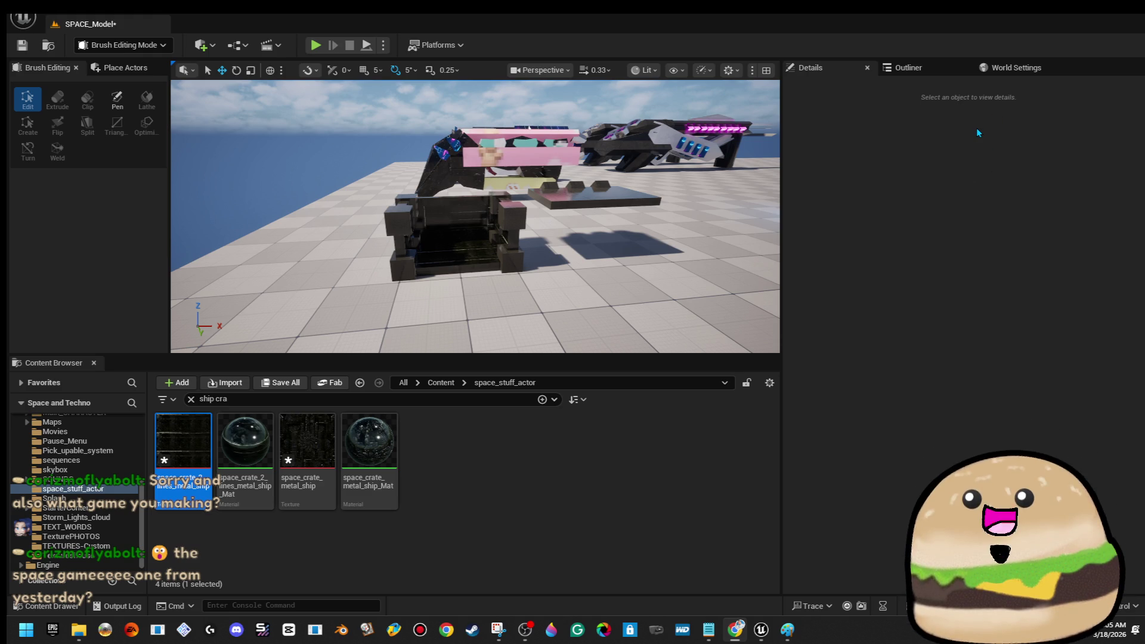
- Fly down to the crate and marquee-select all 15 brushes of its body
mouse_move(549, 227)
mouse_down()
mouse_move(576, 256)
mouse_move(453, 237)
mouse_up()
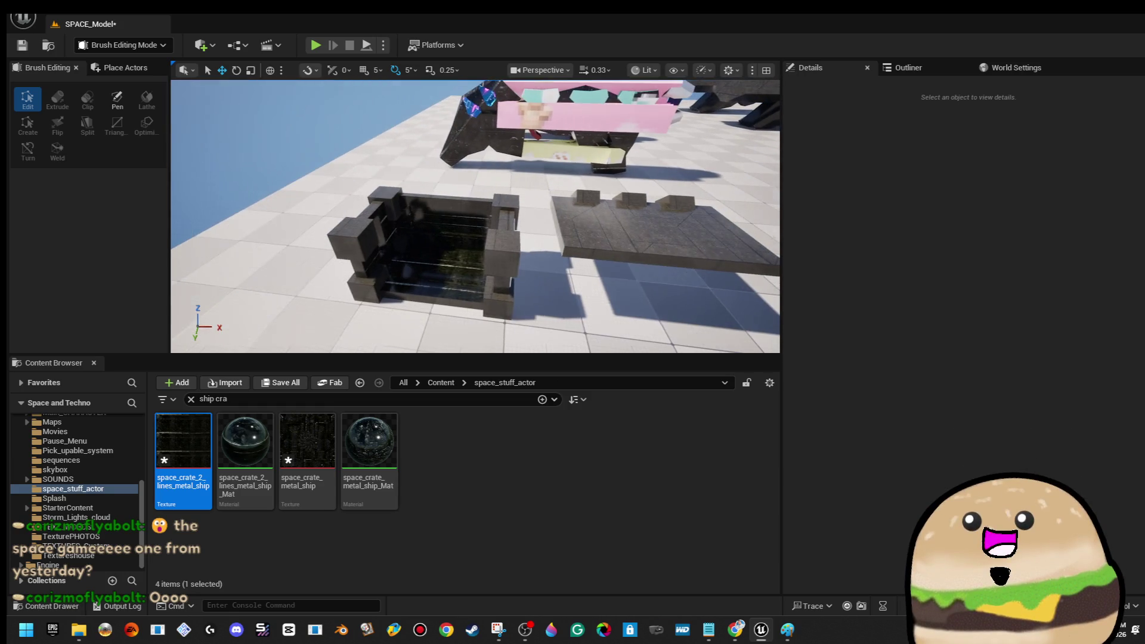
drag(453, 237, 449, 248)
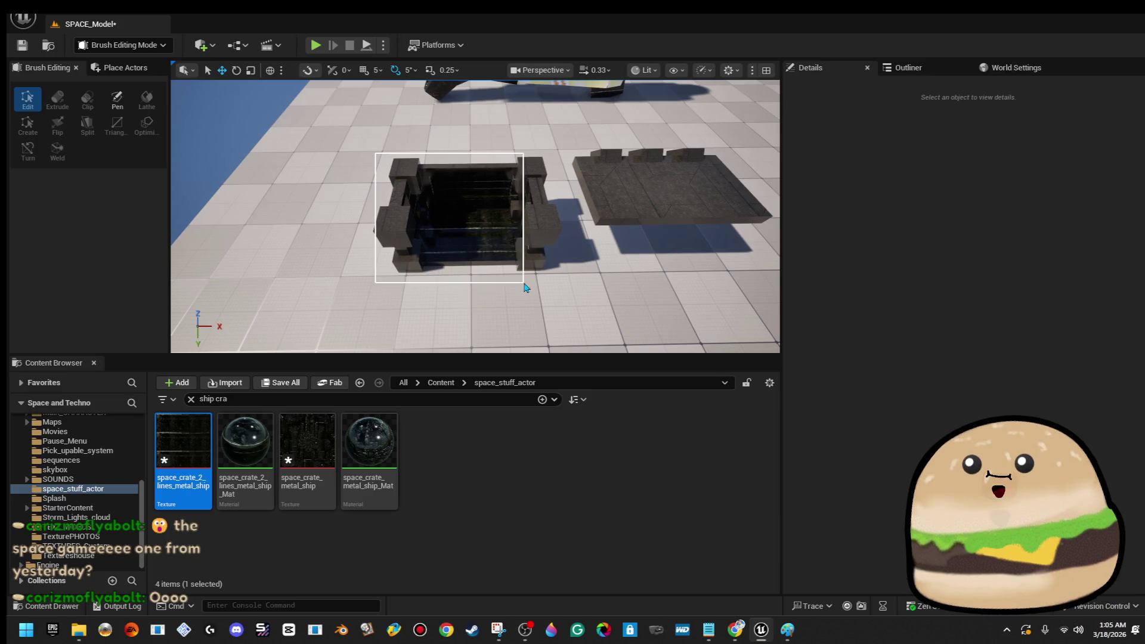
mouse_move(555, 284)
mouse_down()
mouse_move(429, 304)
mouse_move(370, 285)
mouse_up()
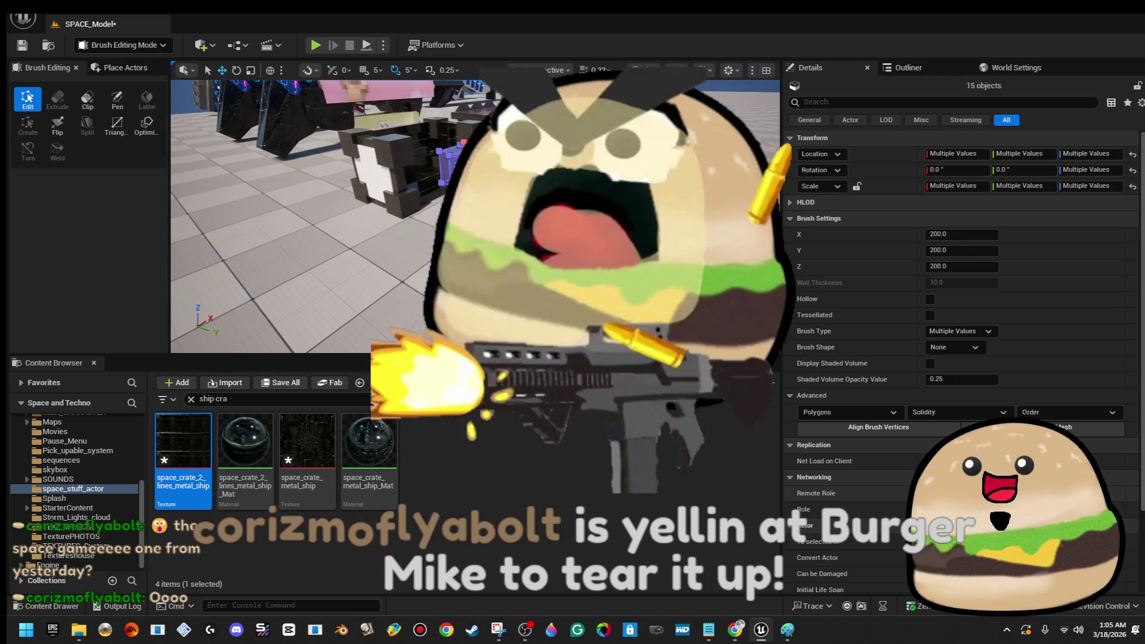
- Create static mesh space_crate_BOX from the selected brushes, saved in space_stuff_actor
click(1042, 427)
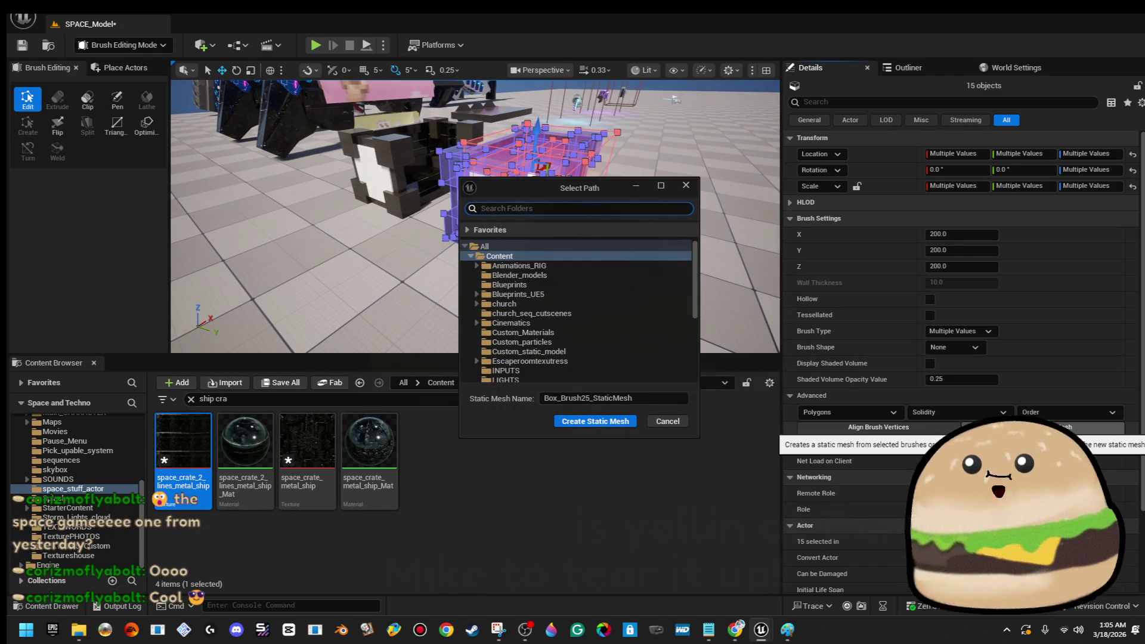
scroll(581, 304, down, 5)
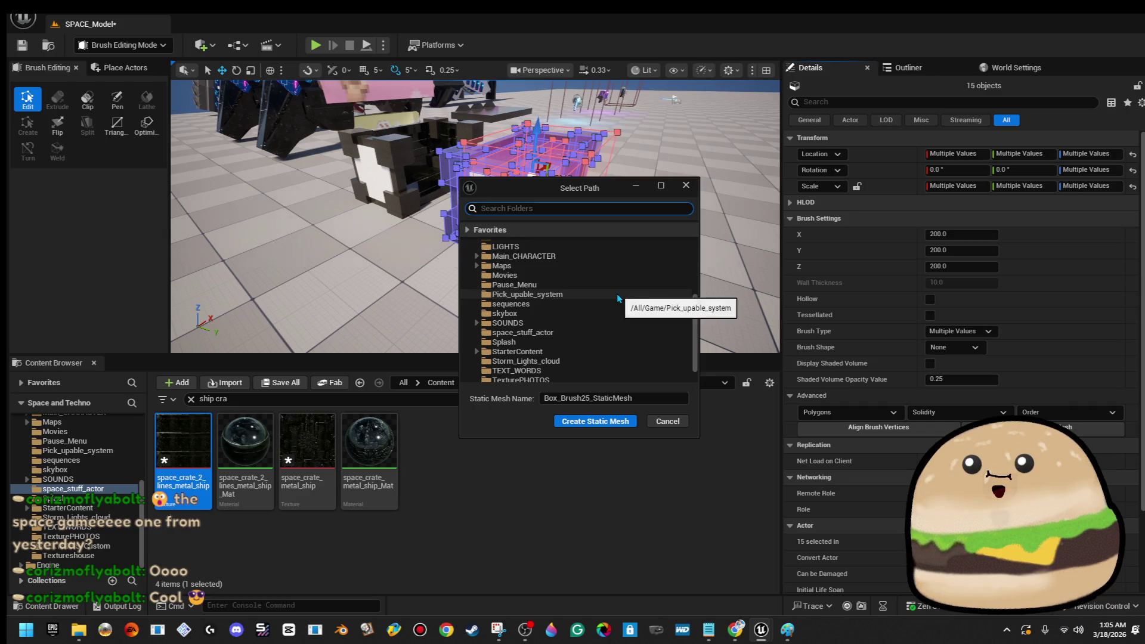
click(590, 334)
click(622, 397)
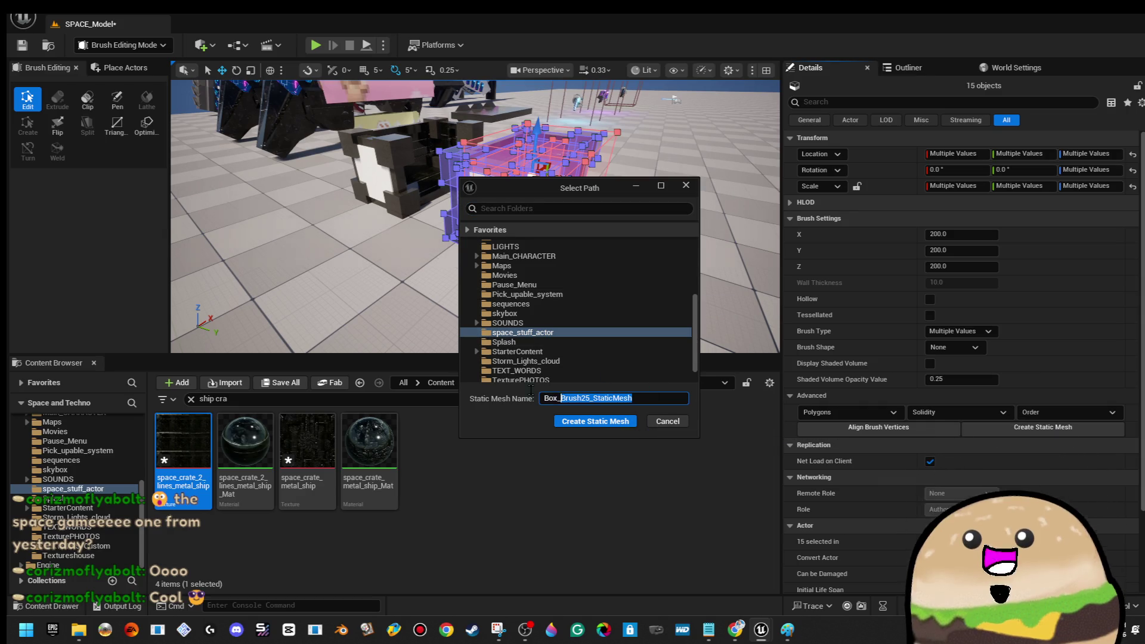
text(Ces)
key(BackSpace)
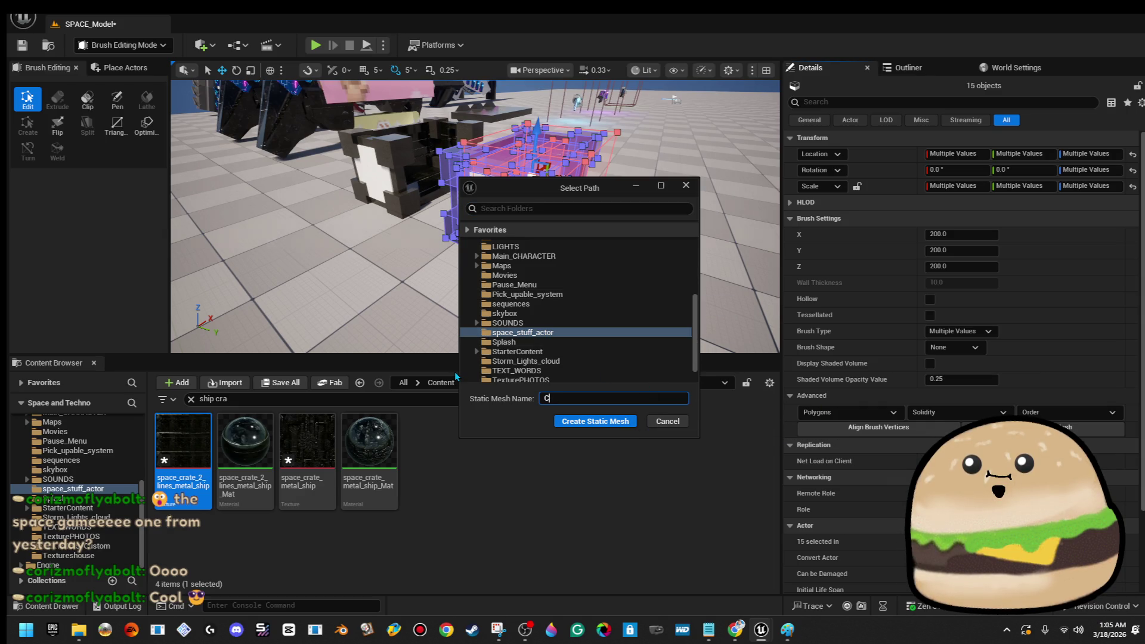
text(sapce)
key(BackSpace)
key(BackSpace)
key(BackSpace)
key(BackSpace)
text(pace_crate_BOX)
key(Return)
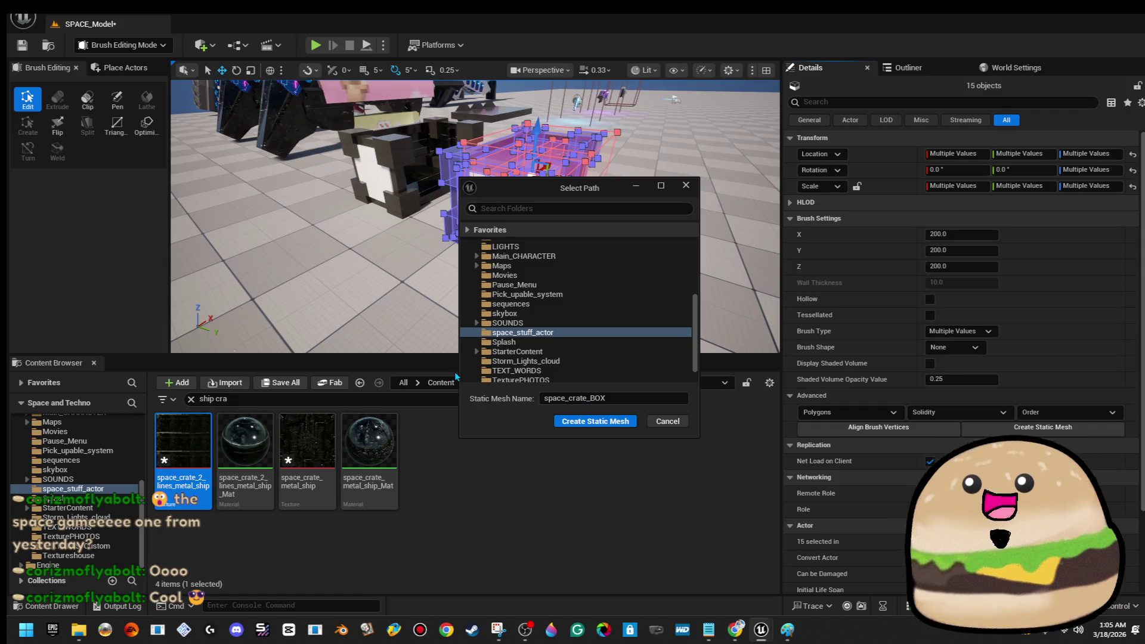
click(565, 421)
scroll(609, 211, up, 10)
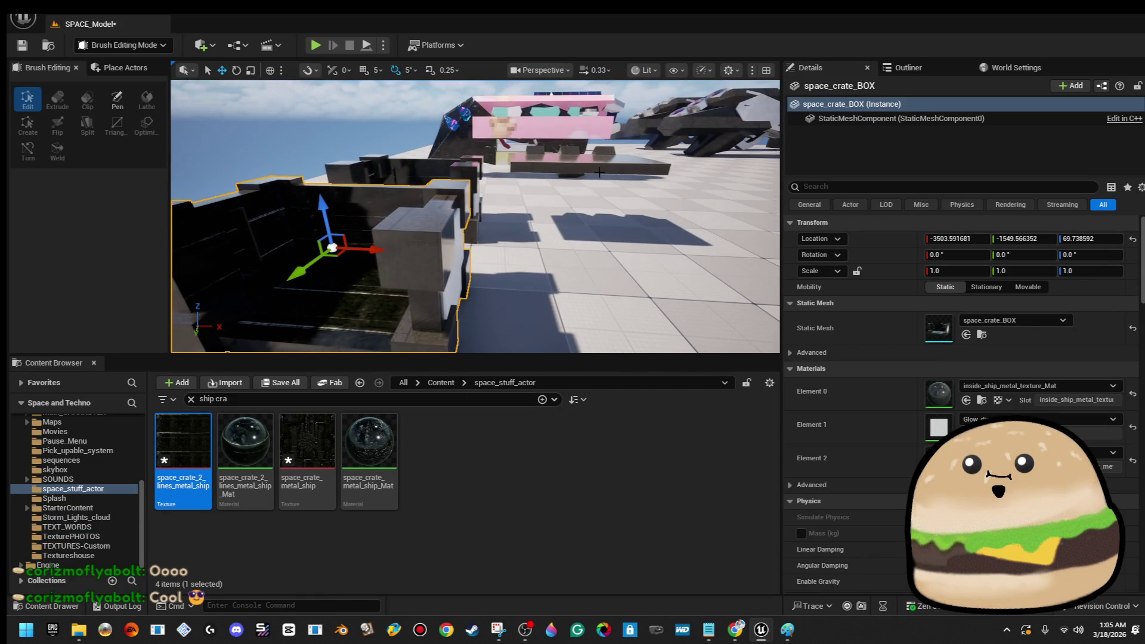
drag(580, 164, 597, 164)
- Select the lid's top brush, outer slab and three raised blocks, then start Create Static Mesh
click(553, 201)
drag(554, 201, 554, 200)
ctrl+click(668, 194)
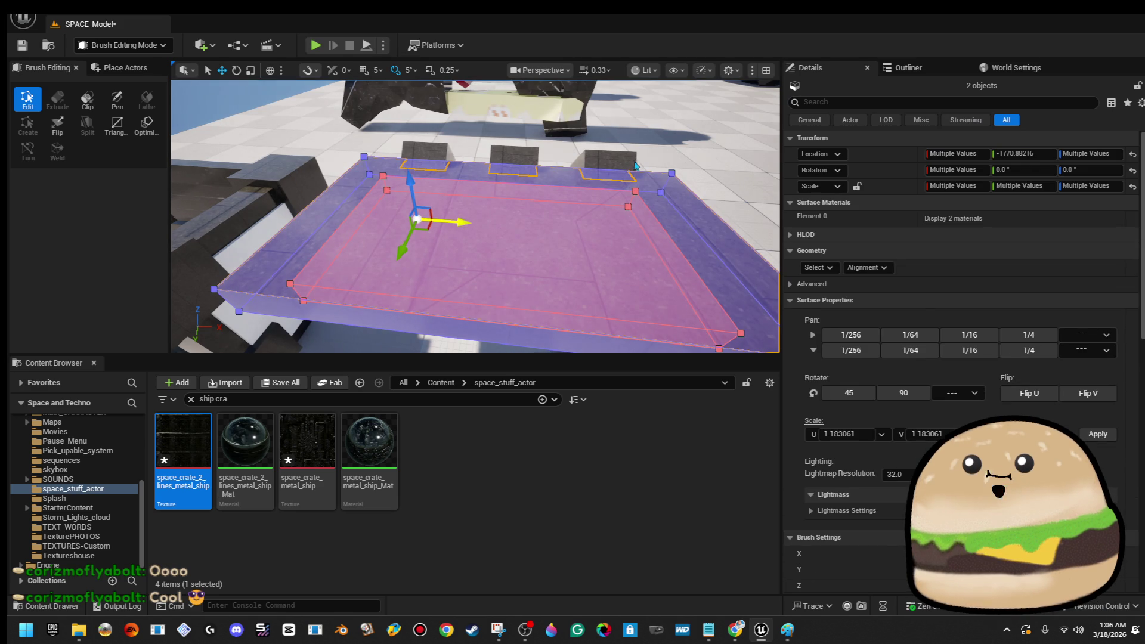
ctrl+click(622, 157)
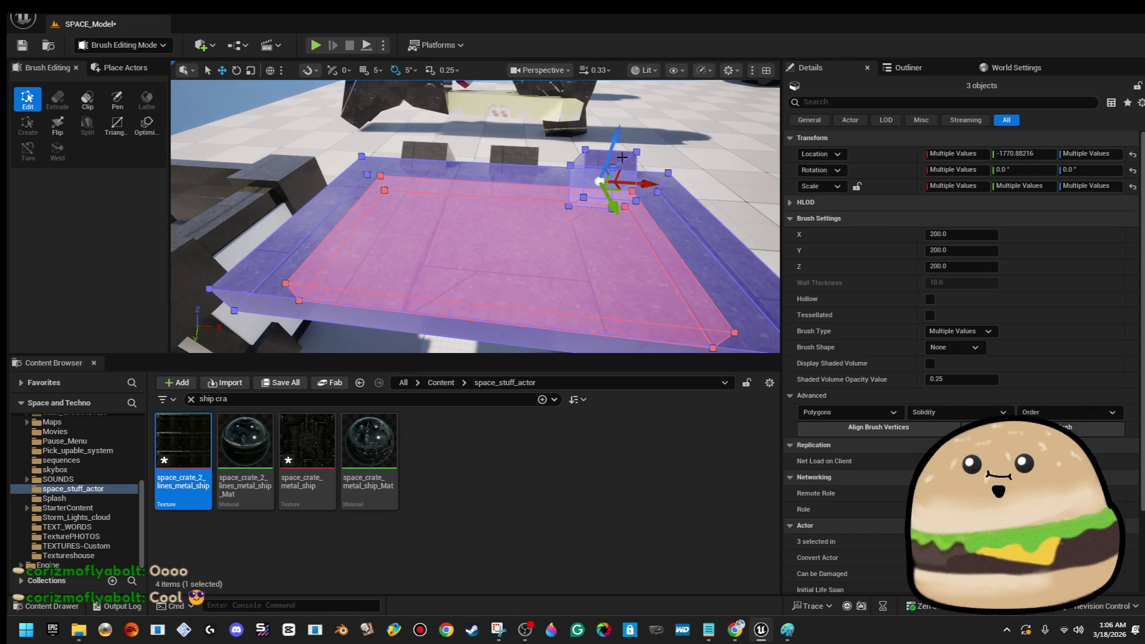
key(ctrl+z)
key(ctrl+z)
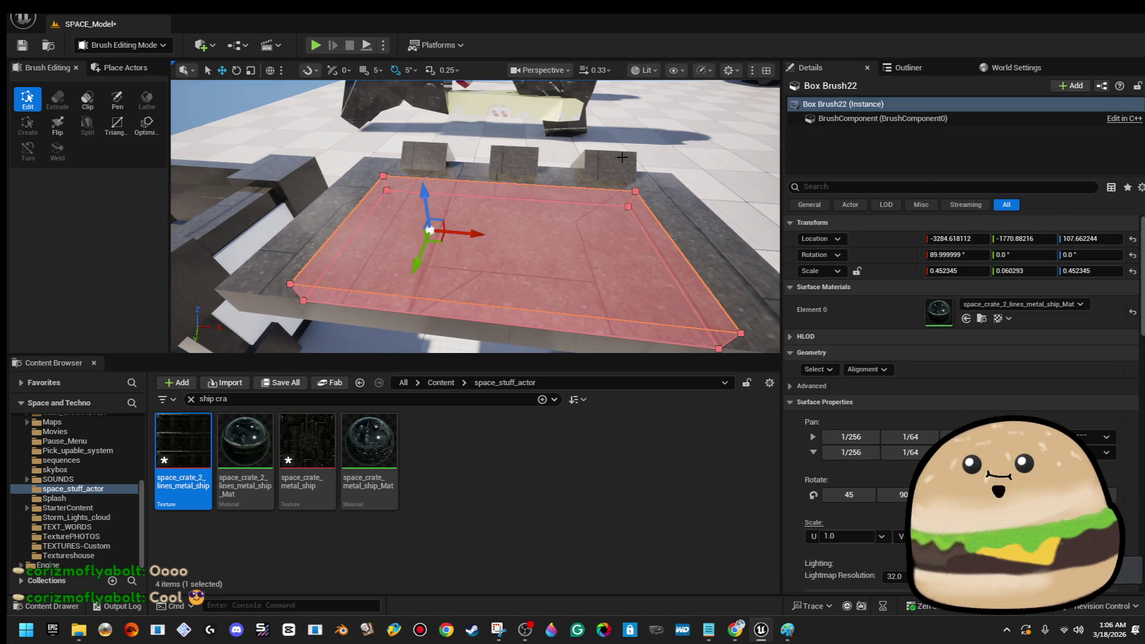
key(ctrl+y)
key(ctrl+y)
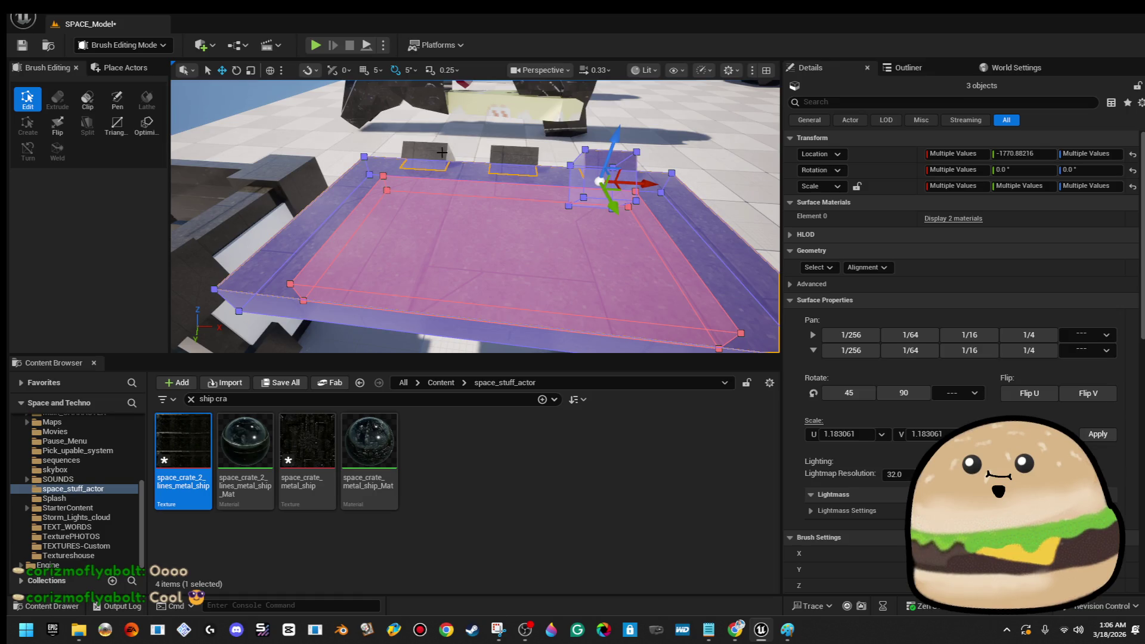
key(ctrl+y)
key(ctrl+y)
mouse_move(447, 152)
mouse_down()
mouse_move(387, 179)
mouse_move(498, 218)
mouse_move(322, 245)
mouse_move(514, 220)
mouse_move(513, 197)
mouse_move(552, 182)
mouse_up()
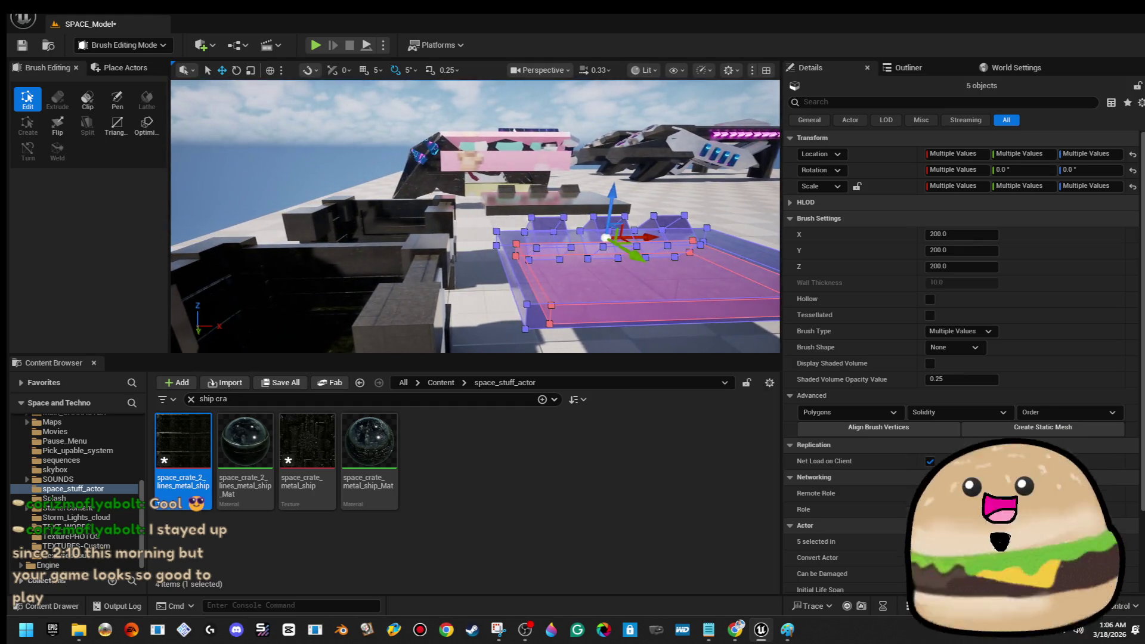
click(1068, 425)
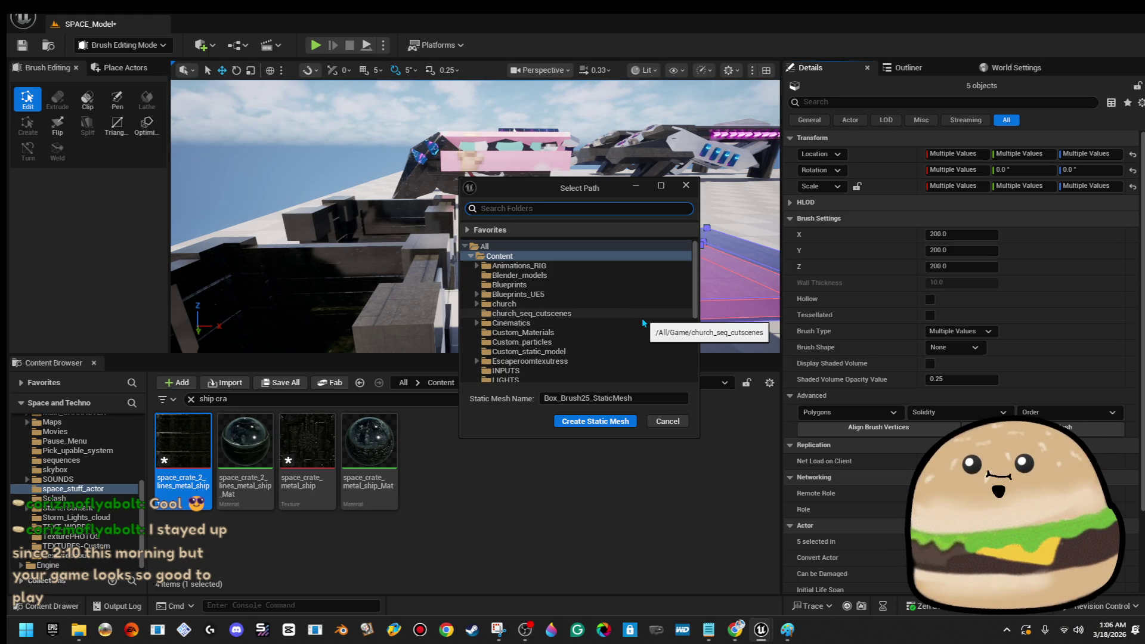
- Save the lid brushes as static mesh space_crate_box_TOP_Bottom in space_stuff_actor
scroll(638, 334, down, 6)
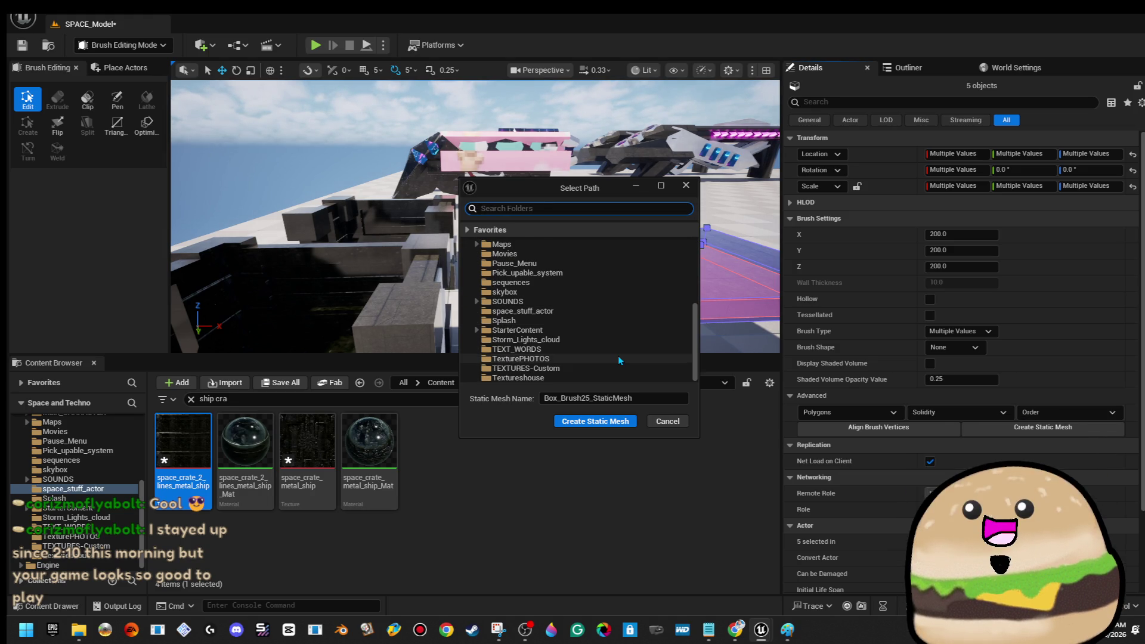
click(622, 311)
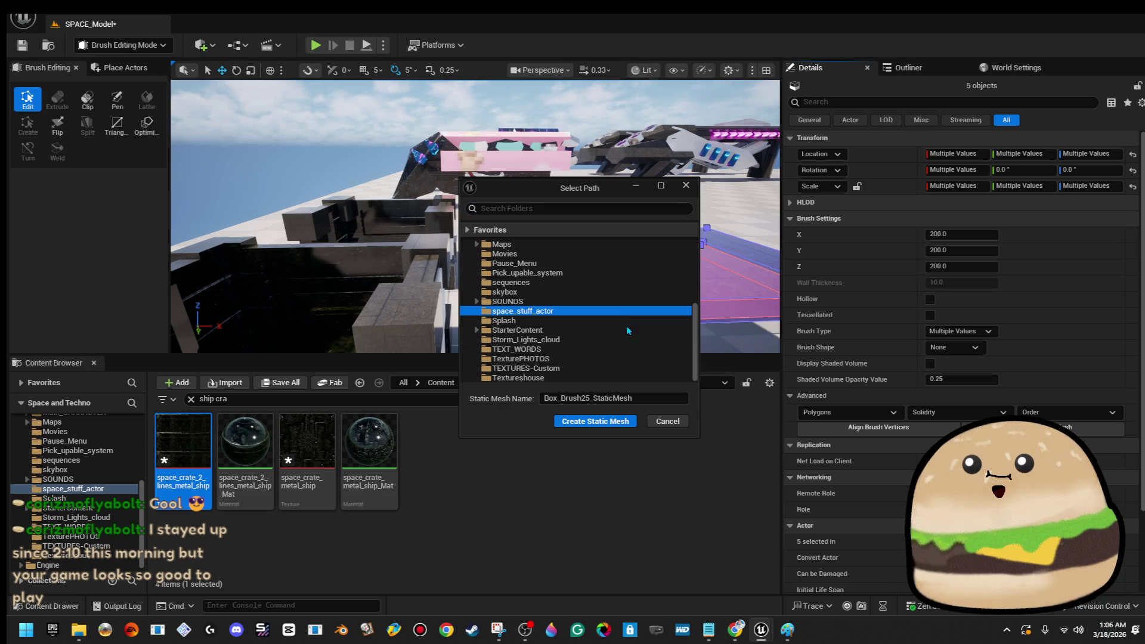
click(673, 397)
text(space_crate_box_TOP_Bottom)
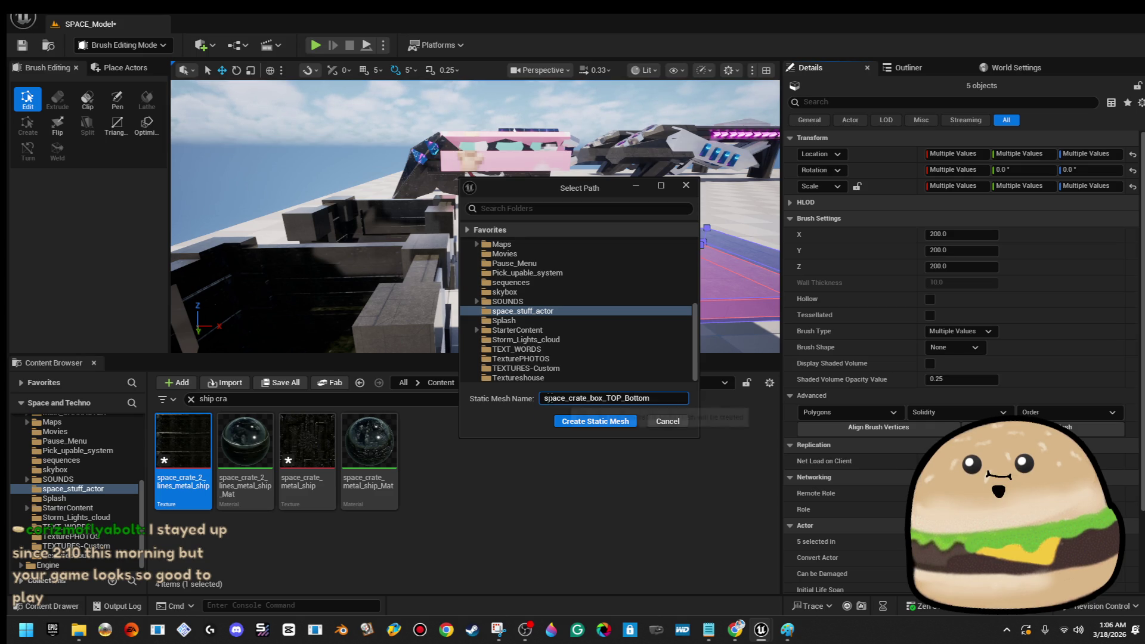
click(593, 420)
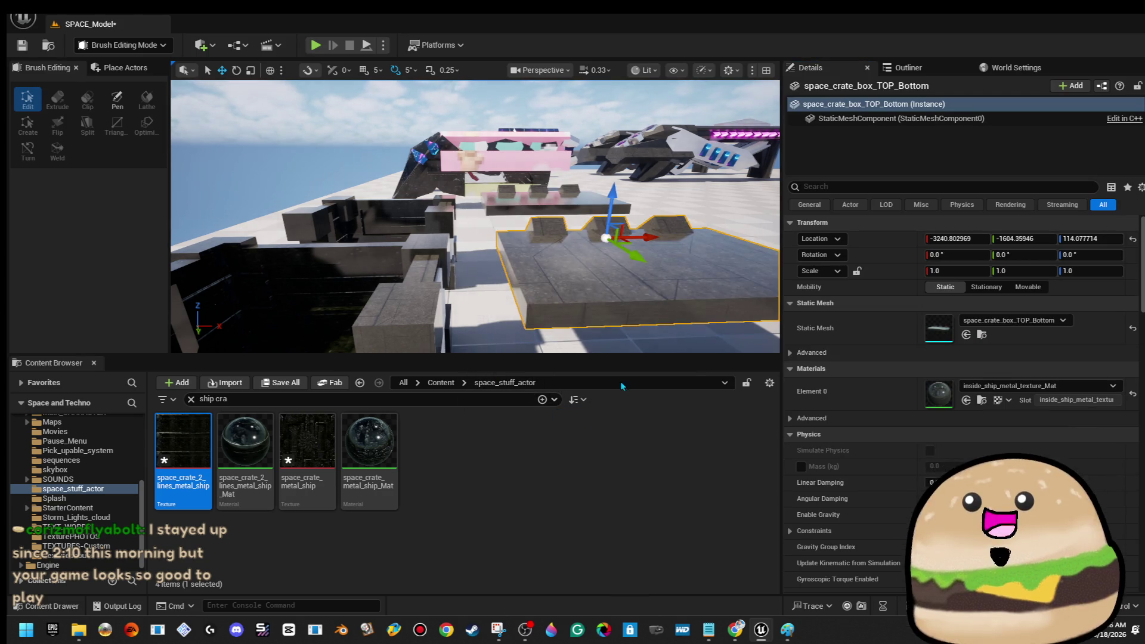
- Open space_crate_box_TOP_Bottom in the Static Mesh Editor, maximized to full screen
scroll(476, 217, down, 5)
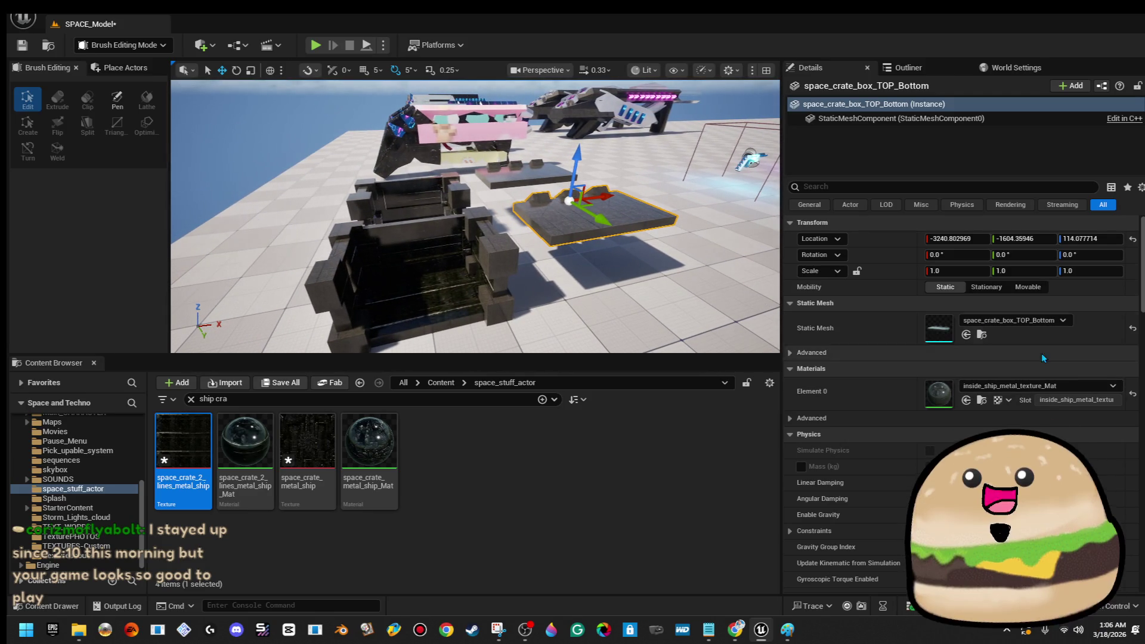
double_click(933, 336)
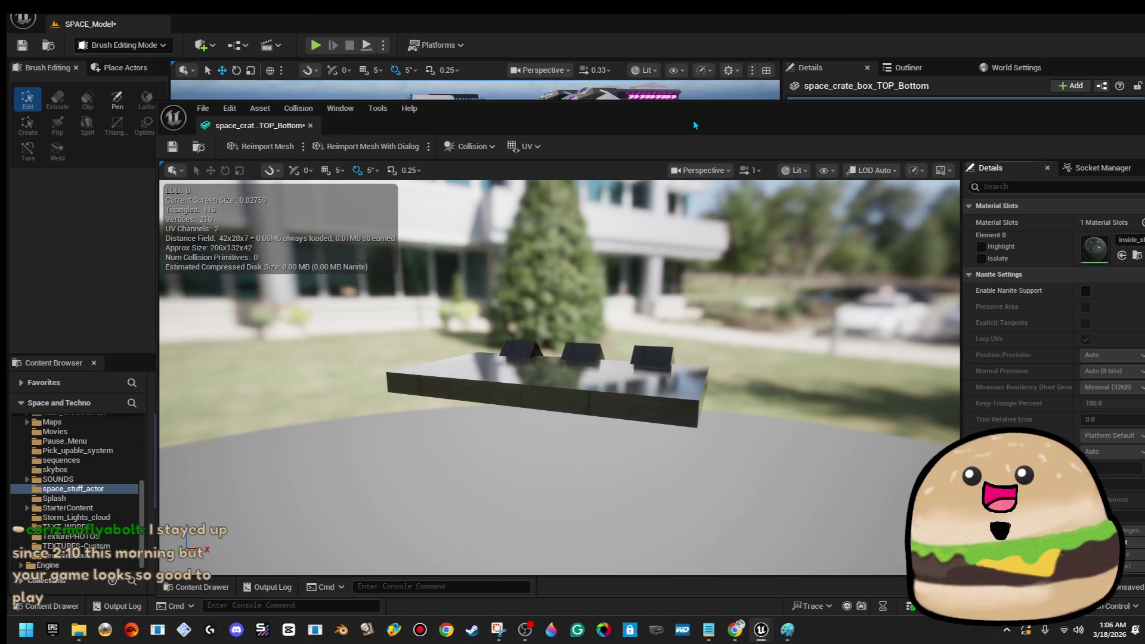
double_click(693, 124)
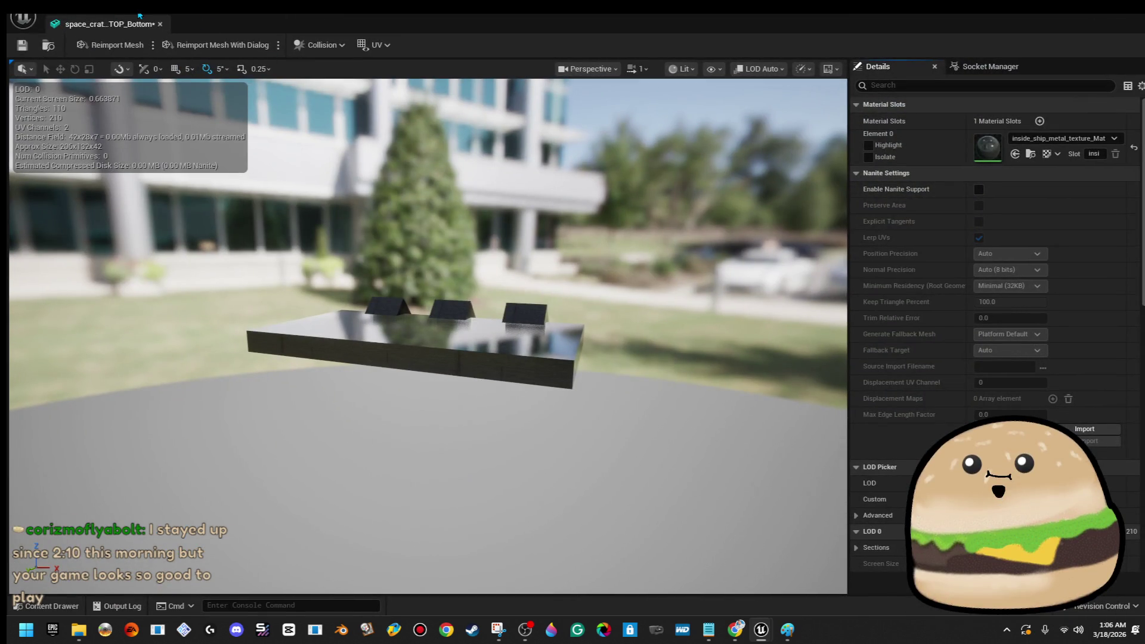
click(319, 45)
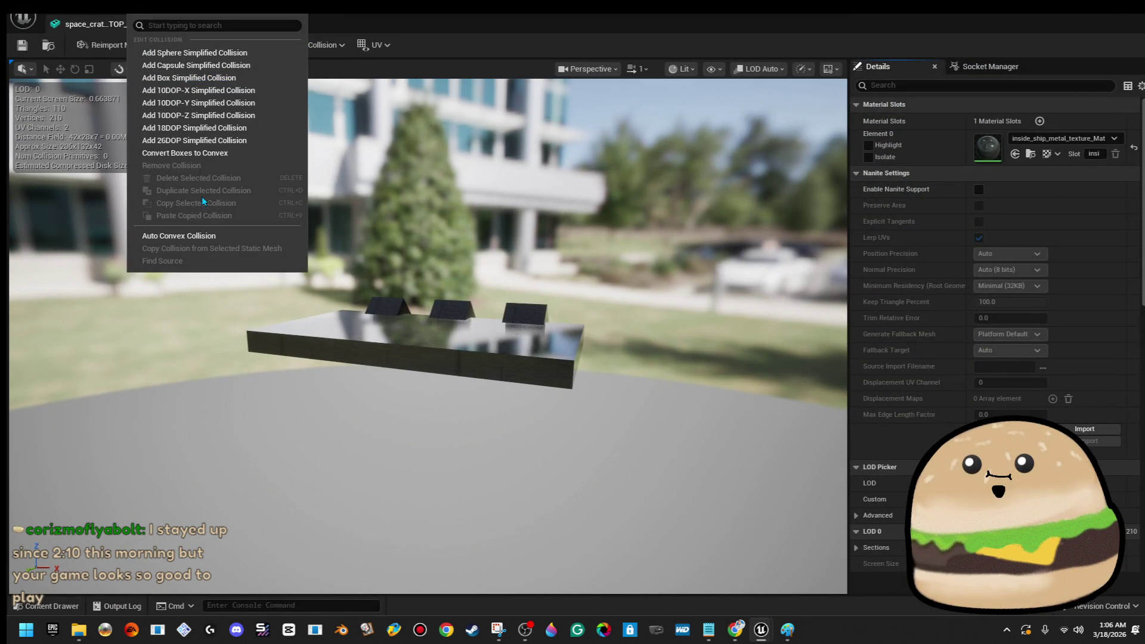
click(218, 238)
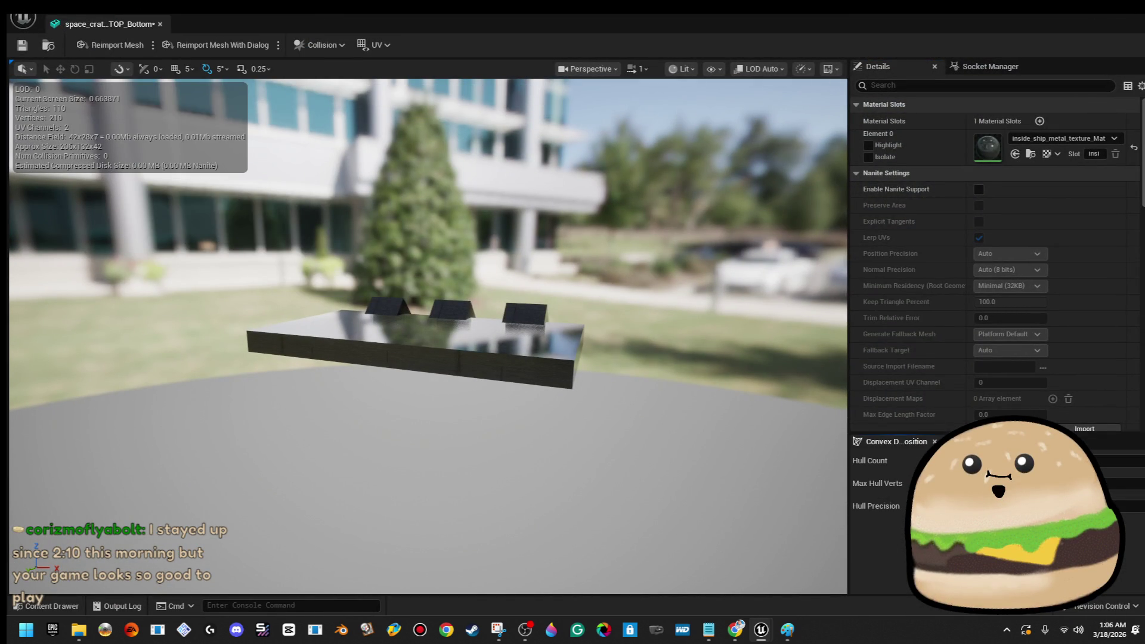
click(160, 25)
right_click(501, 248)
click(578, 257)
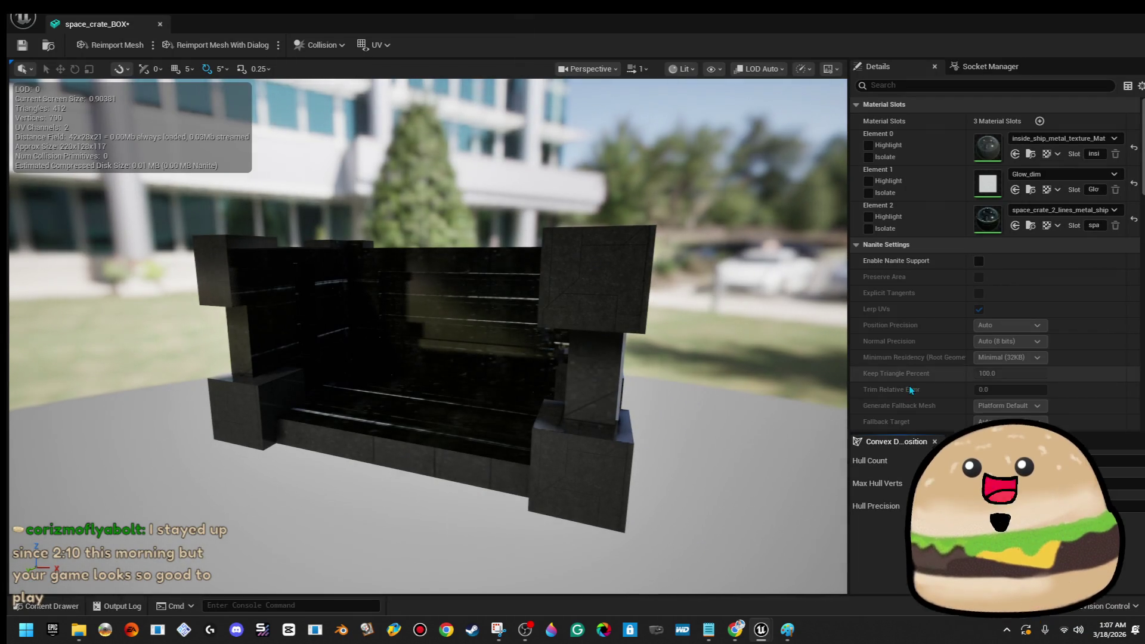
mouse_move(537, 298)
mouse_down()
mouse_move(501, 339)
mouse_move(303, 91)
mouse_up()
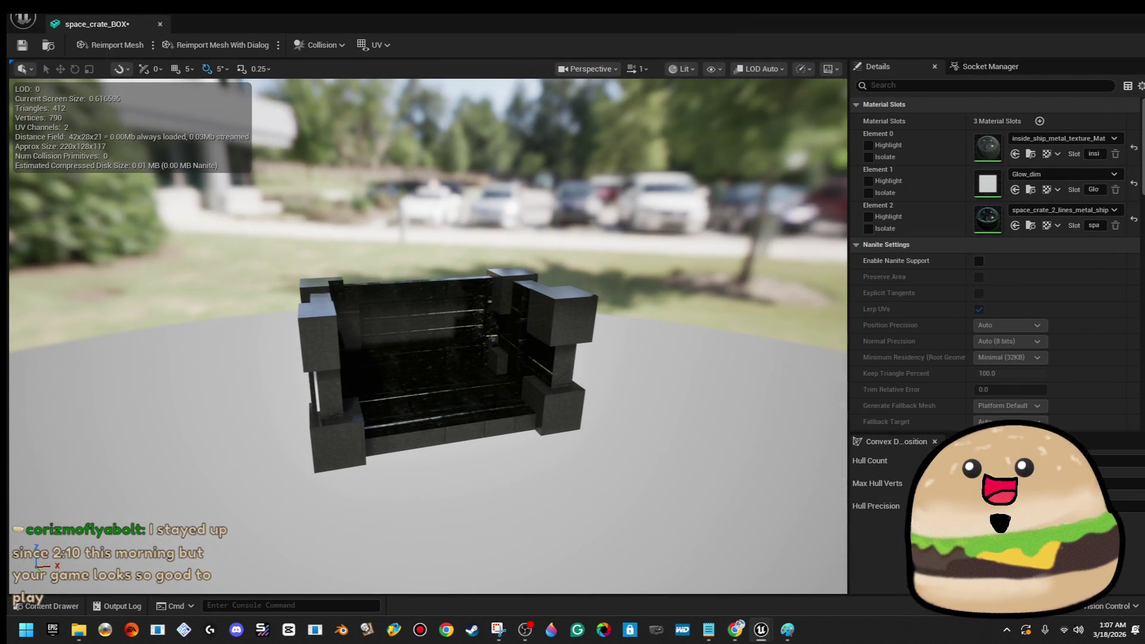
click(320, 45)
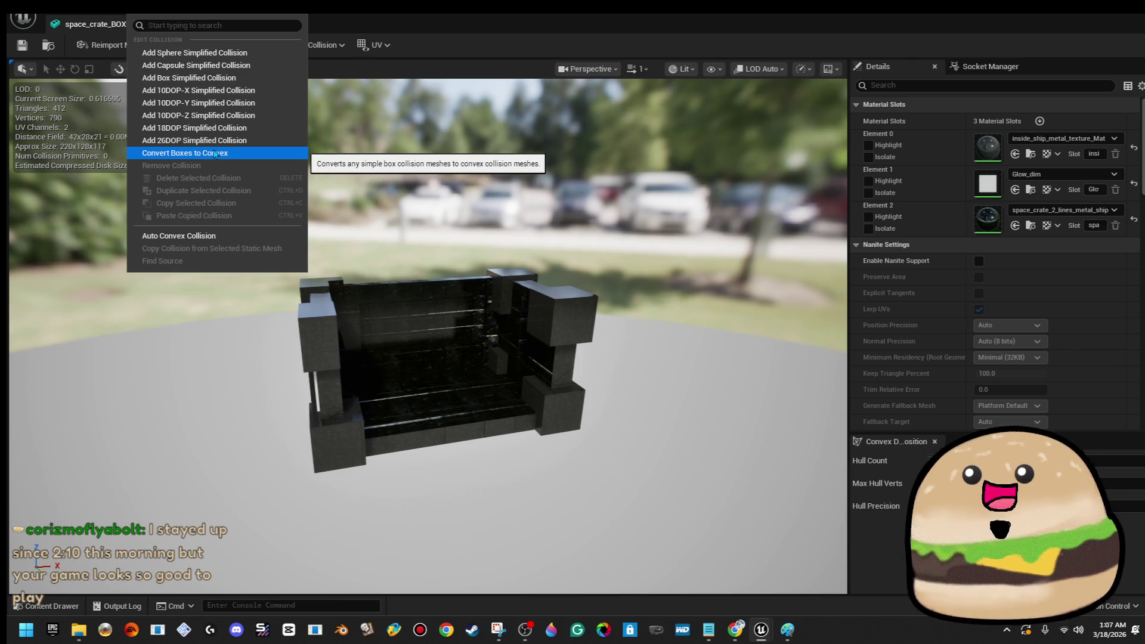
click(701, 215)
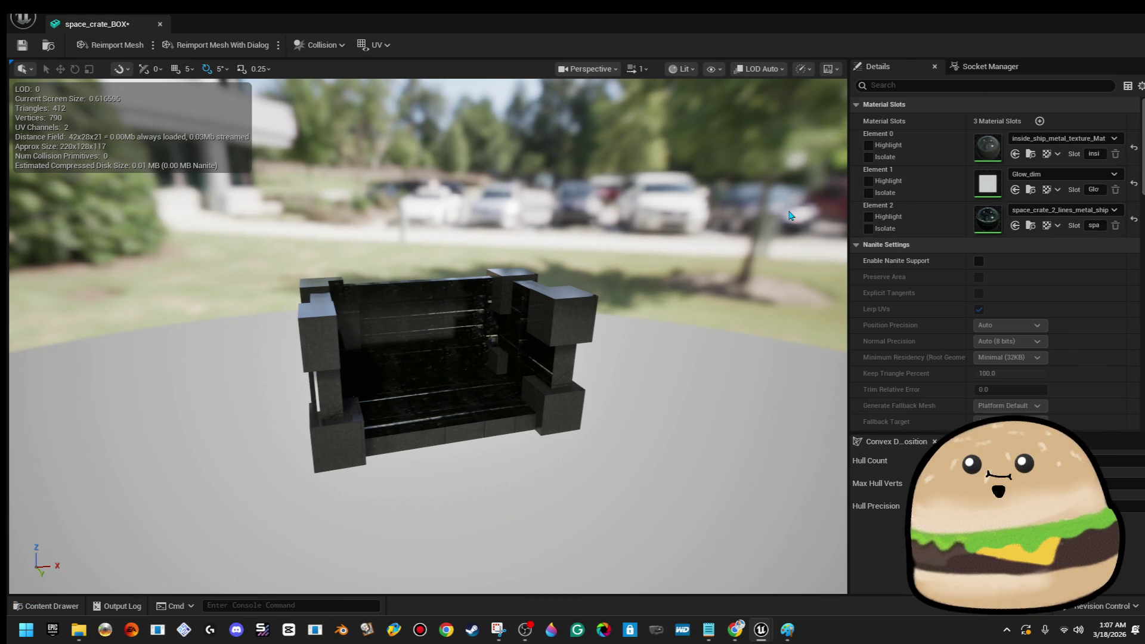
- Scroll through the crate mesh's Details, checking the LOD Group options without changing them
scroll(1048, 369, down, 15)
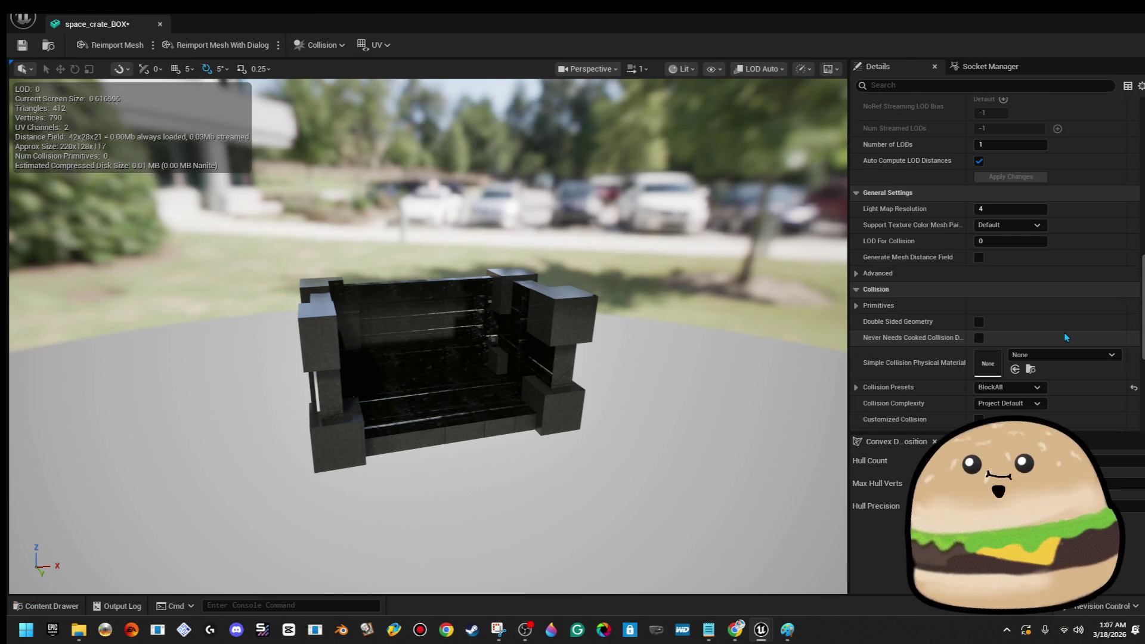
scroll(1135, 338, down, 3)
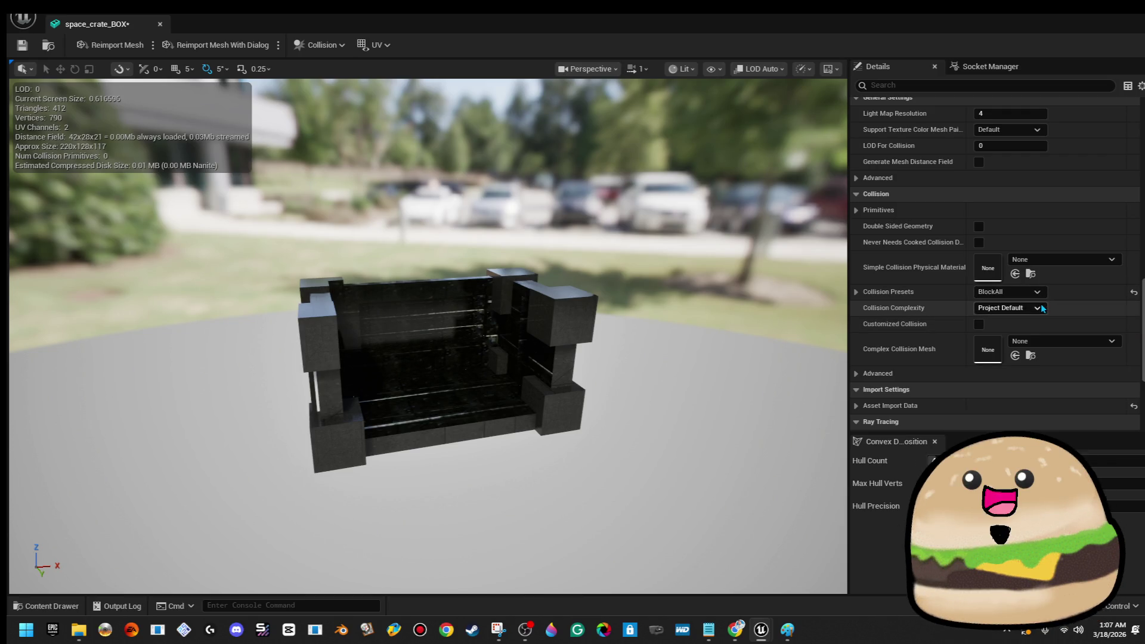
scroll(1077, 353, down, 5)
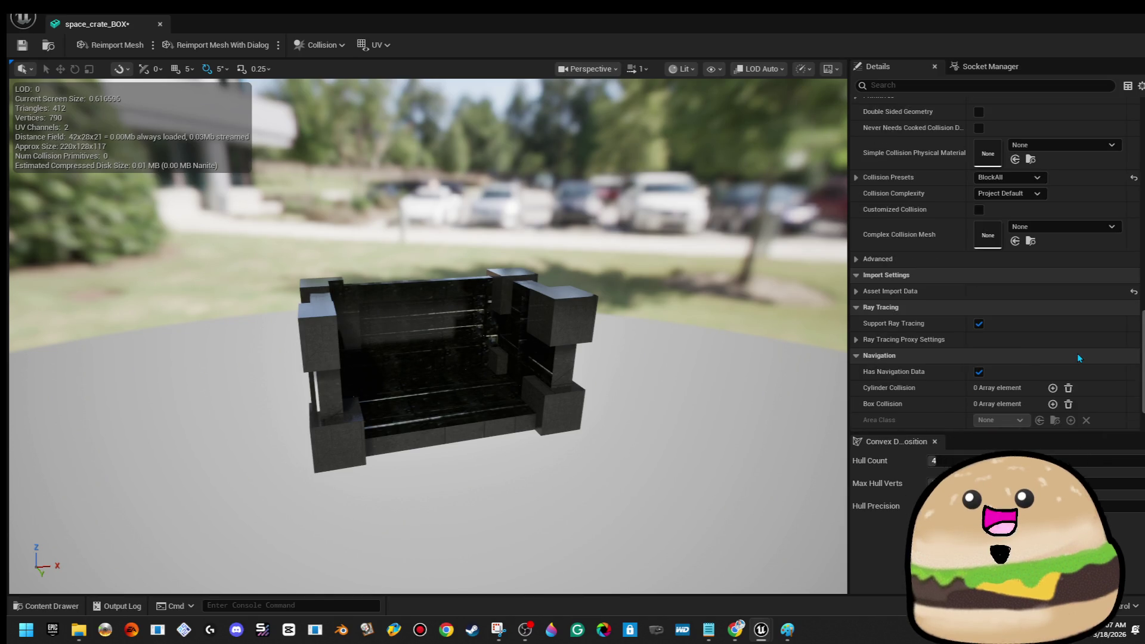
scroll(1076, 353, up, 9)
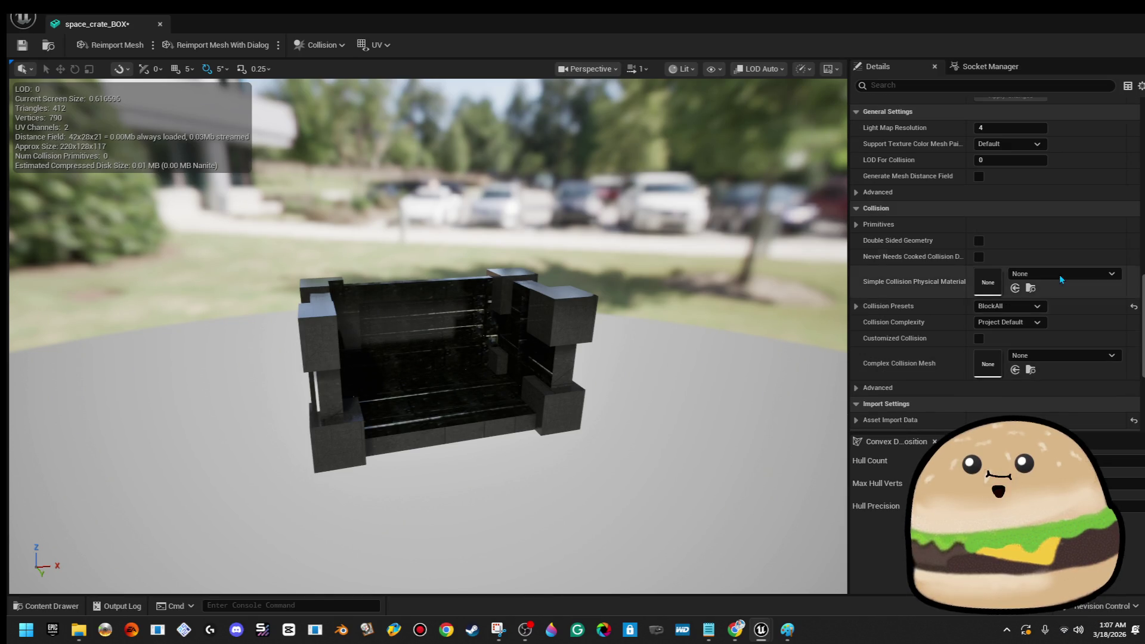
scroll(1076, 288, up, 2)
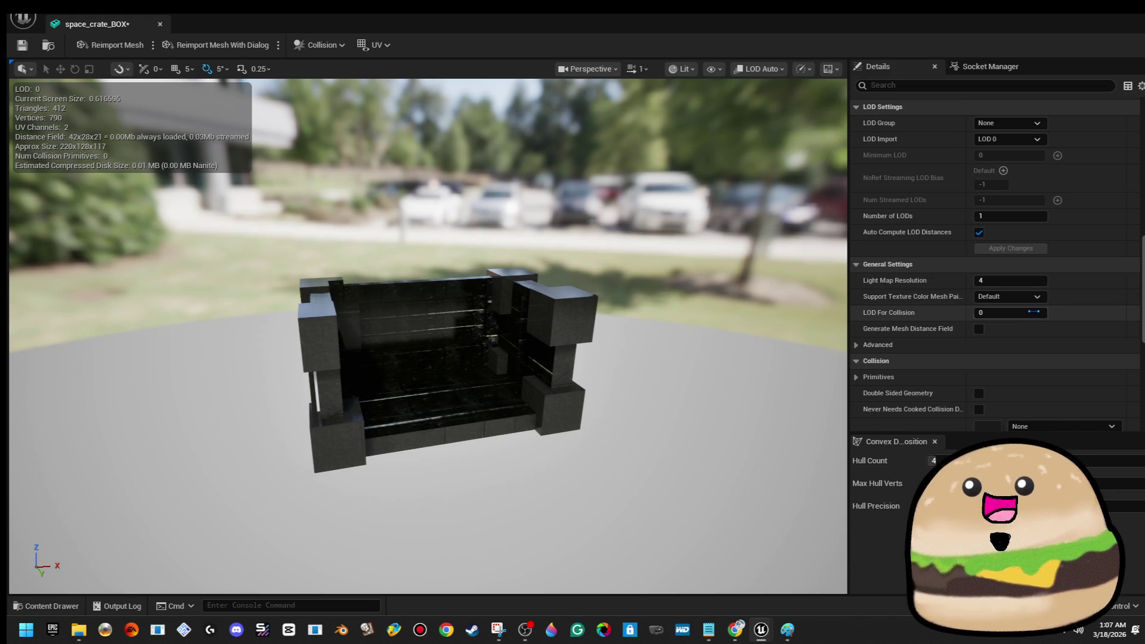
scroll(1043, 303, up, 3)
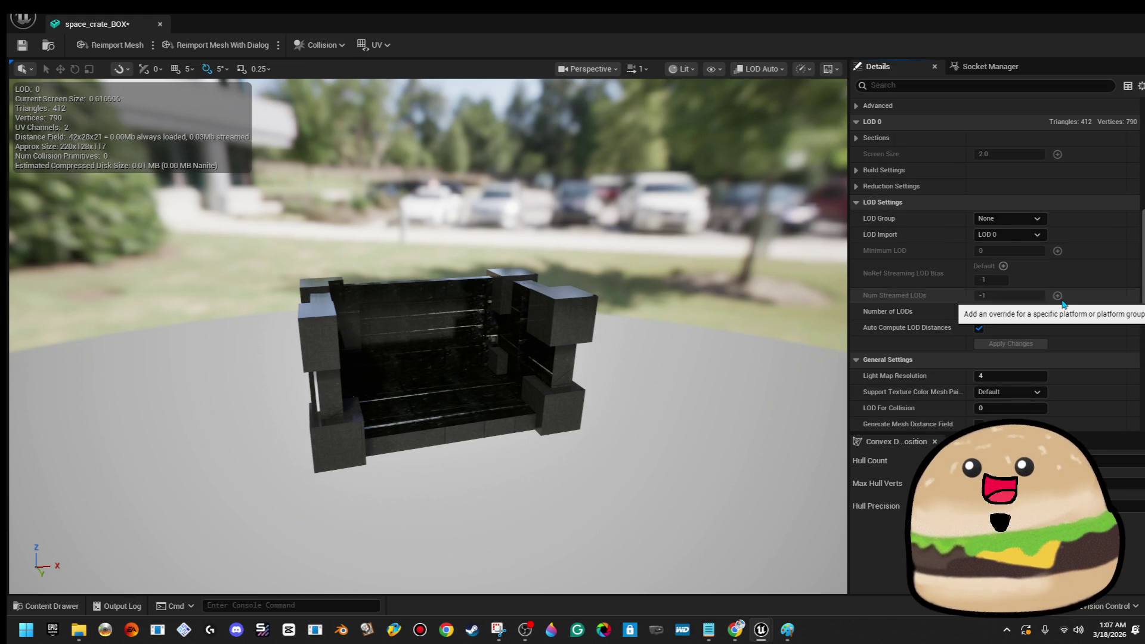
click(1038, 220)
click(1057, 225)
scroll(1057, 225, up, 7)
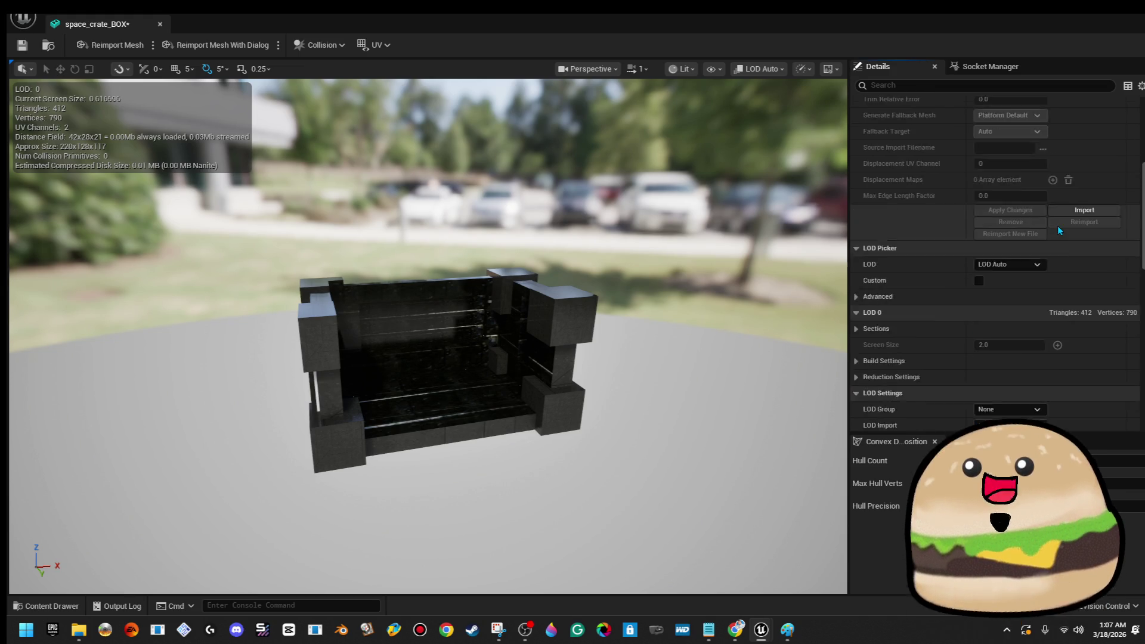
scroll(1043, 364, up, 9)
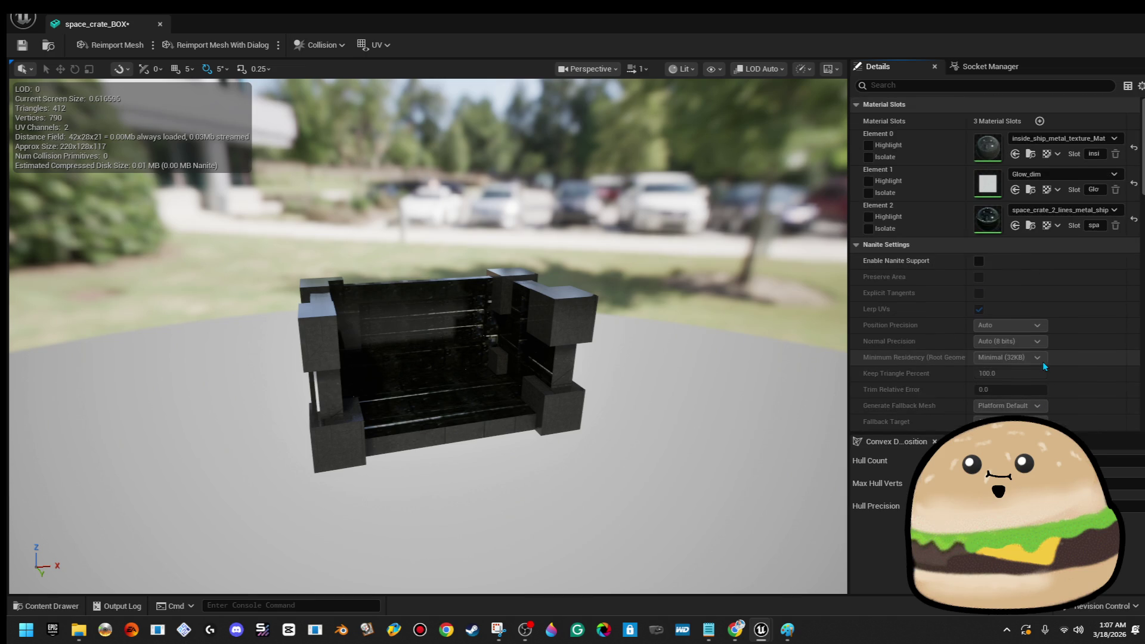
- Collapse the Nanite, LOD, General and Import sections, leaving Collision expanded
click(859, 245)
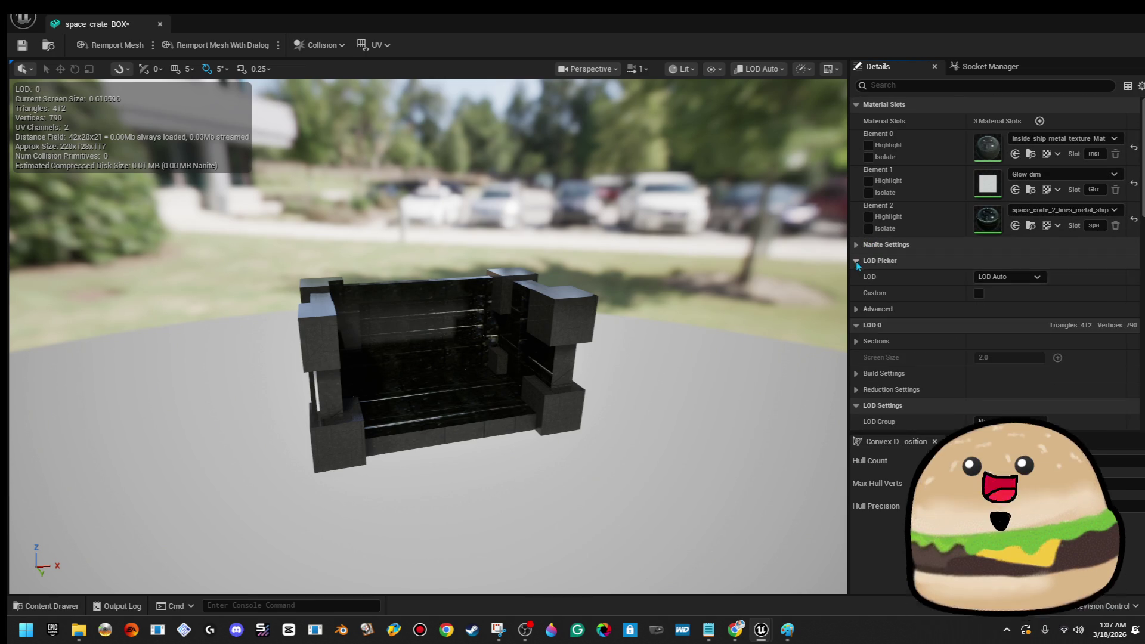
click(857, 261)
click(856, 276)
click(856, 292)
click(856, 309)
click(856, 325)
click(856, 341)
click(856, 325)
- Set Collision Complexity to Use Complex Collision As Simple, keeping the BlockAll preset
scroll(954, 322, down, 4)
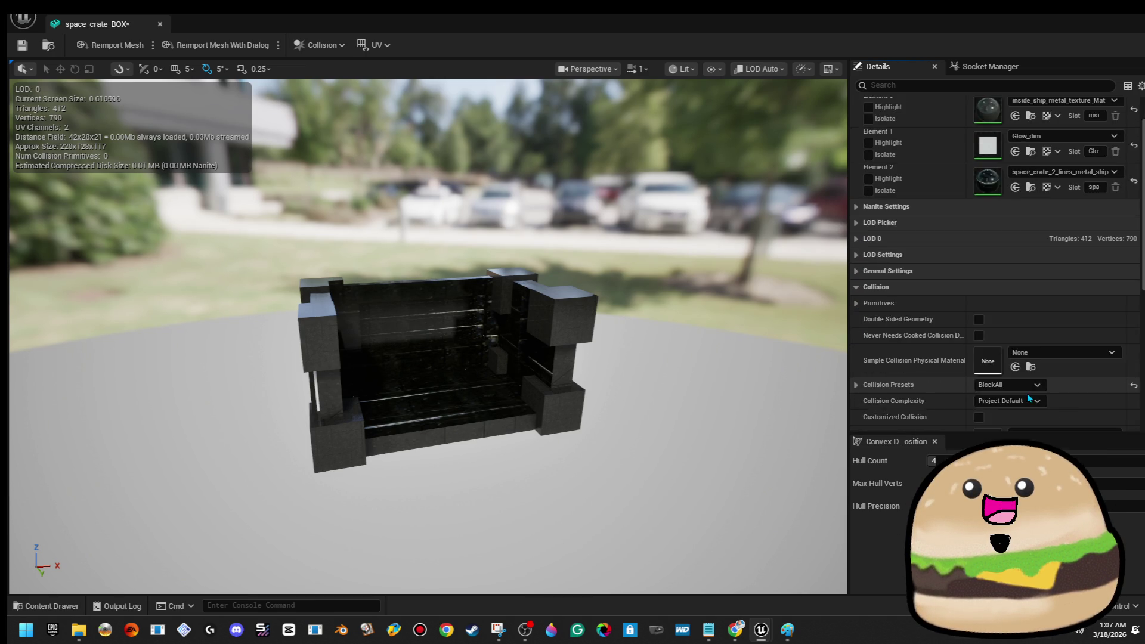
click(1034, 311)
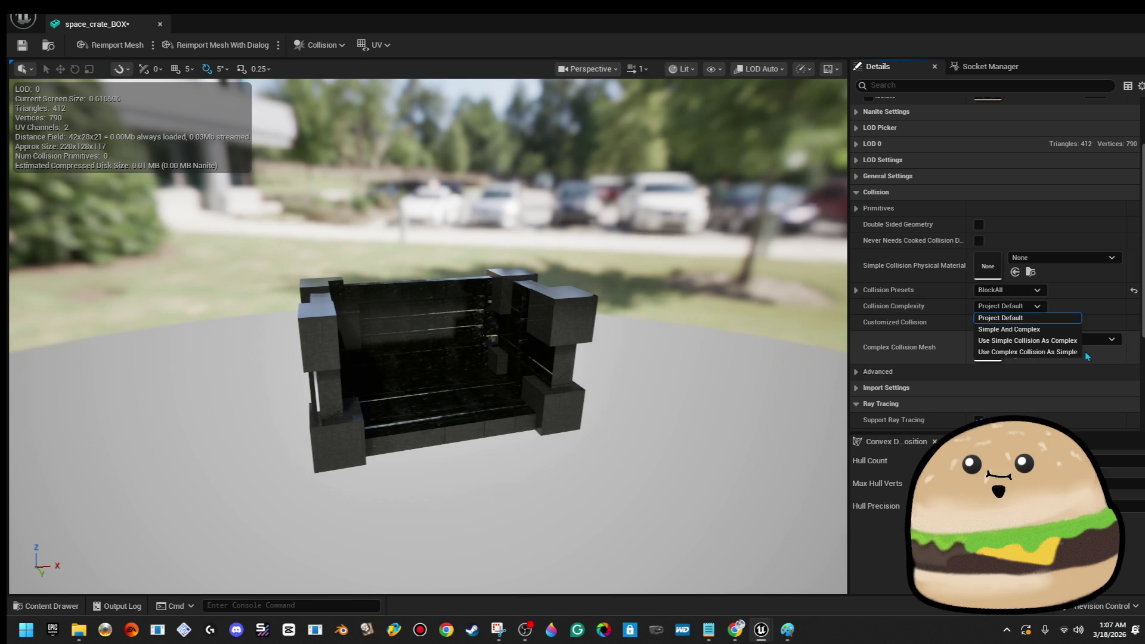
click(1067, 351)
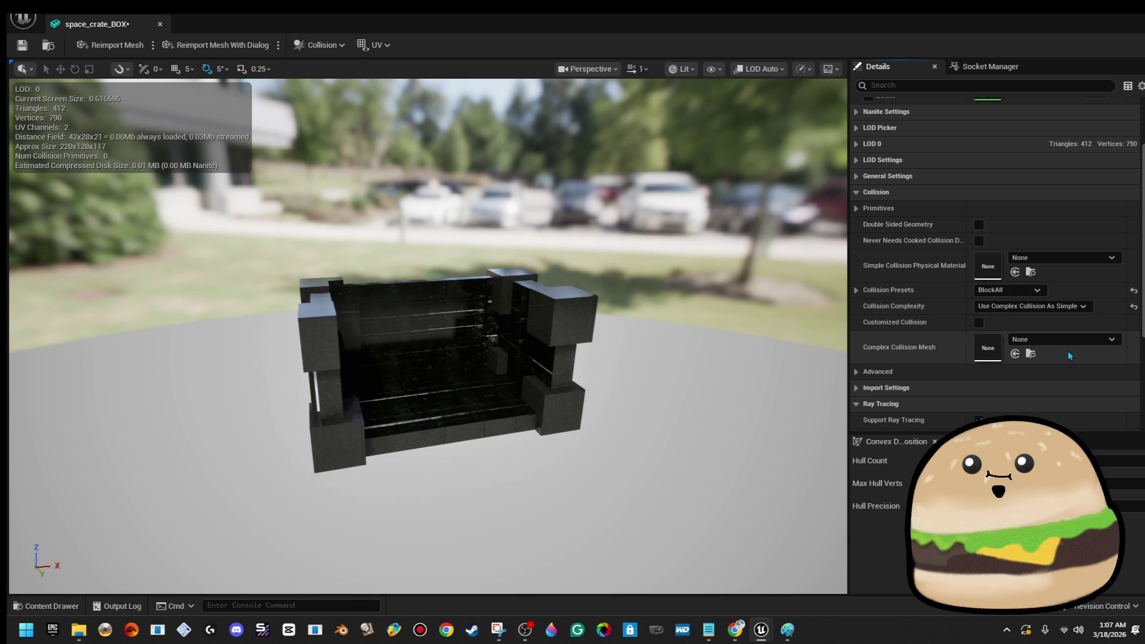
click(1033, 291)
click(1061, 305)
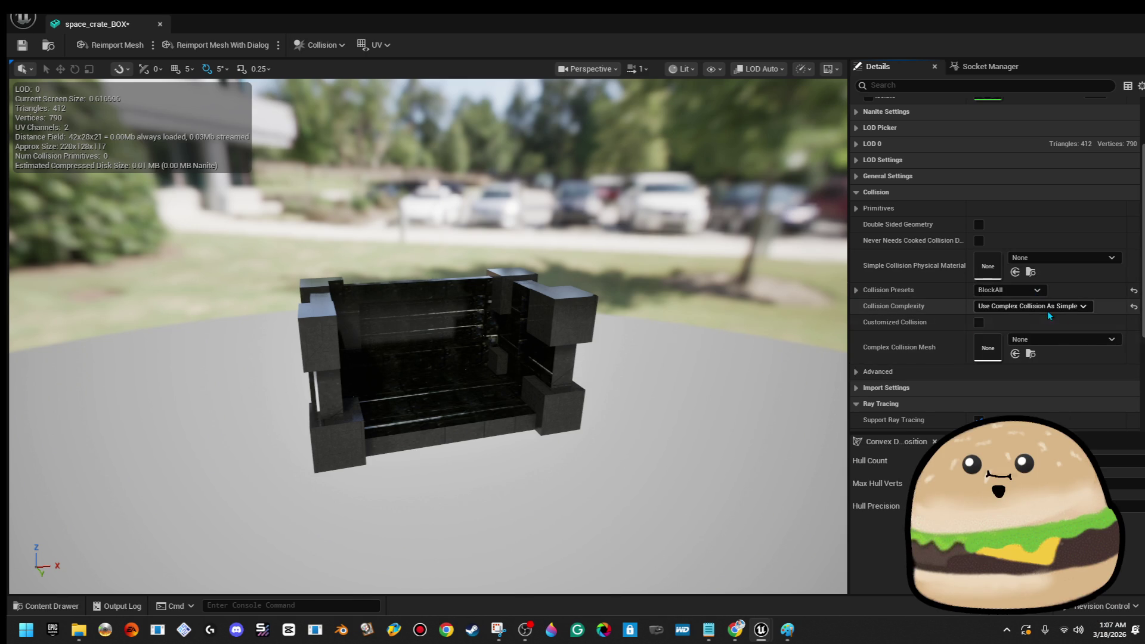
- Compare Use Simple Collision As Complex and Simple And Complex, then revert to Use Complex Collision As Simple
click(1064, 306)
click(1049, 340)
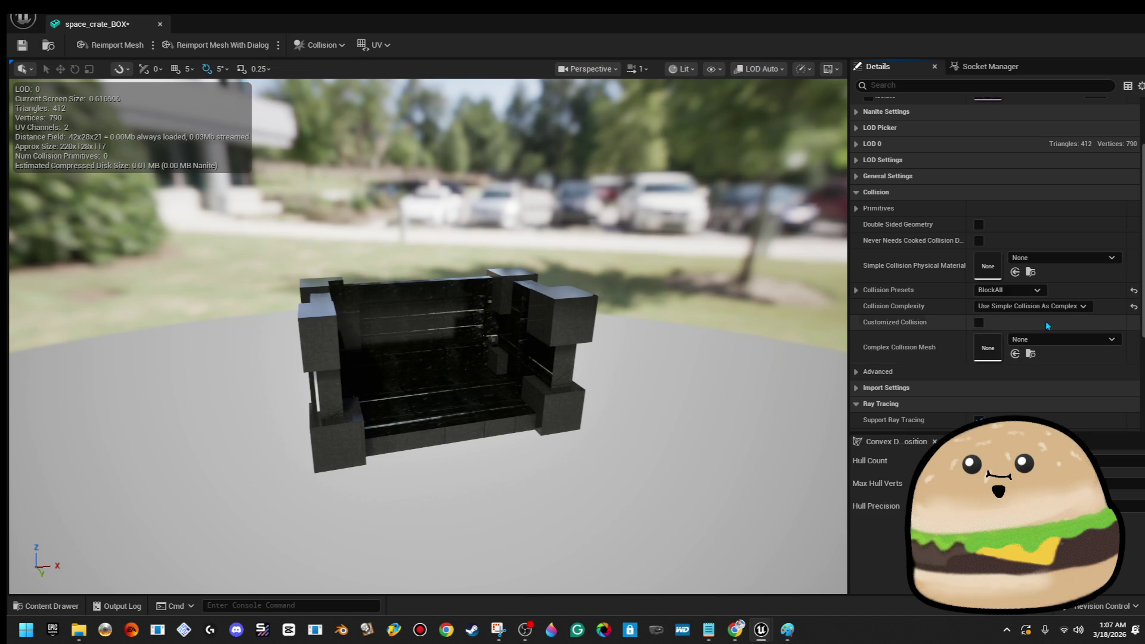
click(1036, 290)
click(1045, 271)
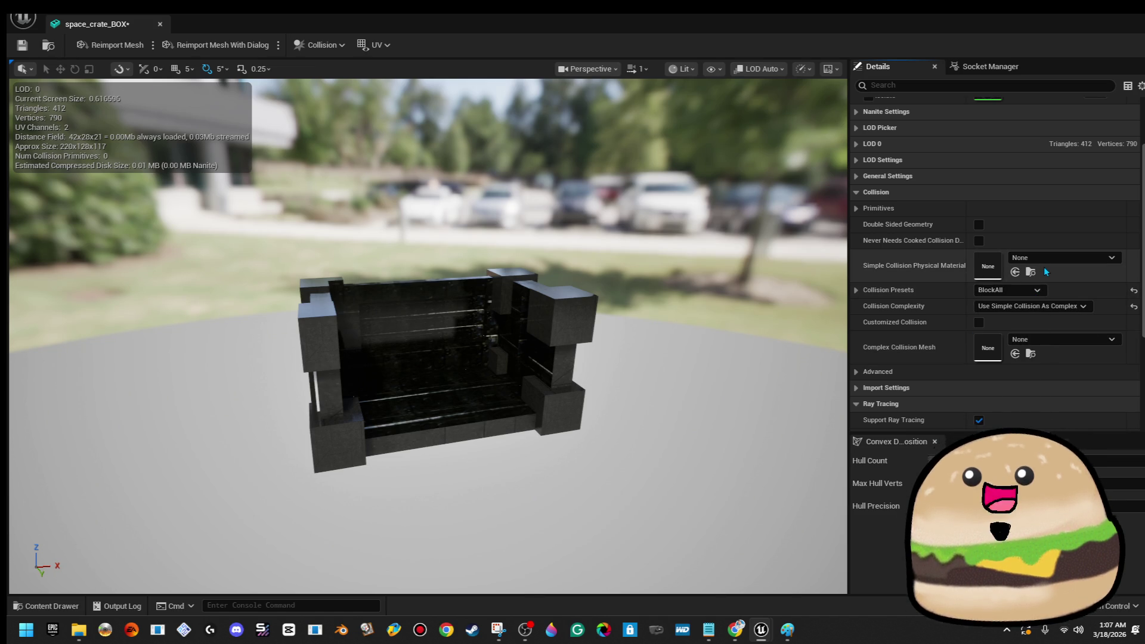
click(1049, 306)
click(1050, 329)
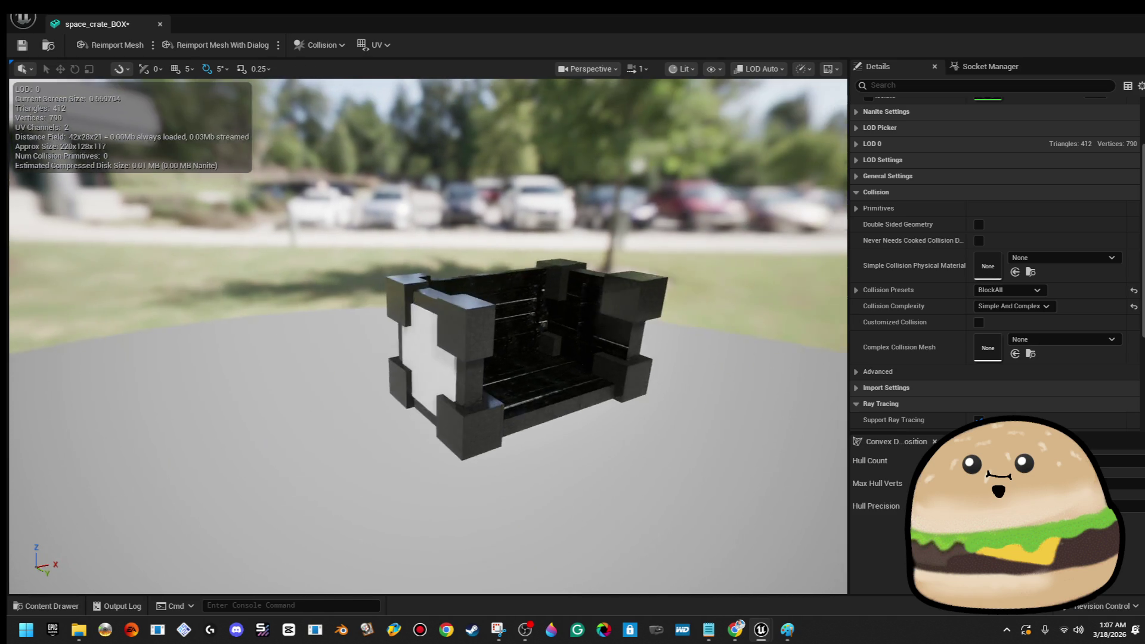
click(1047, 306)
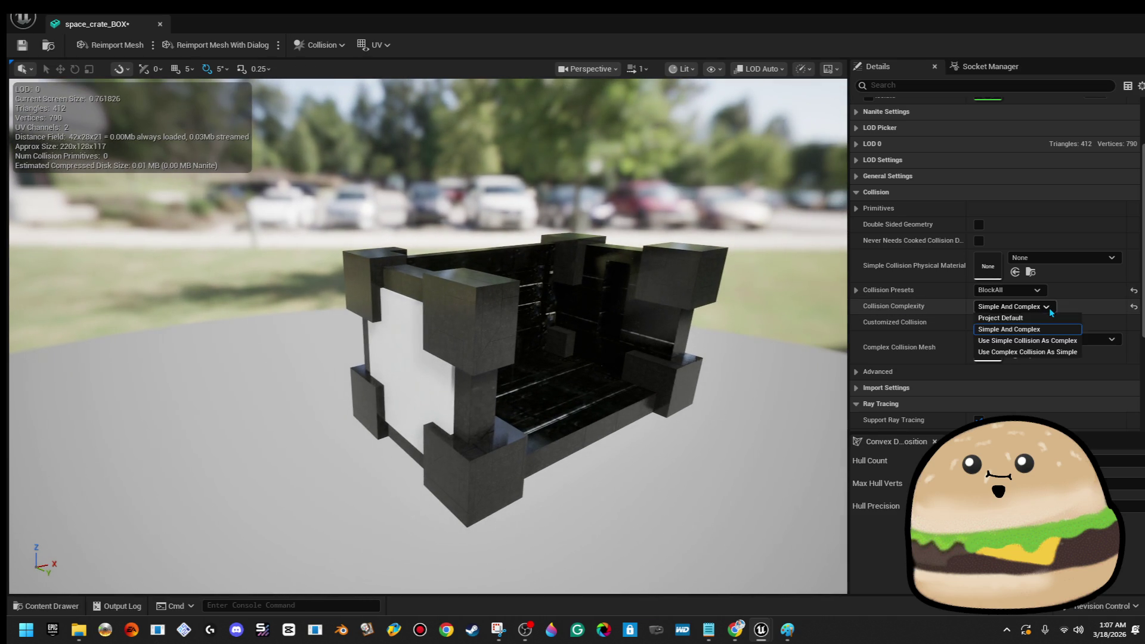
click(1027, 352)
mouse_move(604, 273)
mouse_down()
mouse_move(631, 299)
mouse_move(555, 289)
mouse_up()
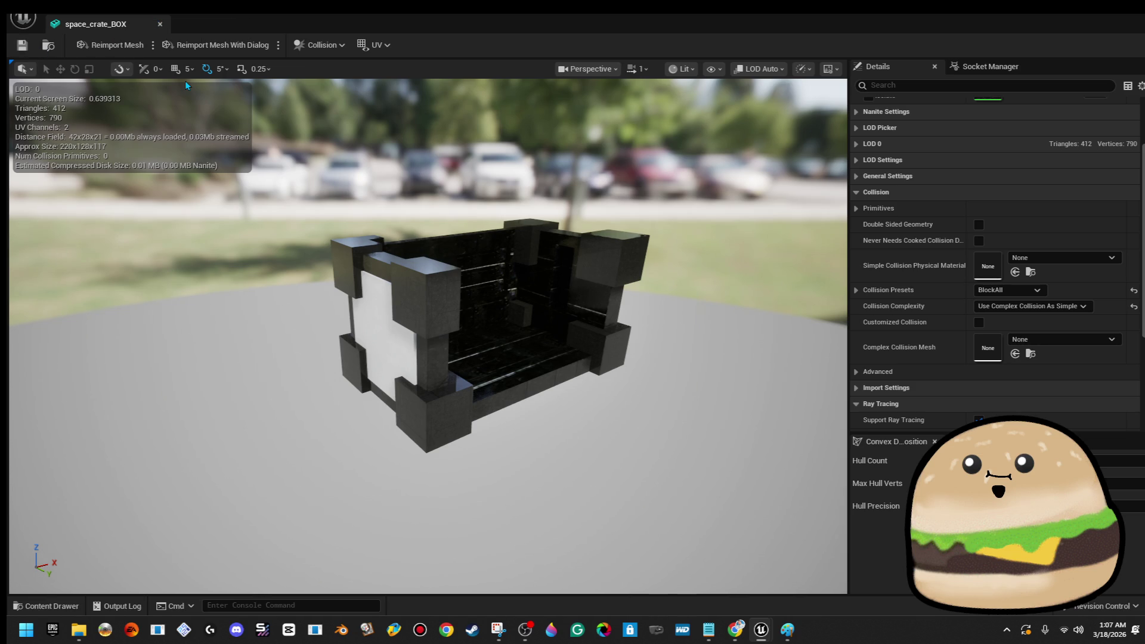
right_click(127, 14)
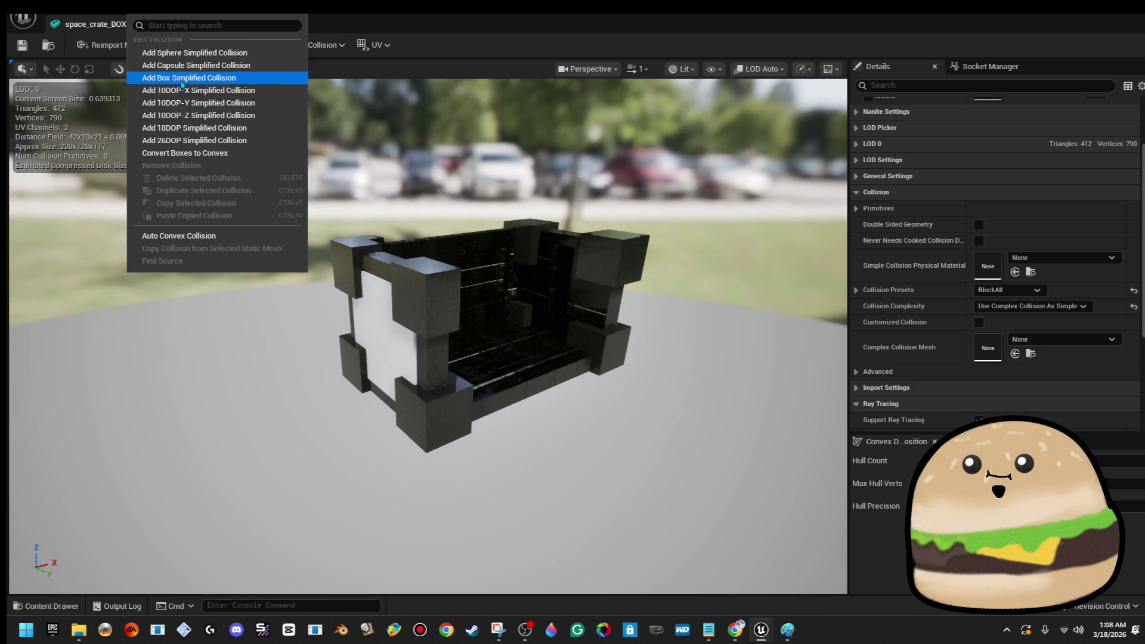
- Add a box simplified collision to the crate, delete it again, and close the mesh editor
click(188, 78)
mouse_move(418, 268)
mouse_down()
mouse_move(541, 260)
mouse_move(465, 267)
mouse_up()
click(540, 260)
key(Delete)
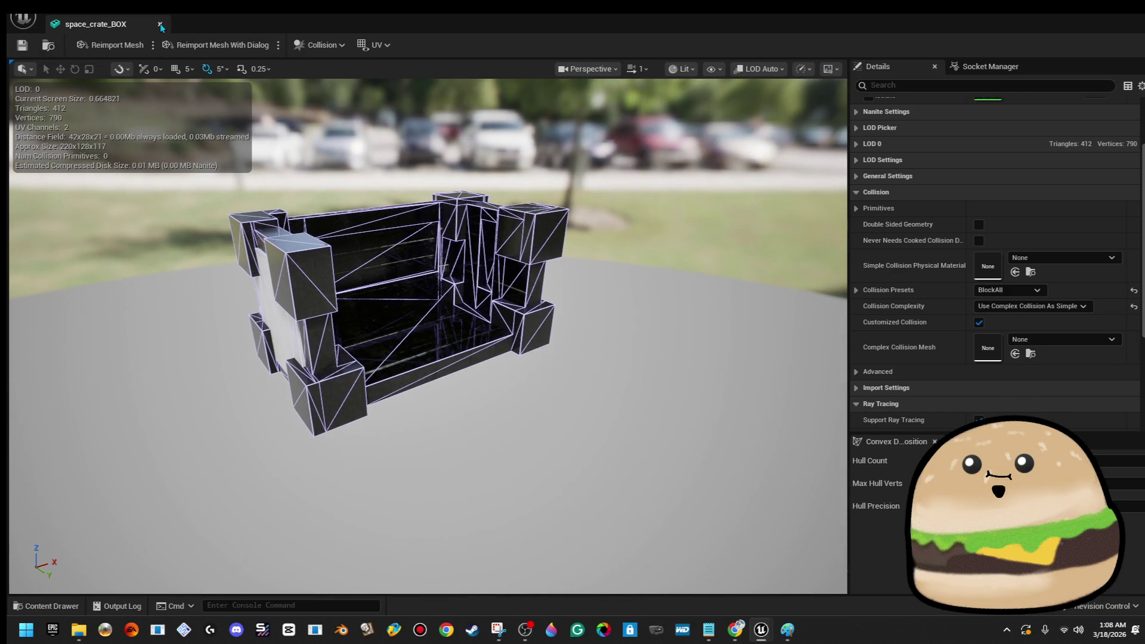
click(160, 25)
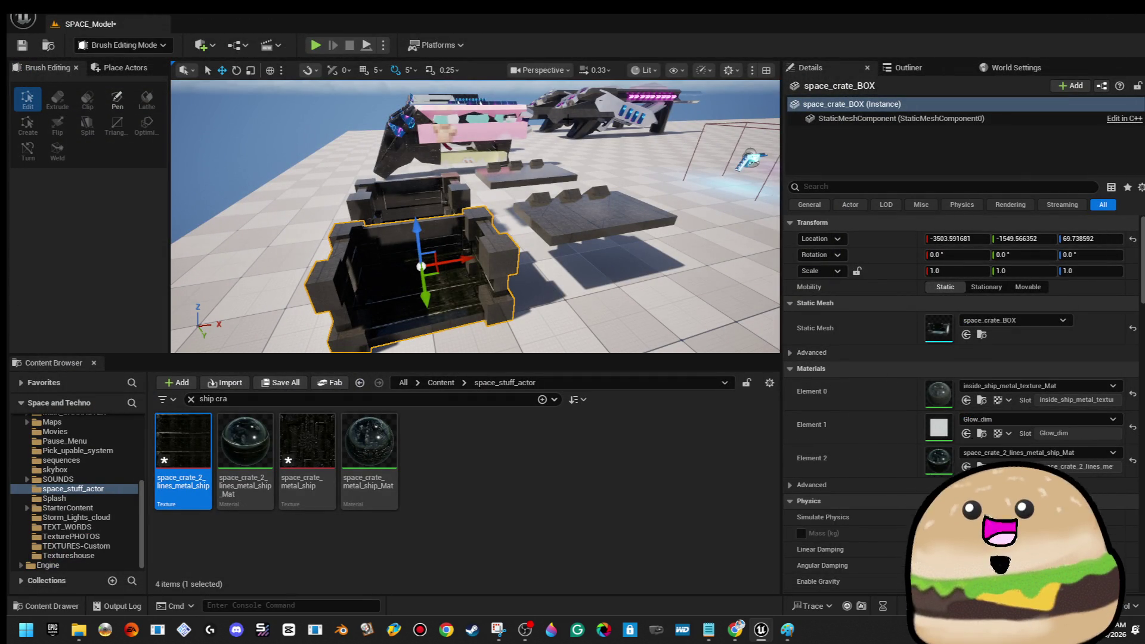
- Clear the asset search and add a new Blueprint Class with Actor as parent in space_stuff_actor
drag(676, 238, 676, 310)
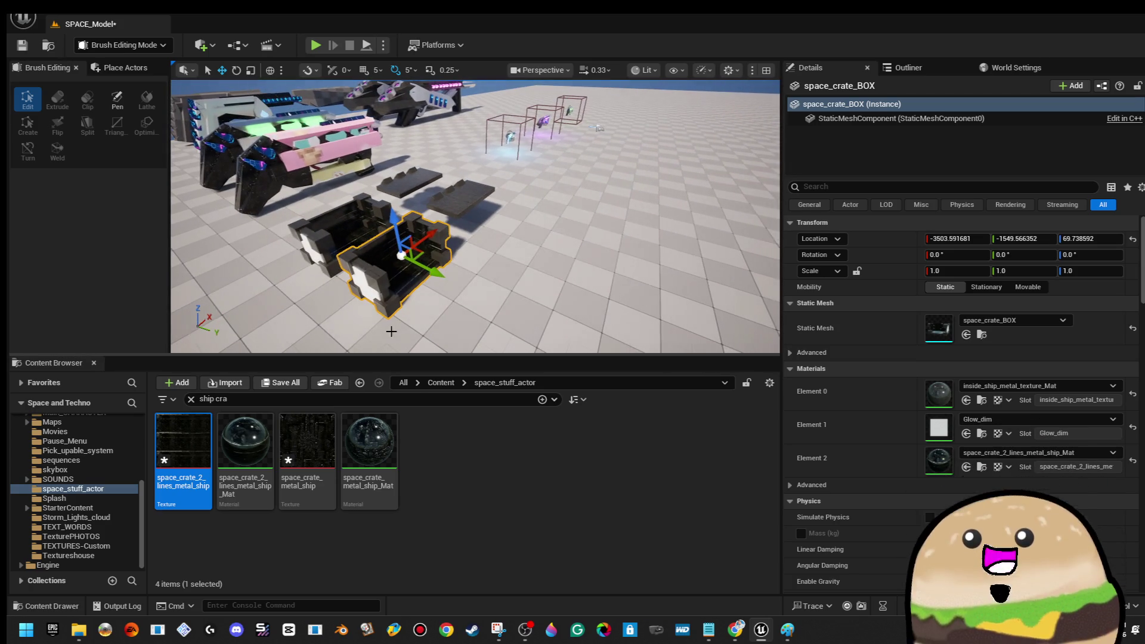
click(191, 398)
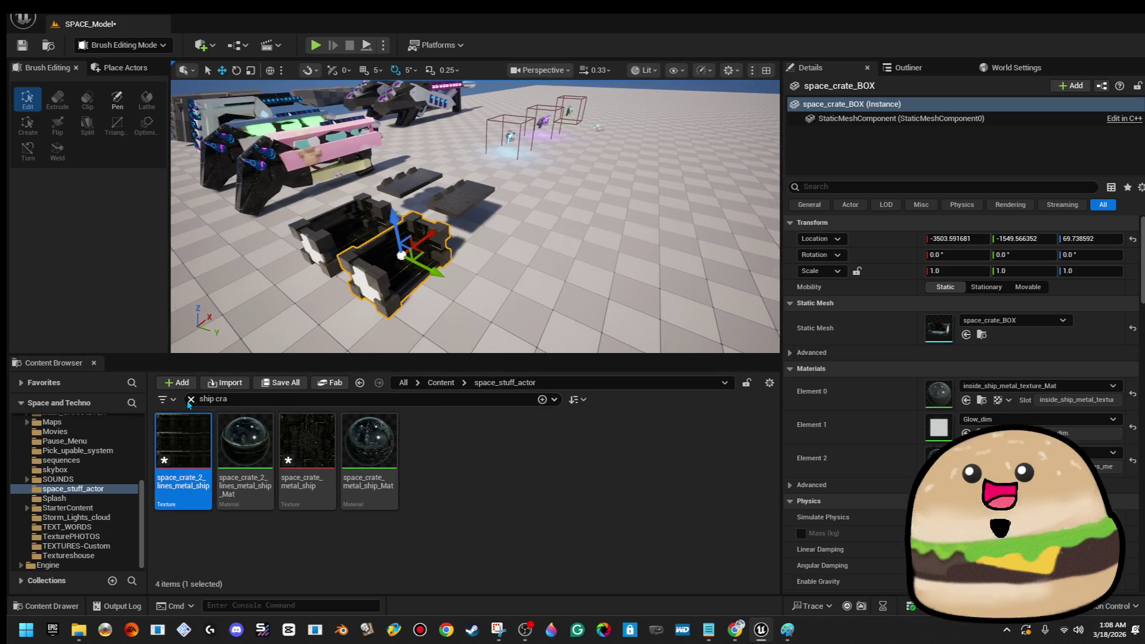
scroll(656, 471, up, 2)
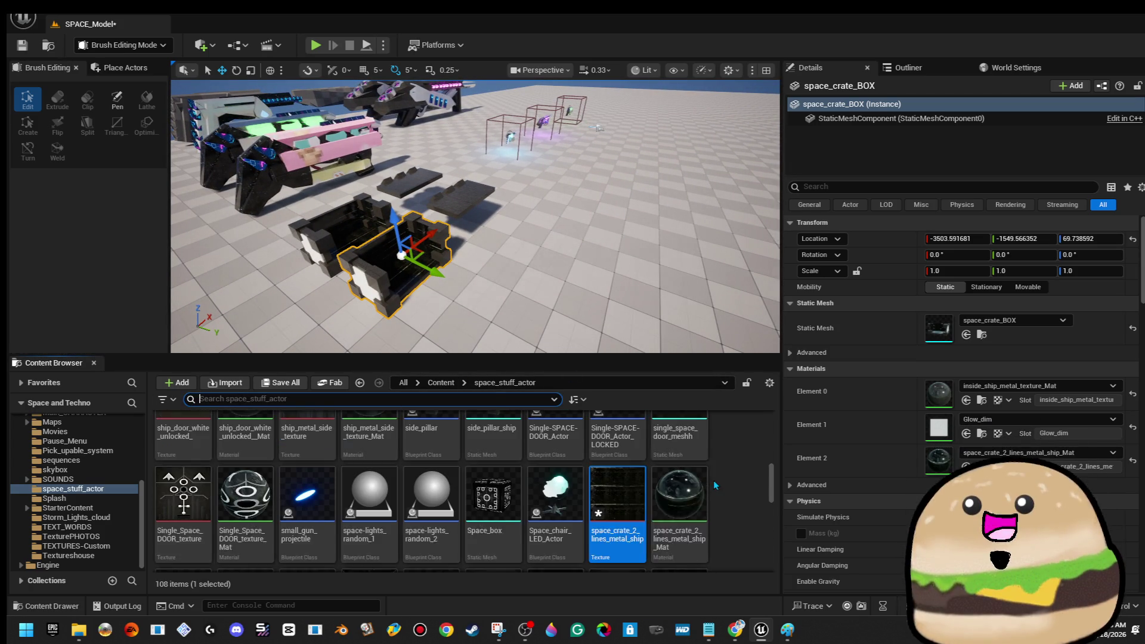
right_click(735, 492)
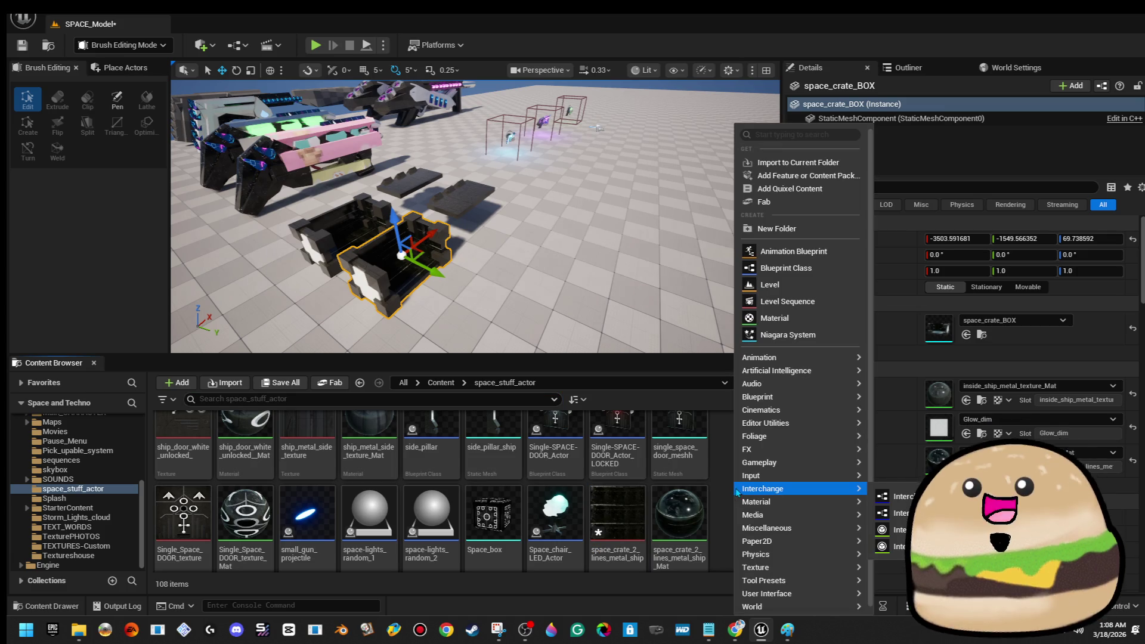
mouse_move(823, 372)
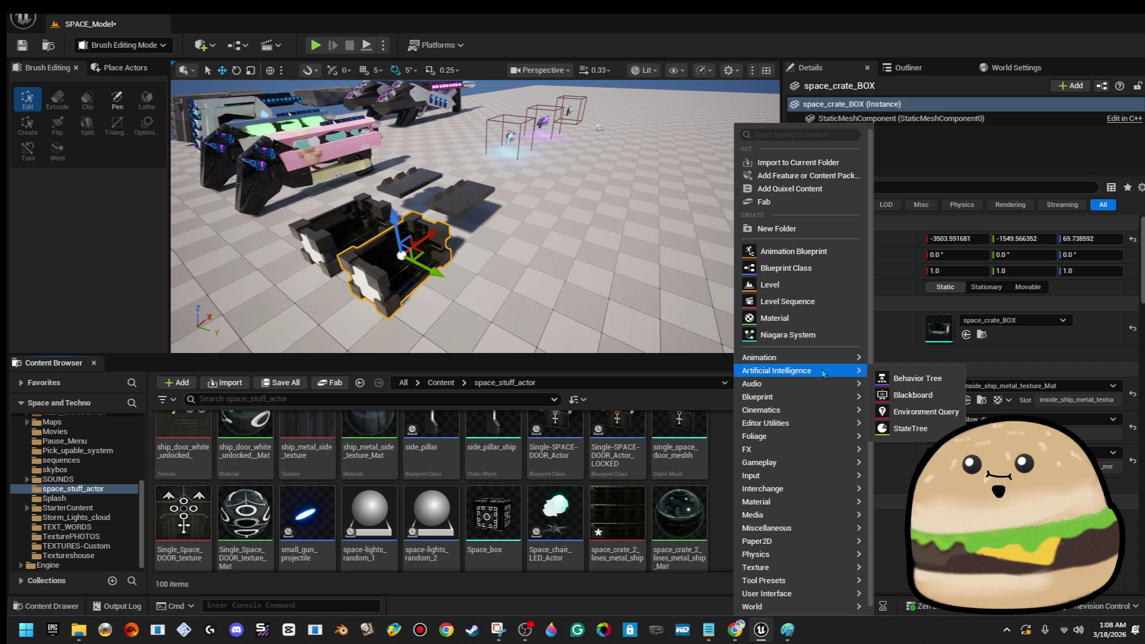
click(843, 274)
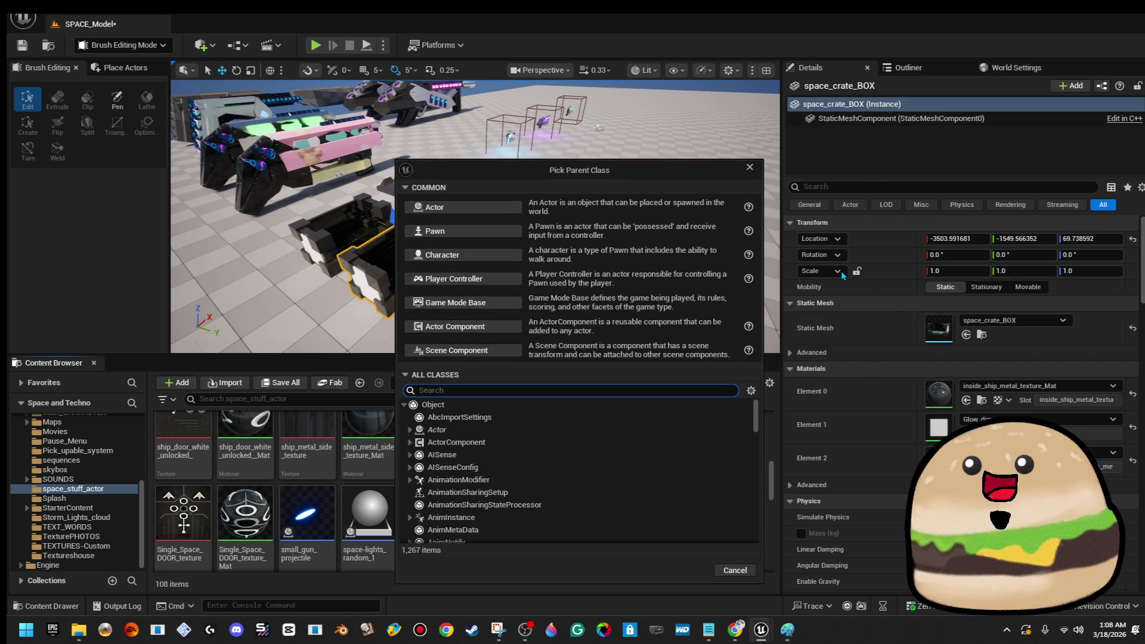
mouse_move(641, 179)
mouse_down()
mouse_move(853, 182)
mouse_move(724, 178)
mouse_up()
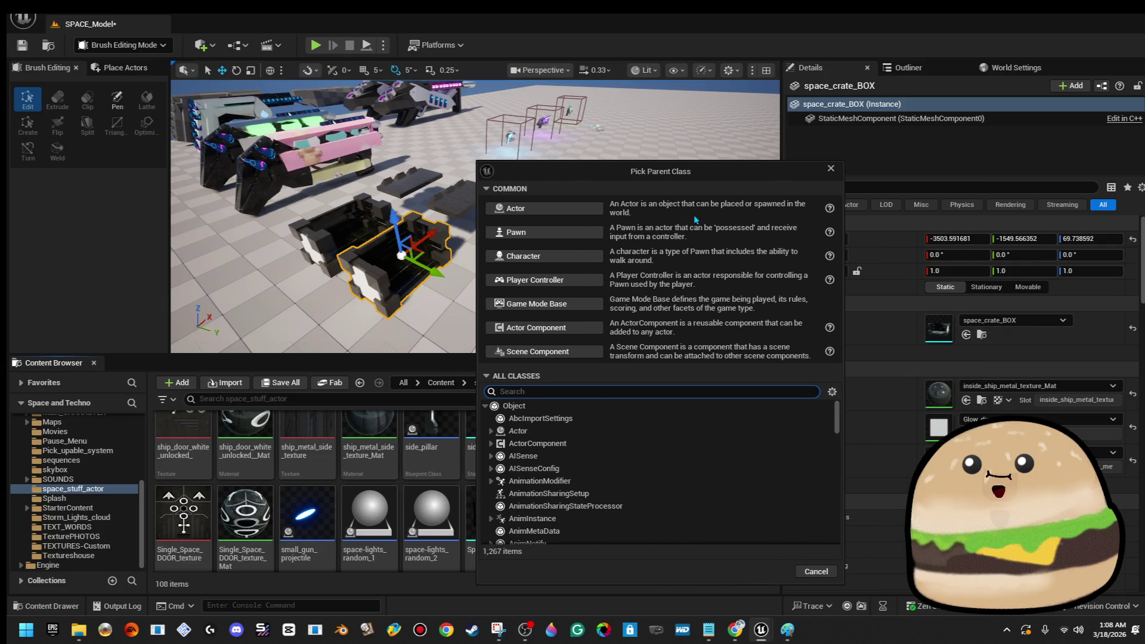
click(519, 209)
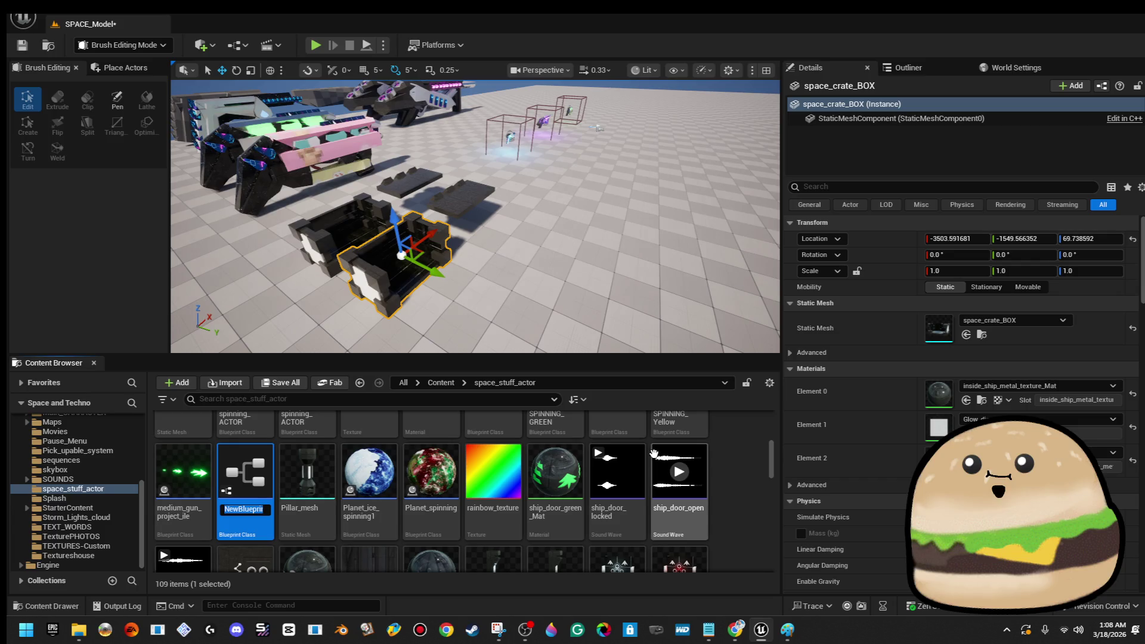
- Name the new Actor Blueprint Space_loot_rate
text(Space_che)
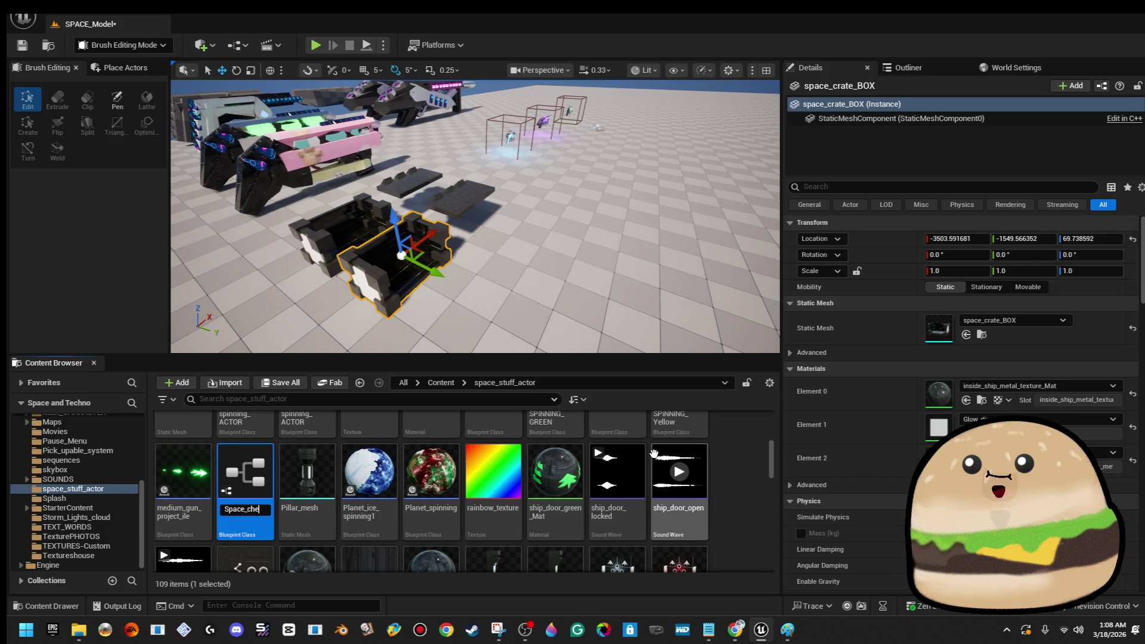
key(BackSpace)
key(BackSpace)
key(BackSpace)
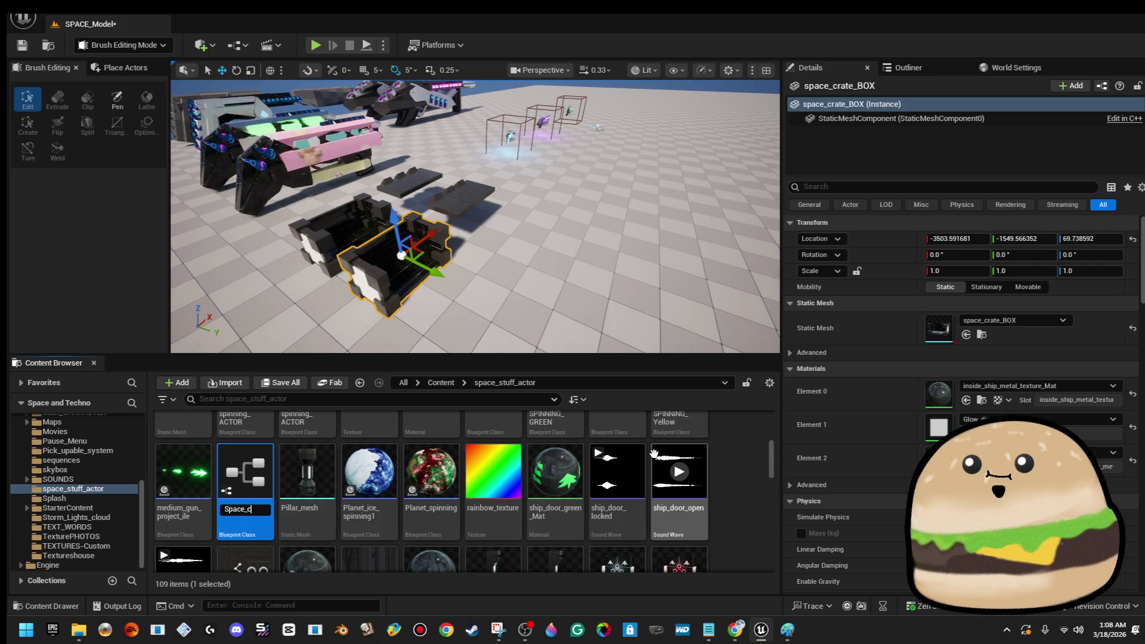
key(BackSpace)
text(rate)
key(Return)
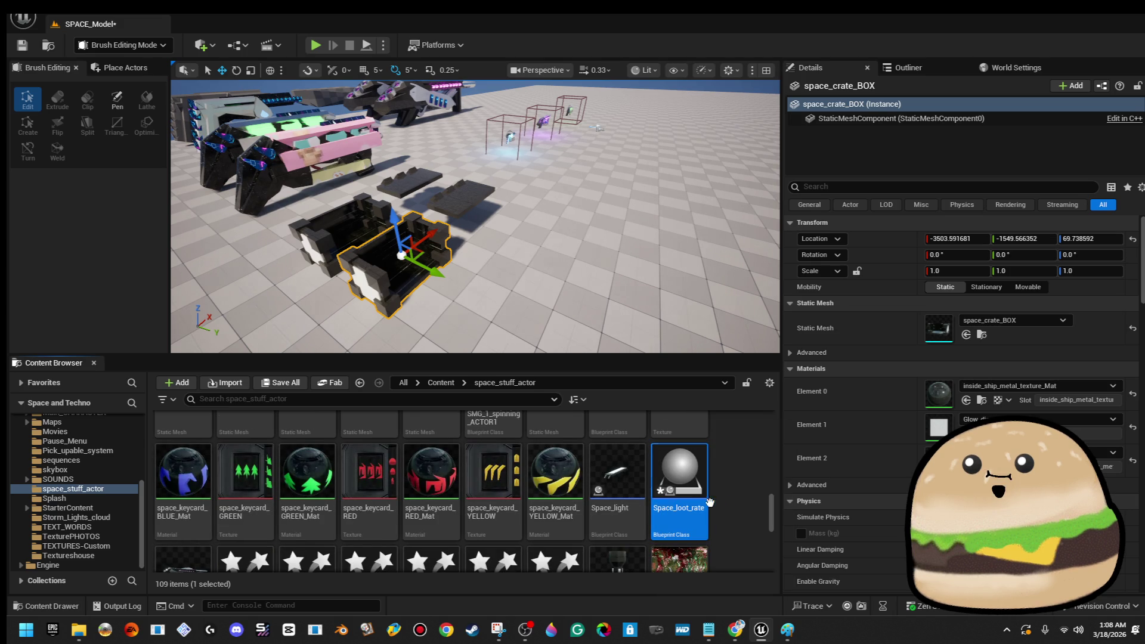
- Reopen renaming on the new Blueprint with the cursor at the name's end
right_click(712, 507)
click(793, 225)
key(End)
- Browse the space_stuff_actor folder, dismiss the create menu, and focus the asset search
scroll(691, 445, up, 3)
scroll(692, 446, down, 4)
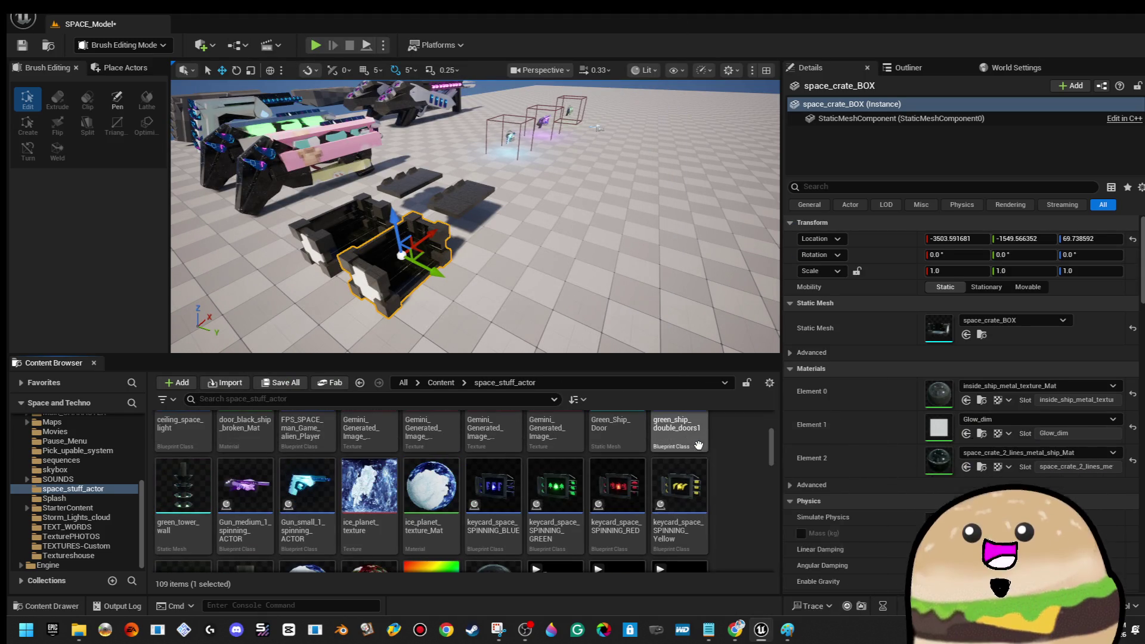
scroll(698, 446, up, 4)
scroll(703, 465, down, 5)
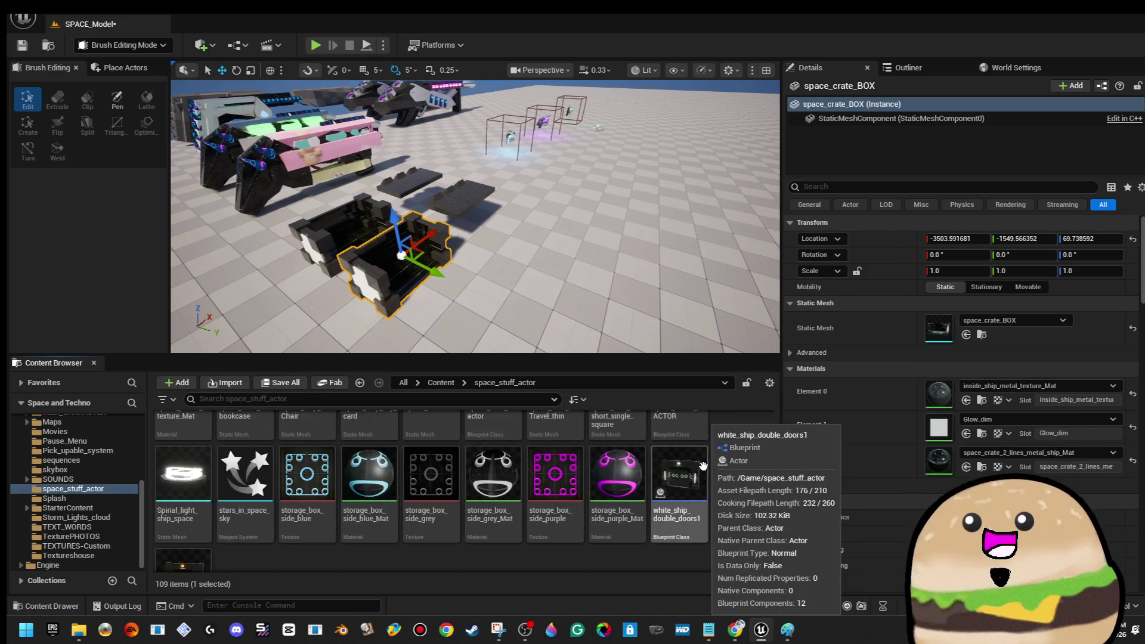
scroll(702, 465, down, 2)
right_click(570, 538)
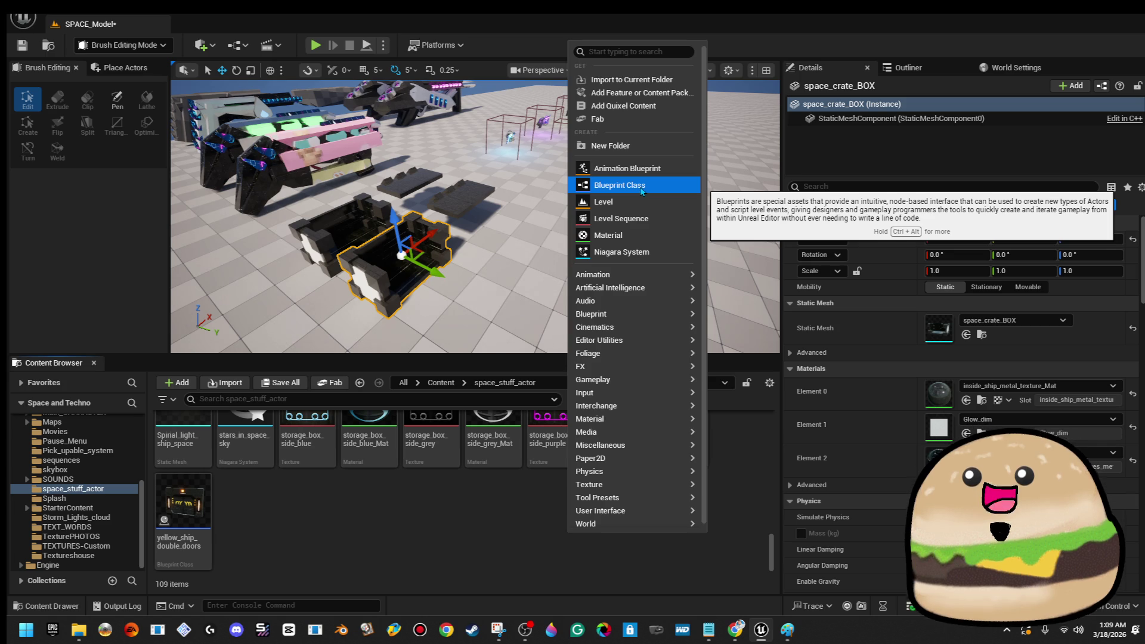
click(516, 504)
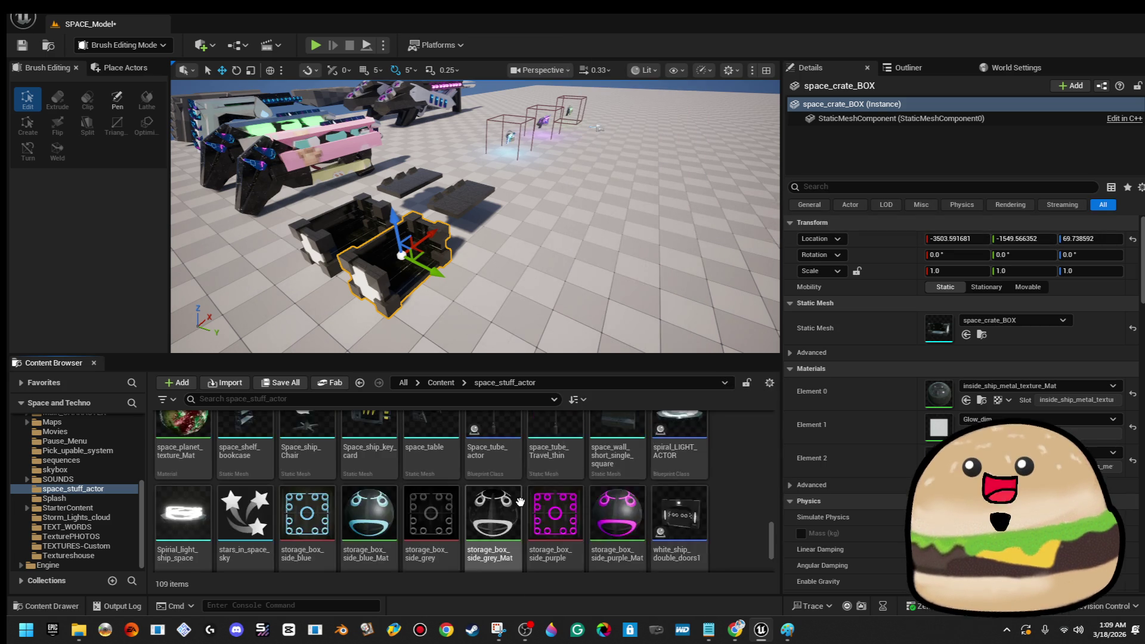
scroll(520, 502, up, 10)
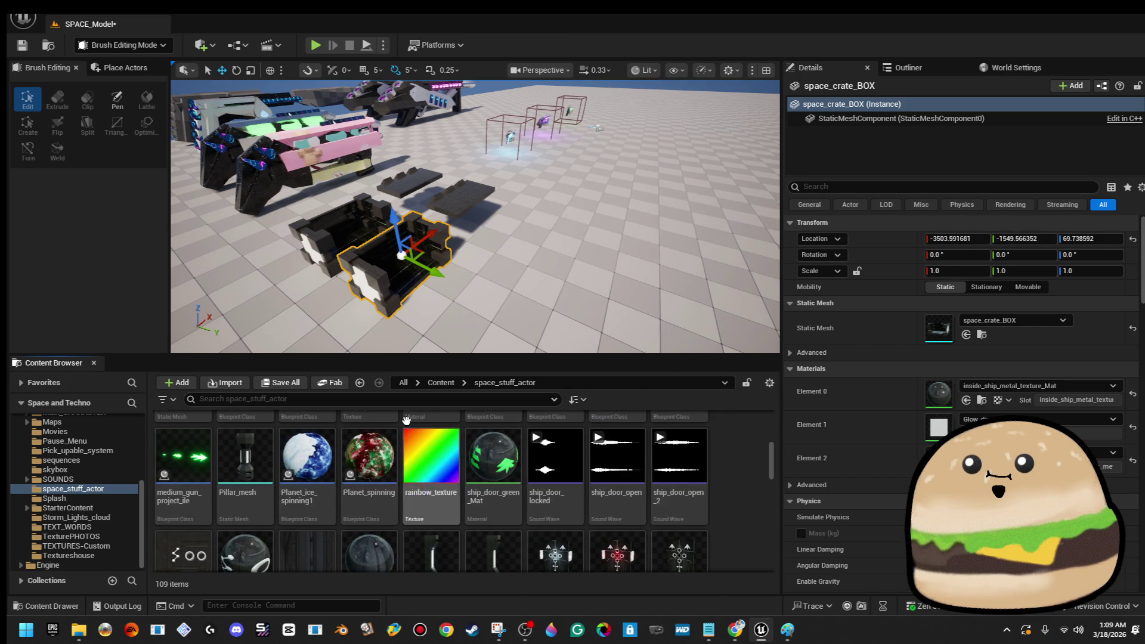
click(334, 399)
- Search 'glass', duplicate alien_glass2, then delete the unwanted alien_glass3 copy
text(glas)
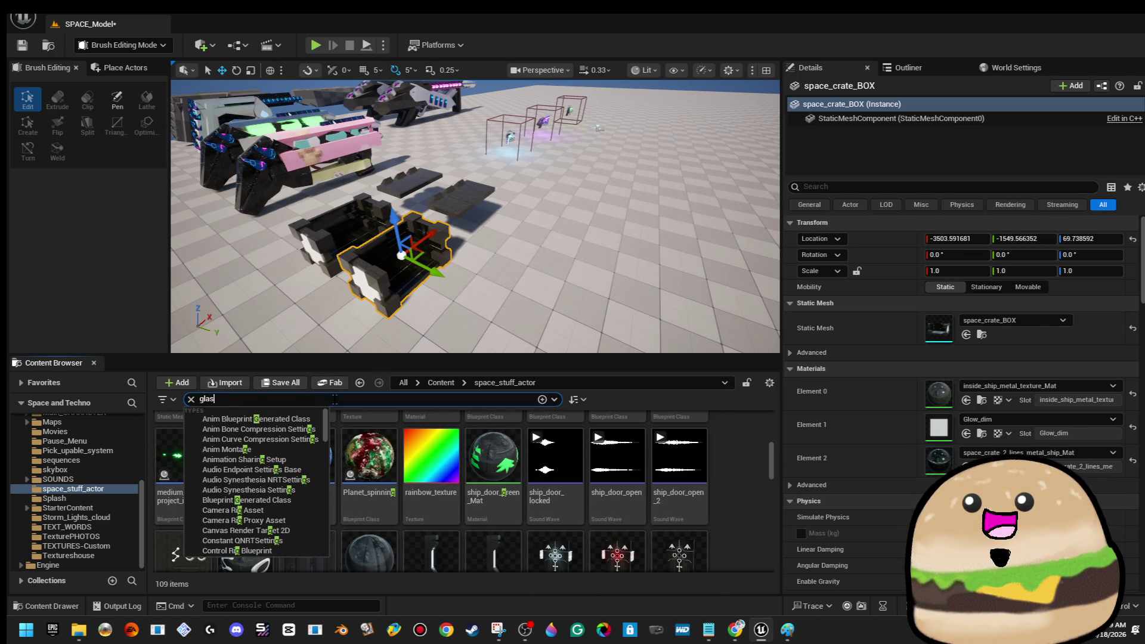
text(s)
right_click(328, 462)
click(390, 501)
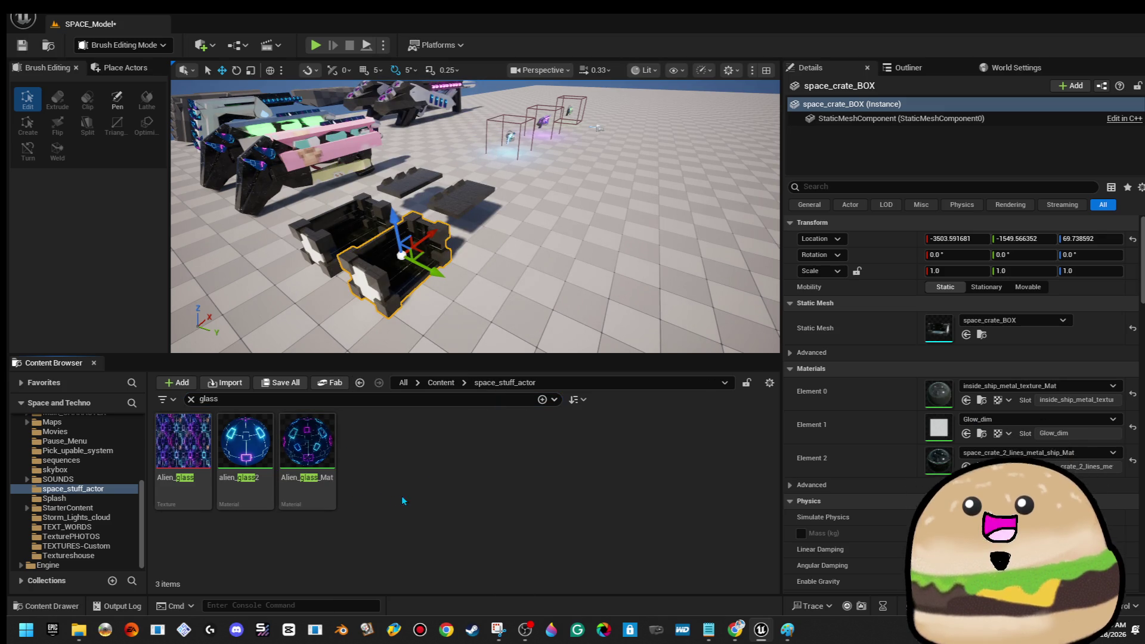
right_click(248, 434)
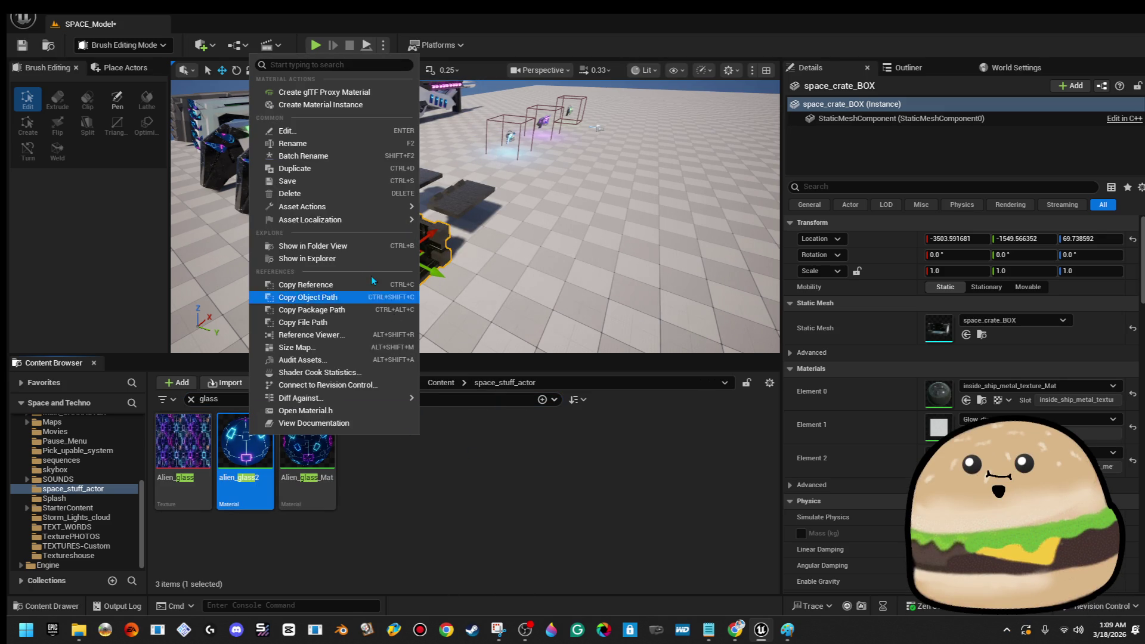
mouse_move(357, 398)
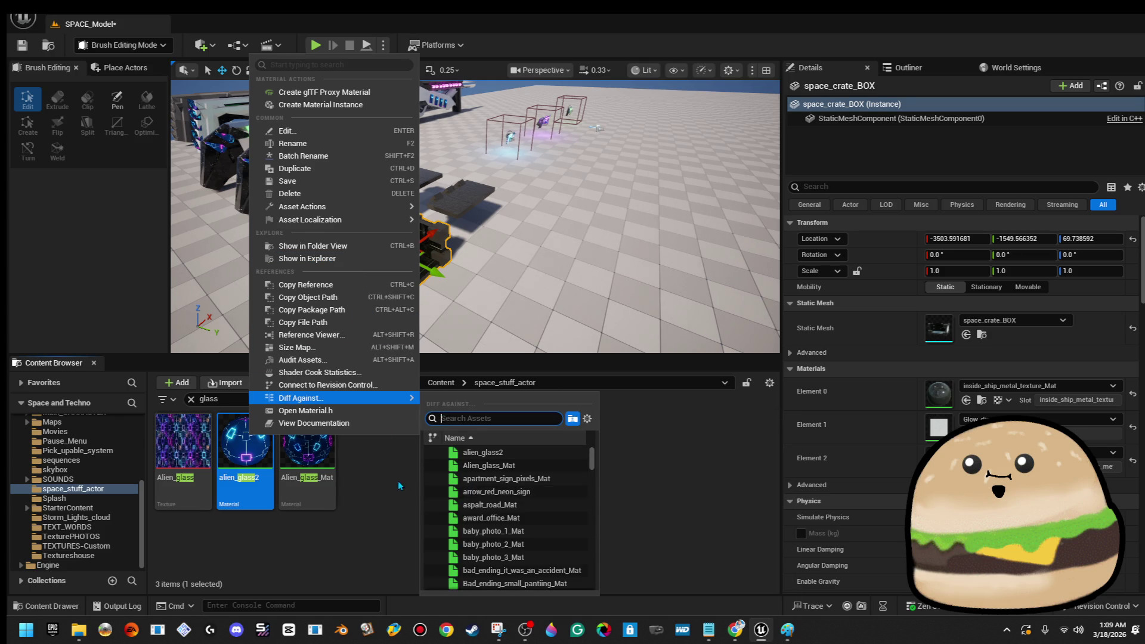
click(343, 168)
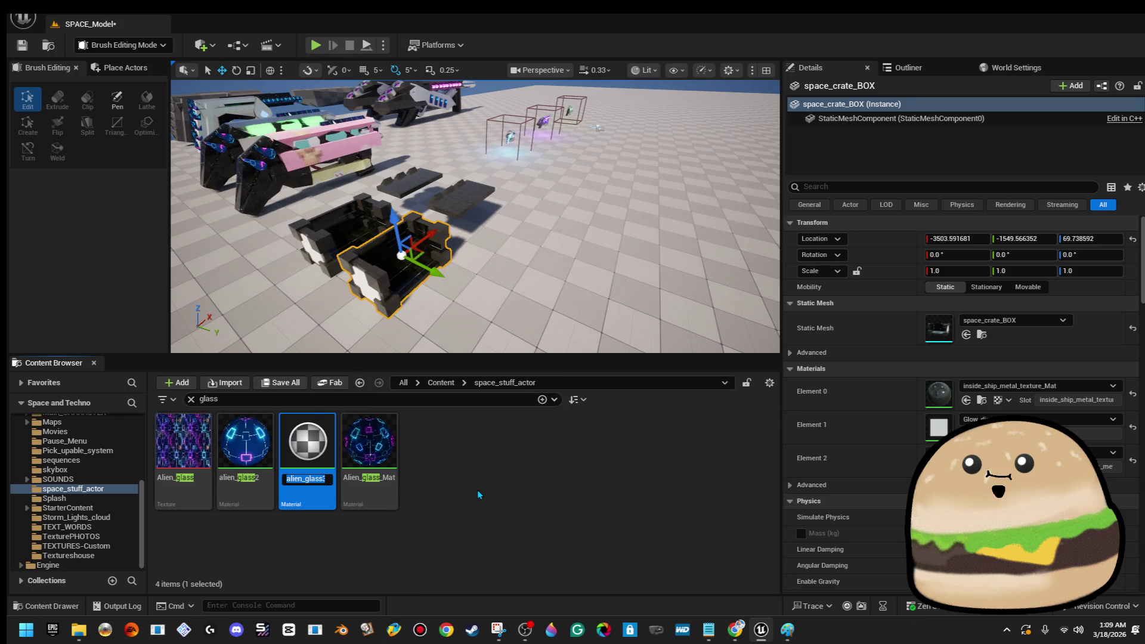
key(Return)
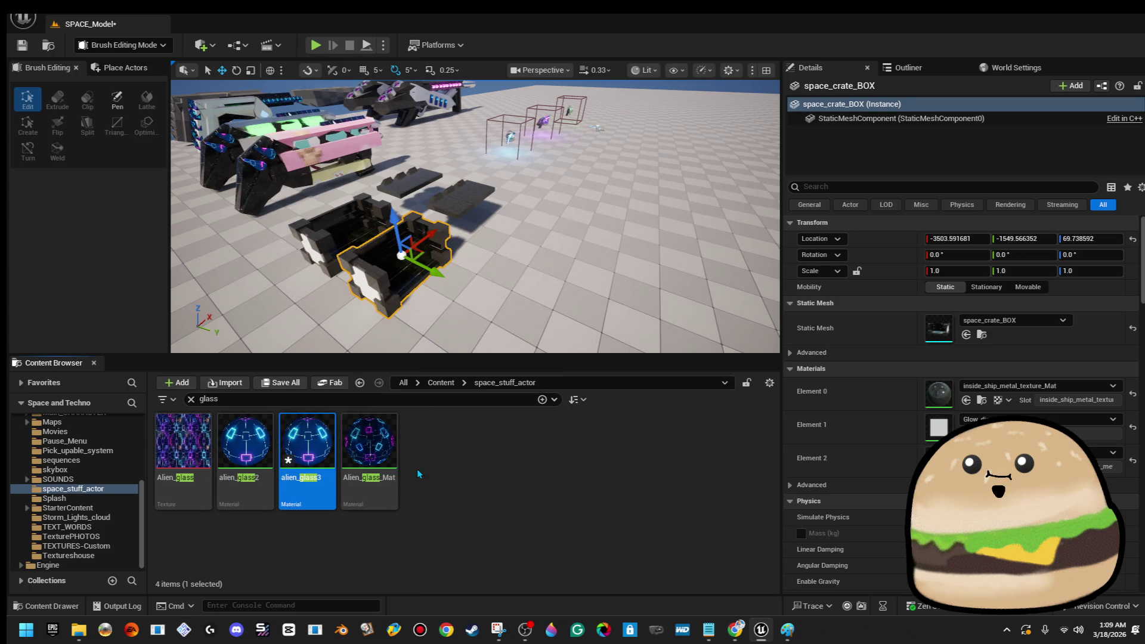
right_click(327, 456)
key(Delete)
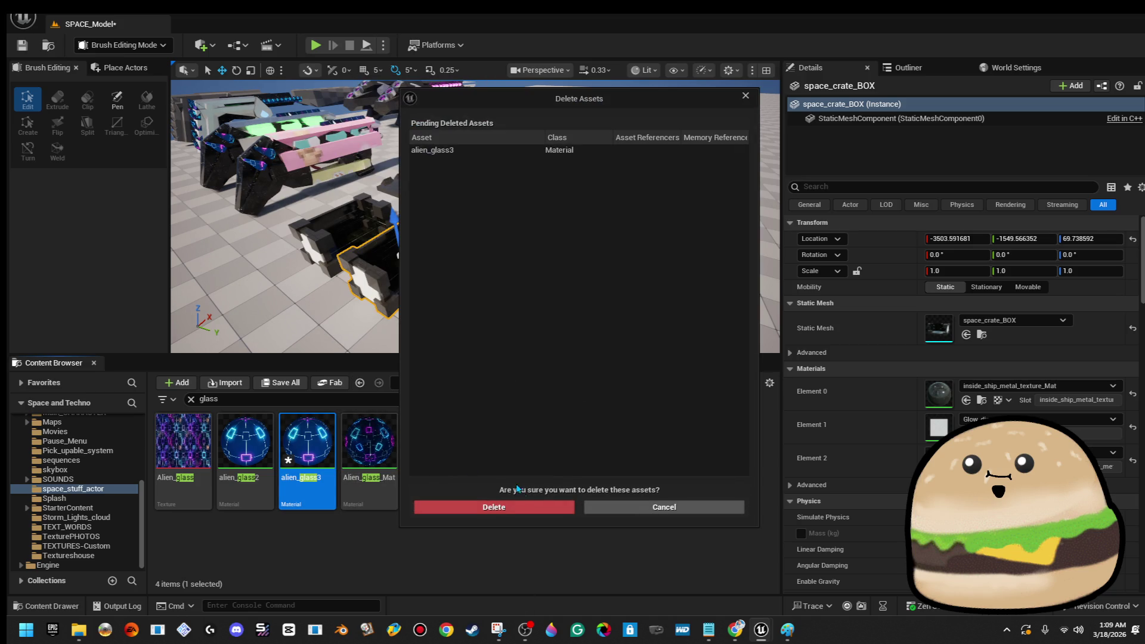
click(507, 512)
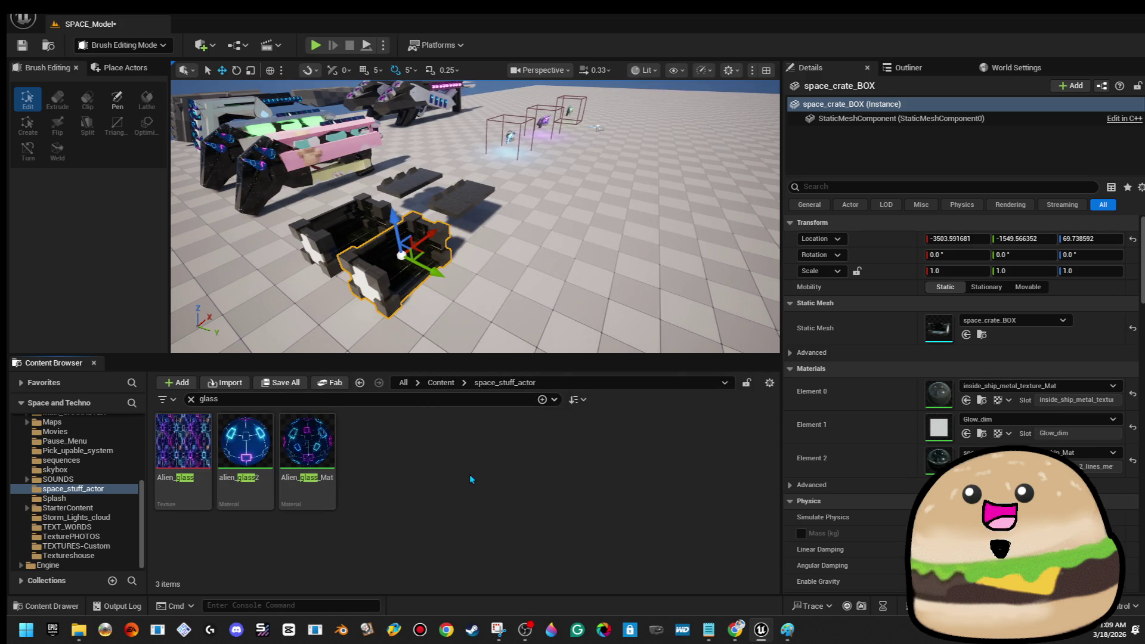
- Show glass assets across the Content folder, then return to space_stuff_actor
click(441, 382)
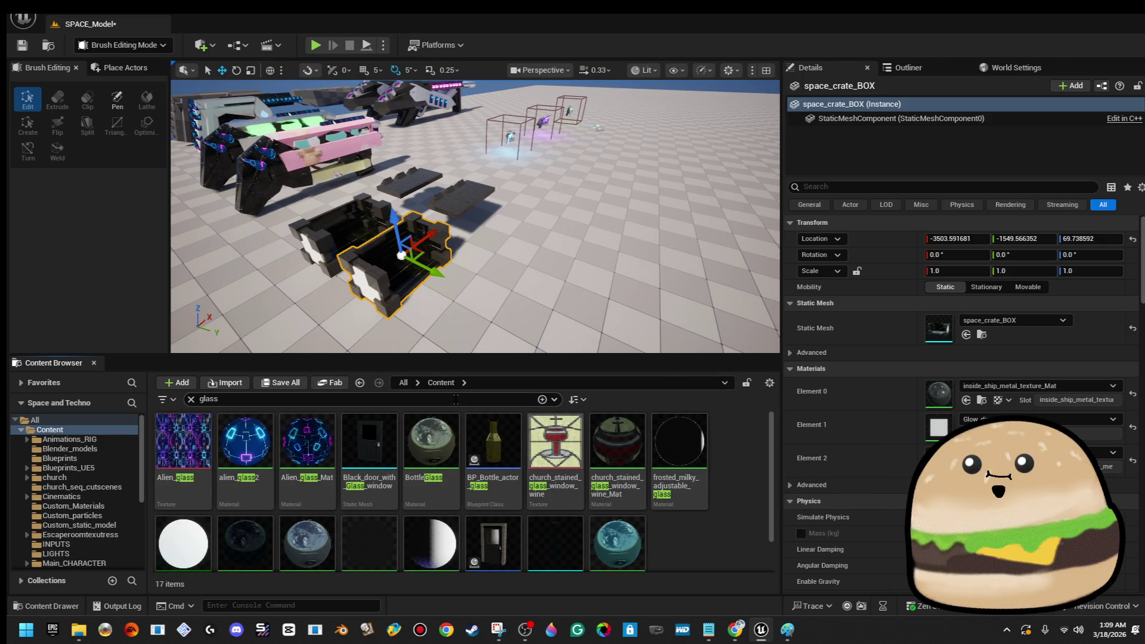
right_click(693, 533)
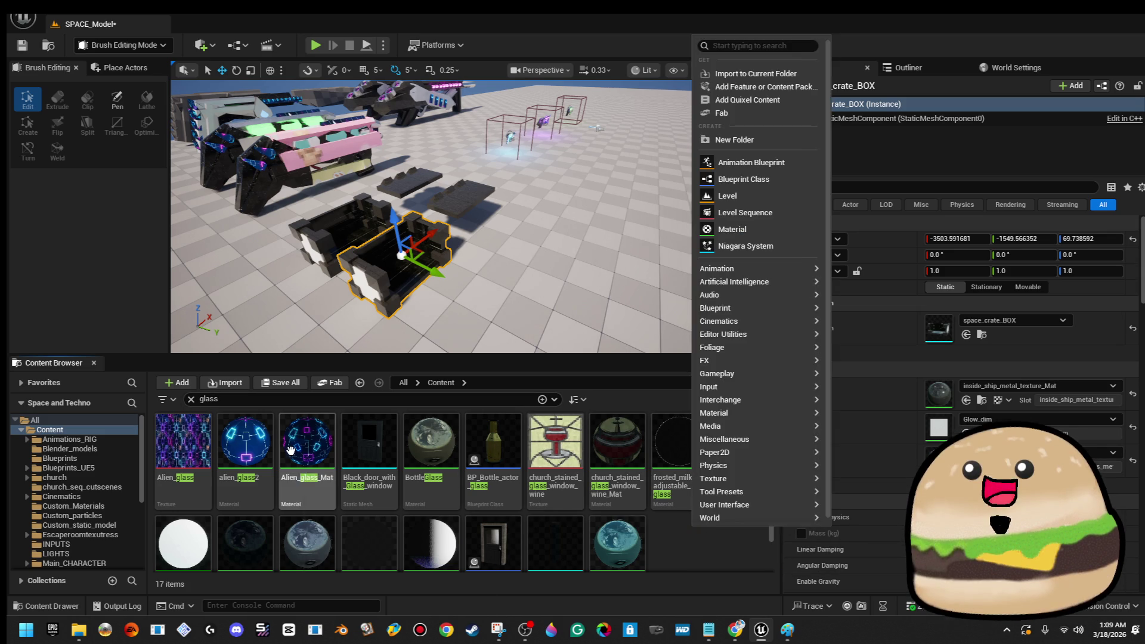
click(290, 450)
right_click(291, 450)
click(358, 322)
right_click(739, 489)
mouse_move(773, 492)
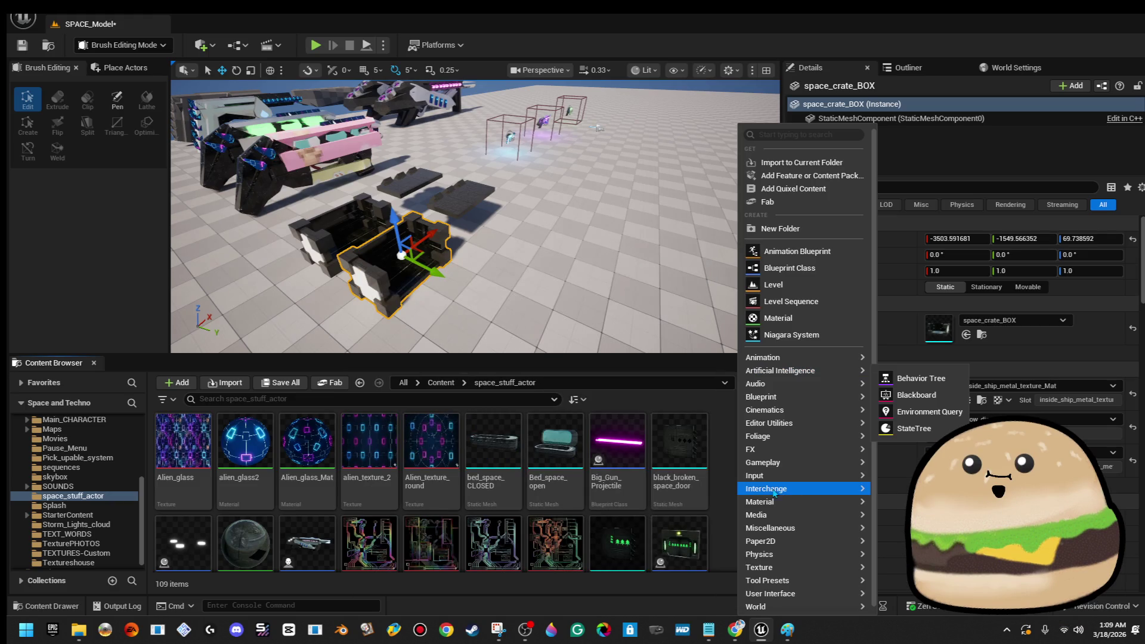
- Duplicate alien_glass2 as Moving_alien_glass and open it for editing
right_click(328, 444)
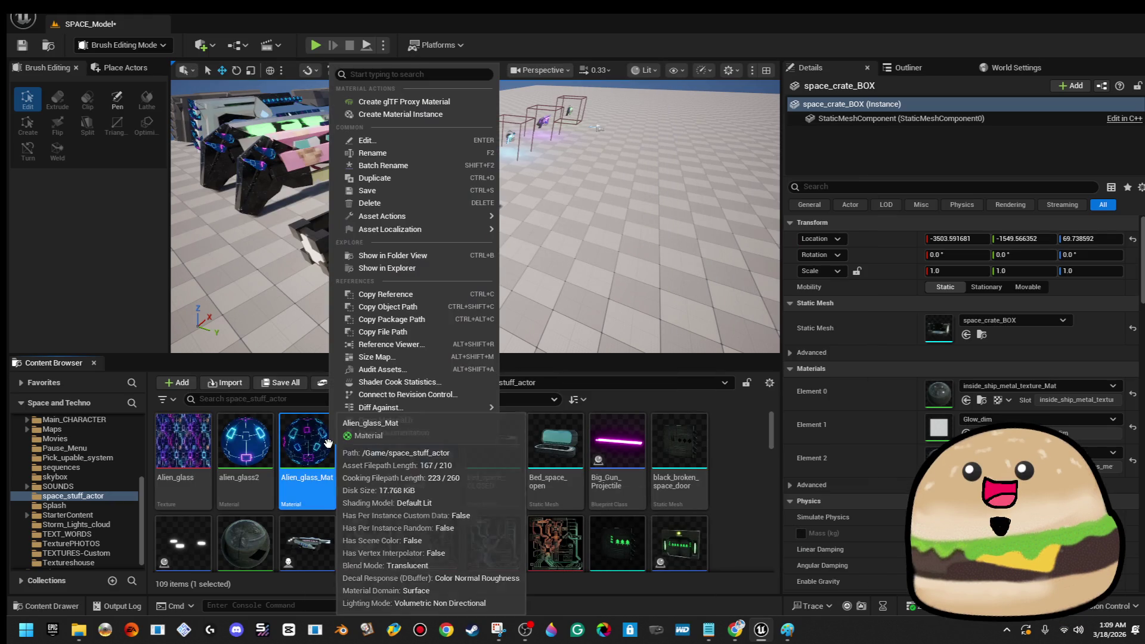
right_click(265, 447)
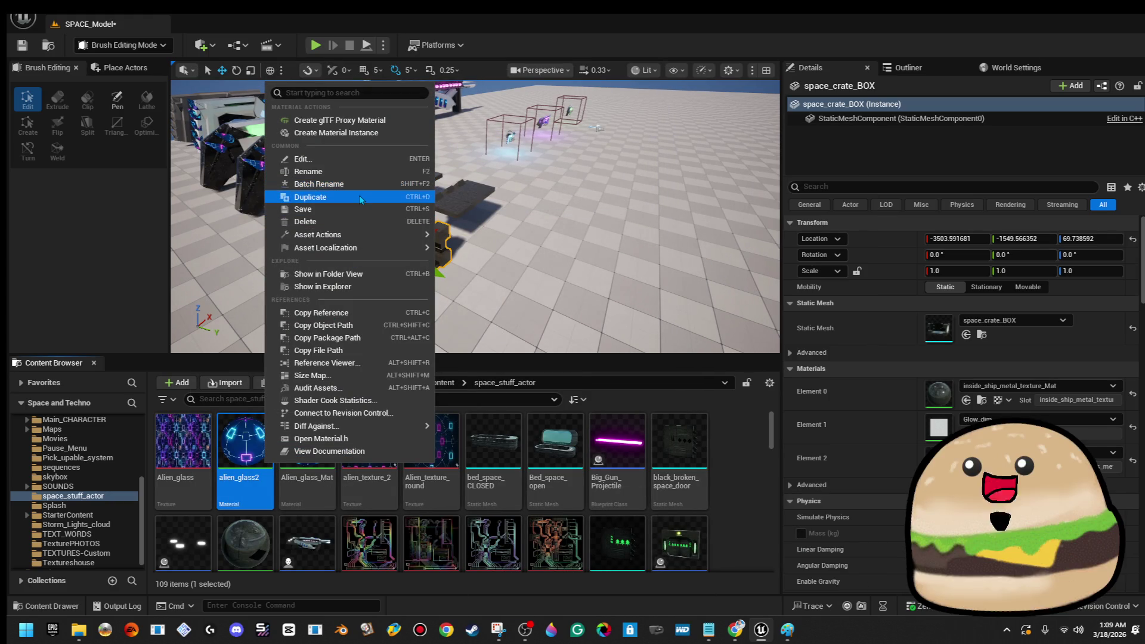
click(360, 198)
text(Moving_alien)
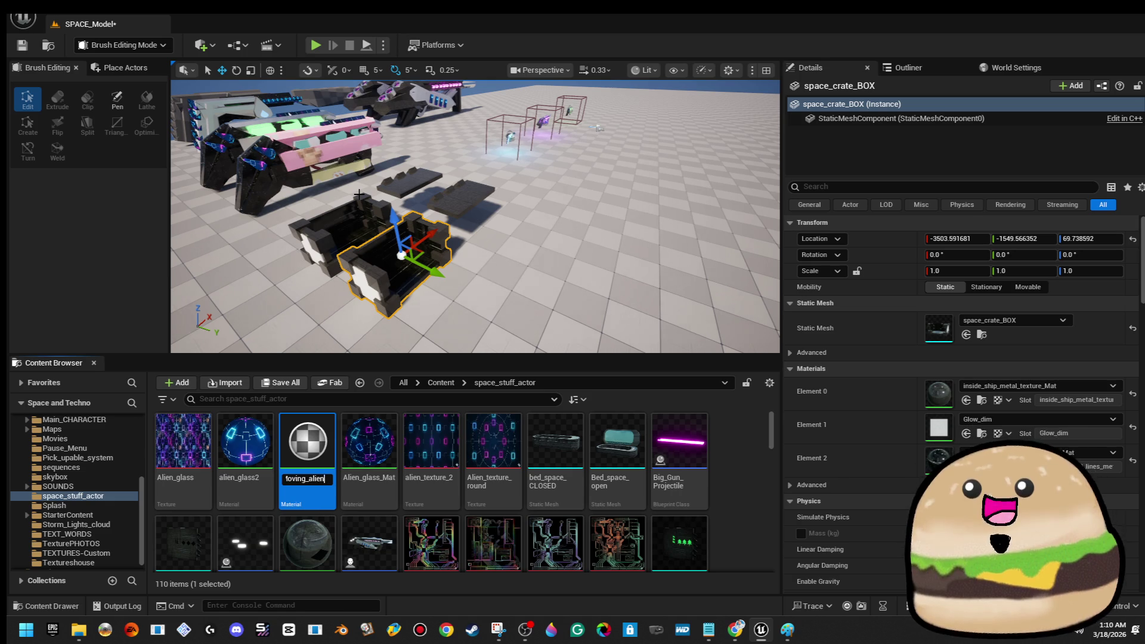
key(End)
key(BackSpace)
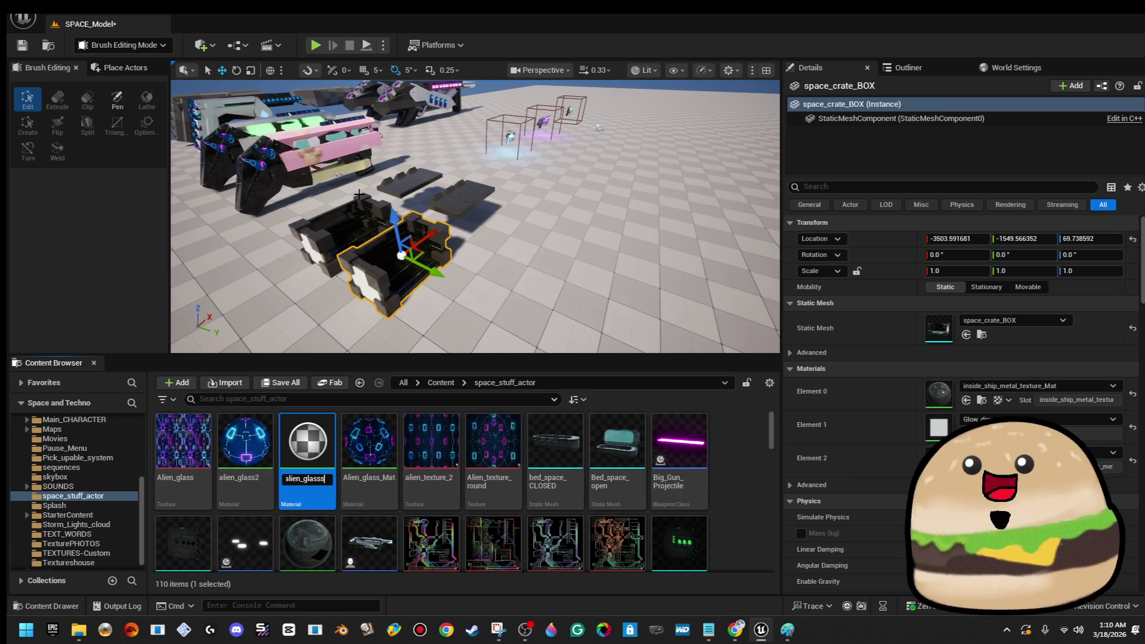
key(Return)
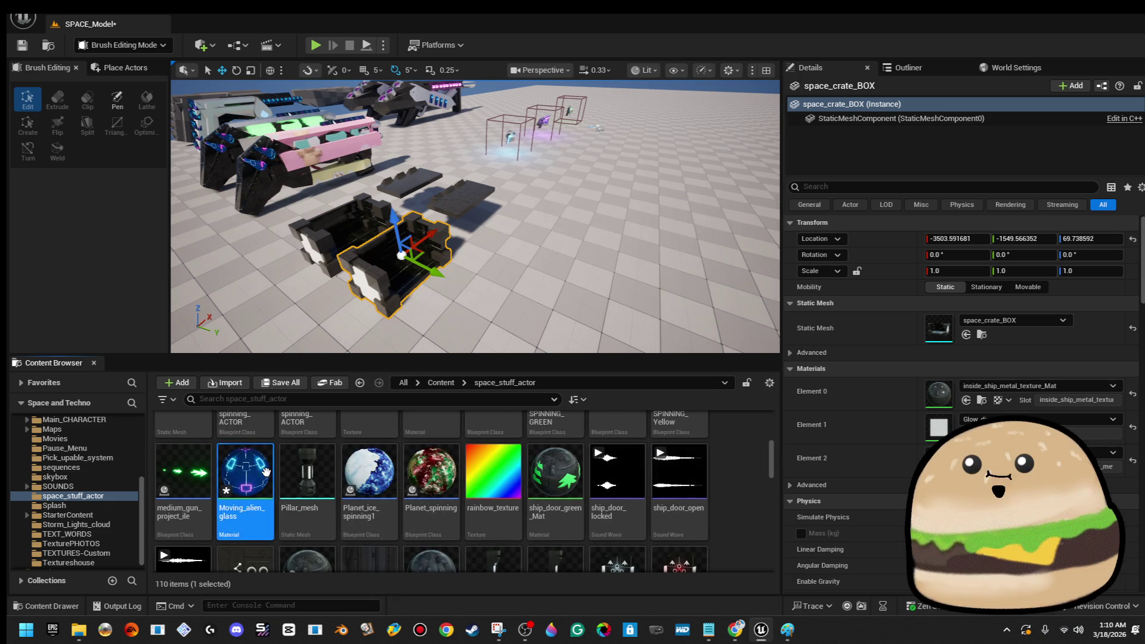
double_click(266, 471)
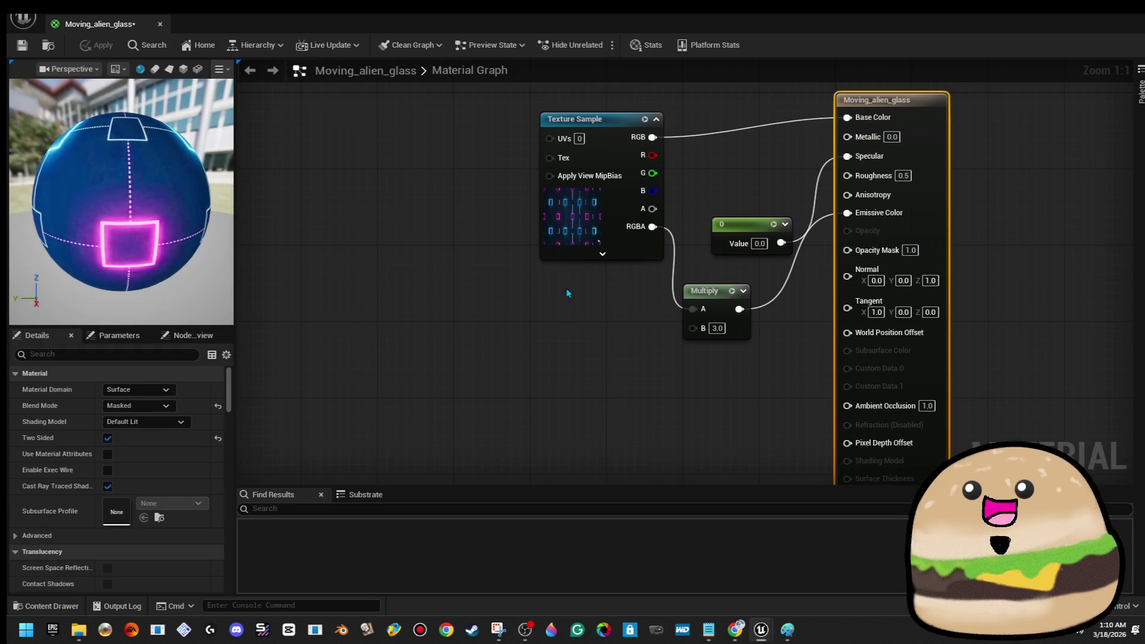
- Feed a Panner with speed 0.1 on X and Y into the texture UVs, and apply
right_click(302, 143)
text(panner)
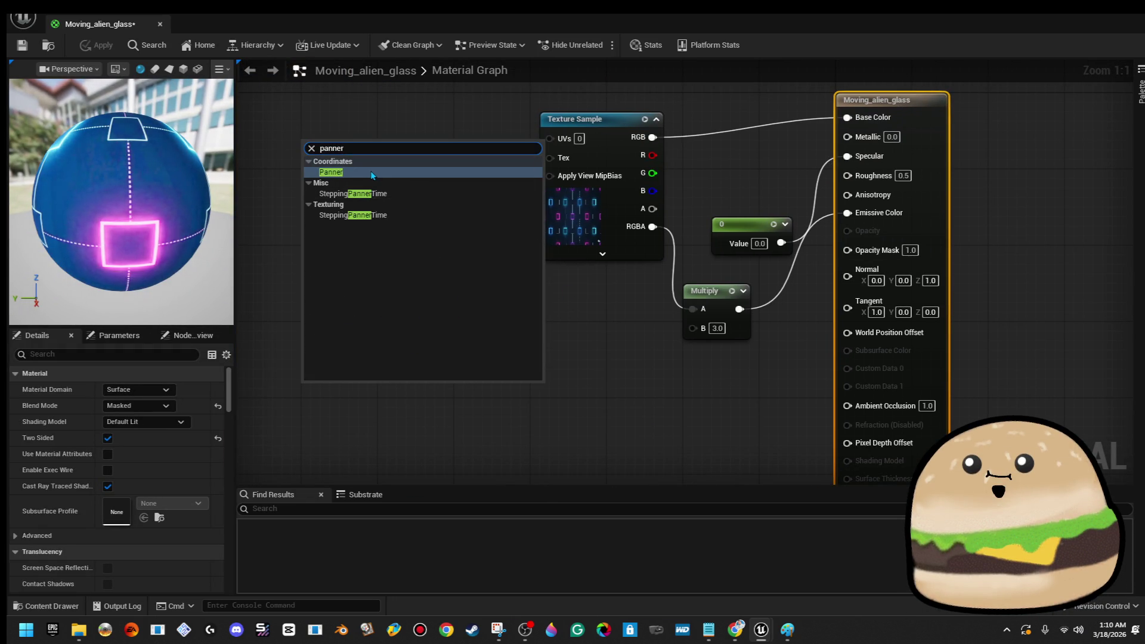
click(371, 171)
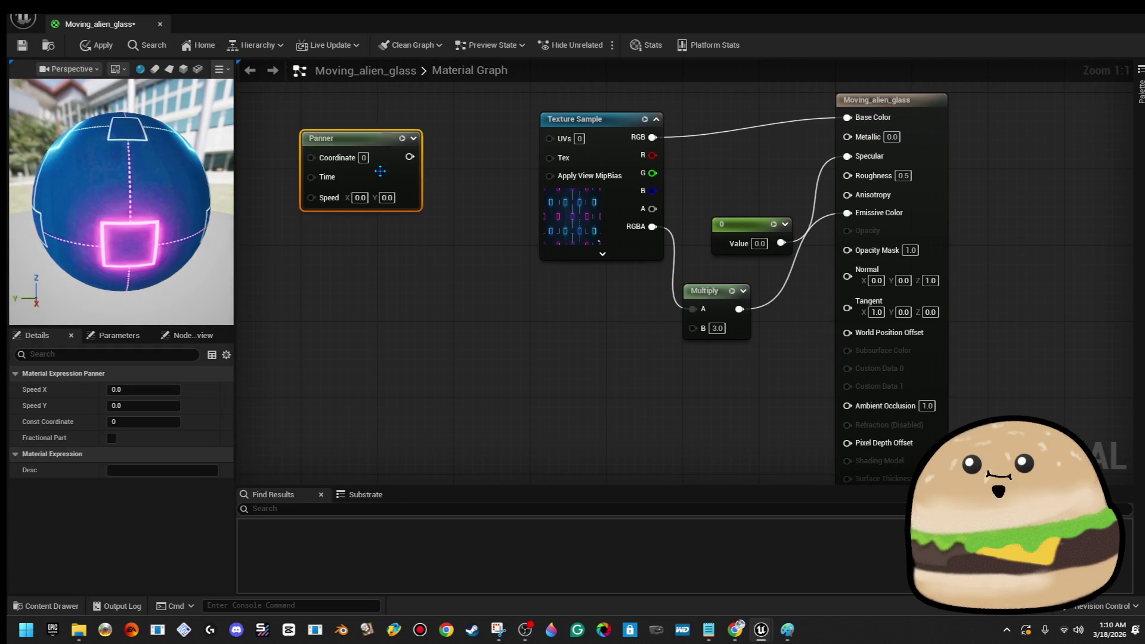
mouse_move(410, 156)
mouse_down()
mouse_move(549, 156)
mouse_move(549, 137)
mouse_up()
drag(398, 177, 405, 156)
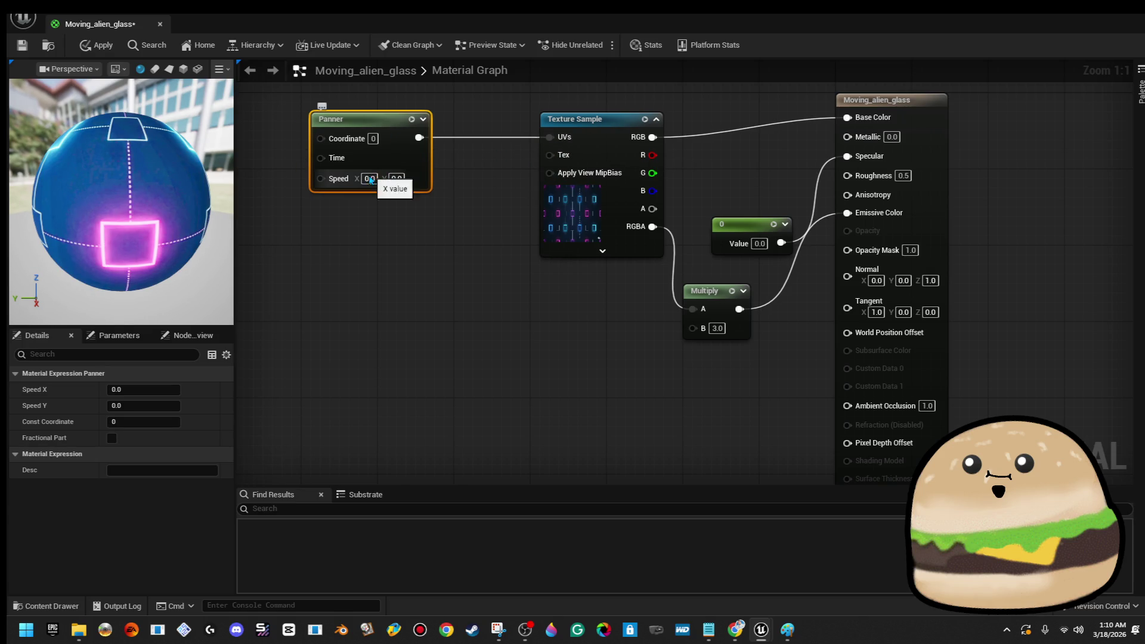
text(0.1)
key(Tab)
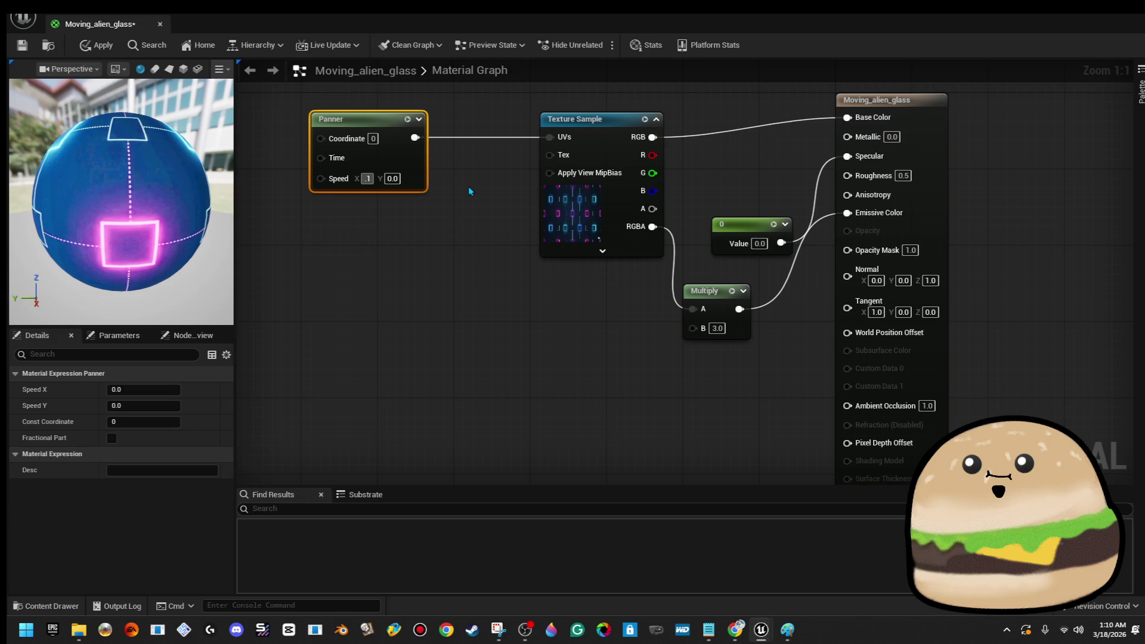
text(0.1)
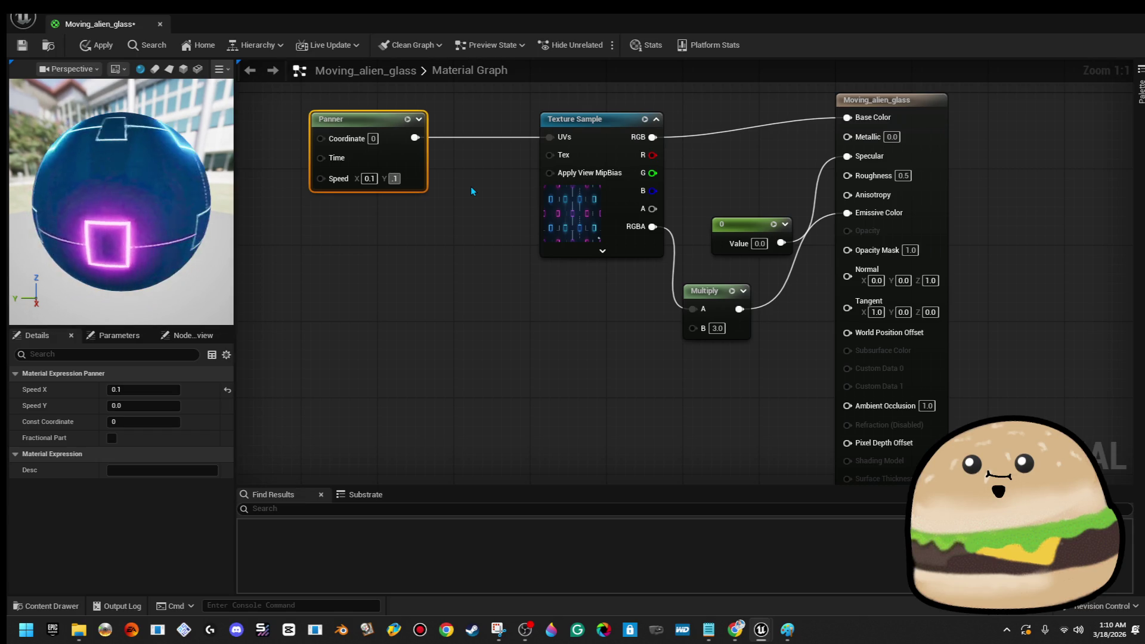
key(Return)
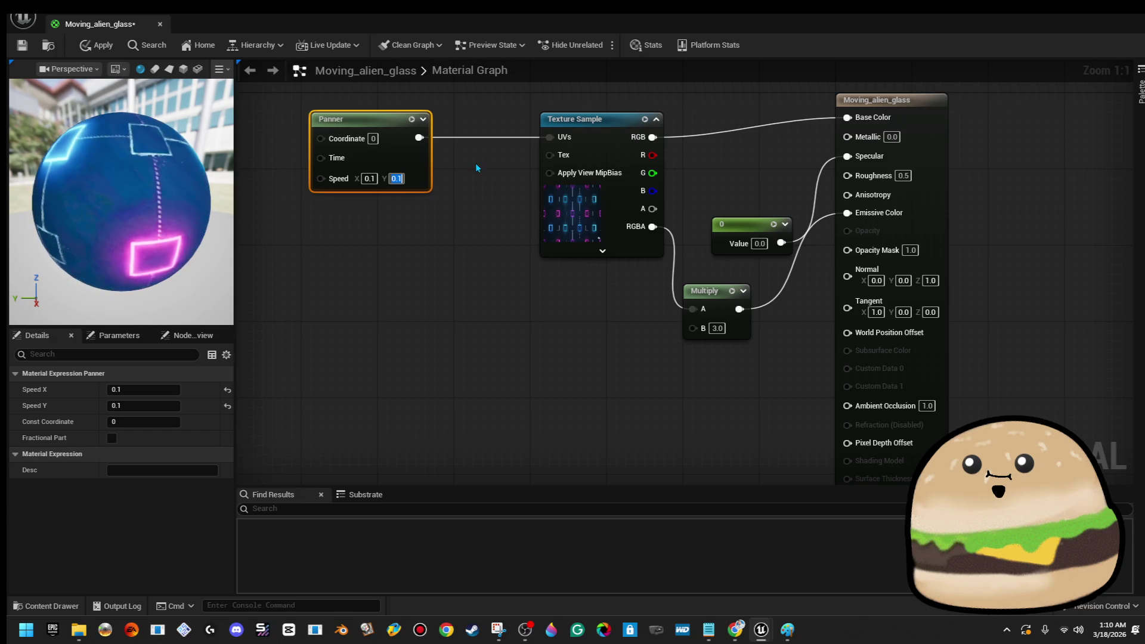
click(111, 47)
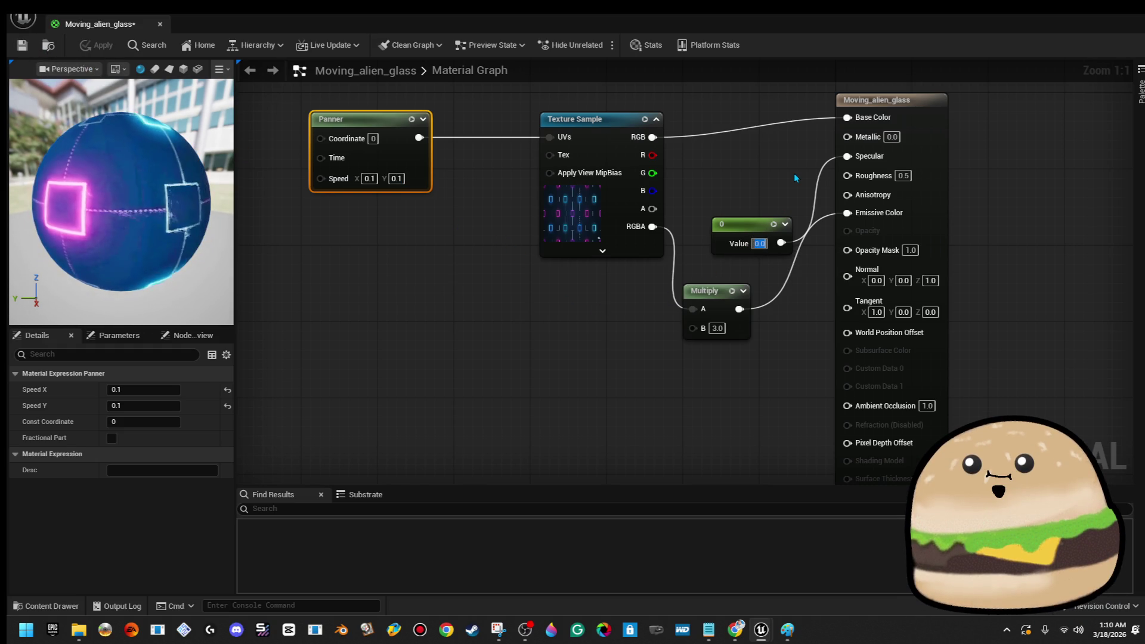
- Replace the Specular constant with a 0 constant wired into Roughness, and apply
click(749, 224)
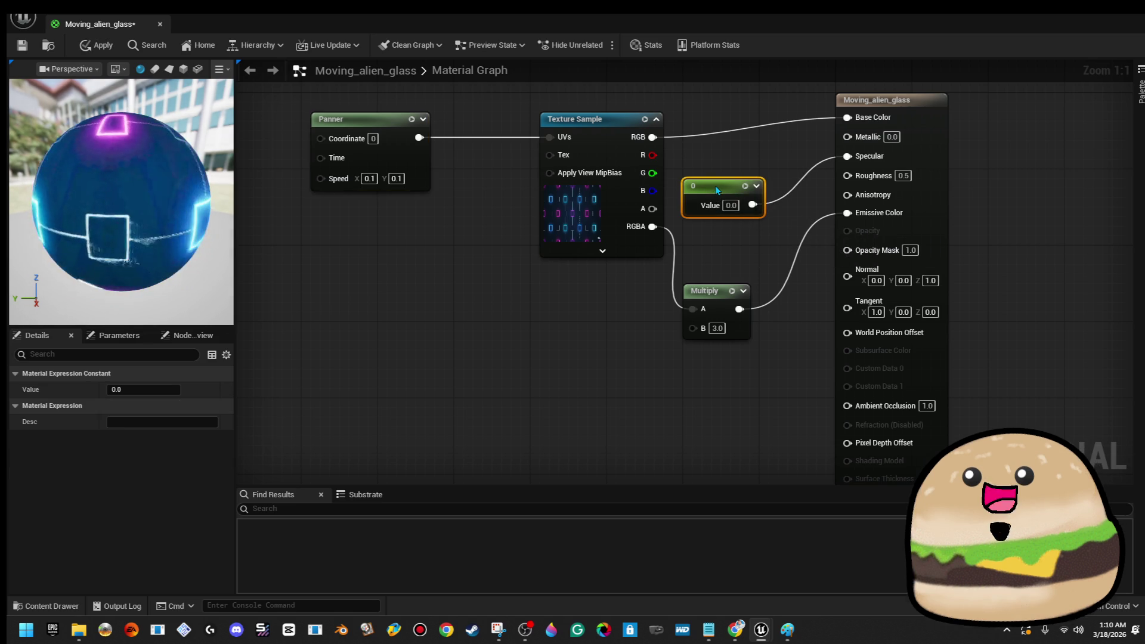
key(Delete)
click(100, 47)
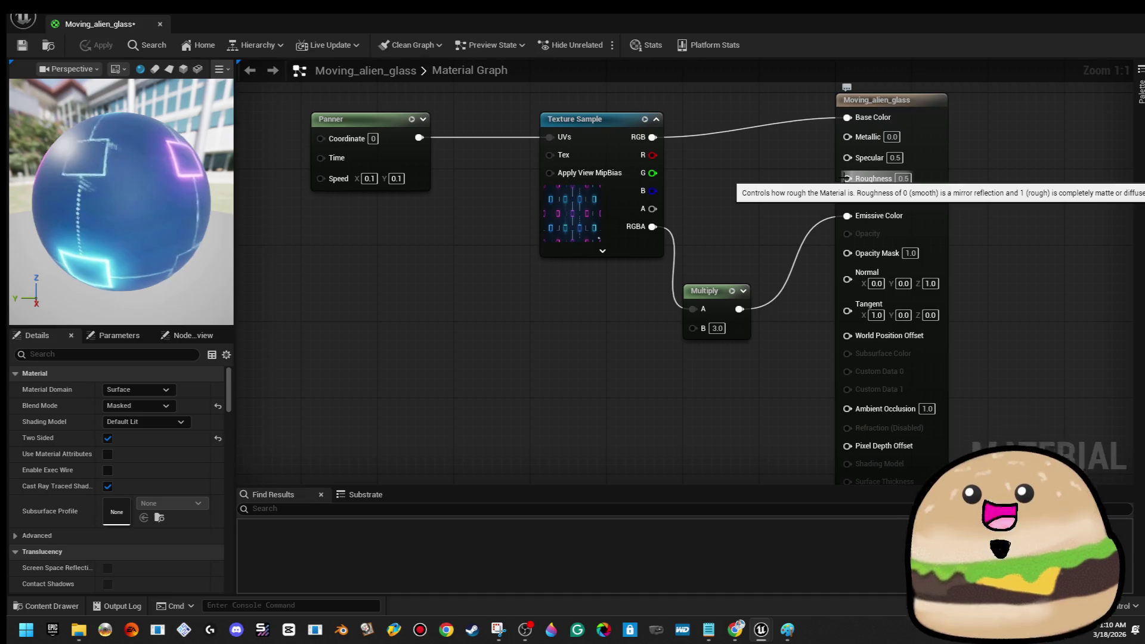
click(751, 186)
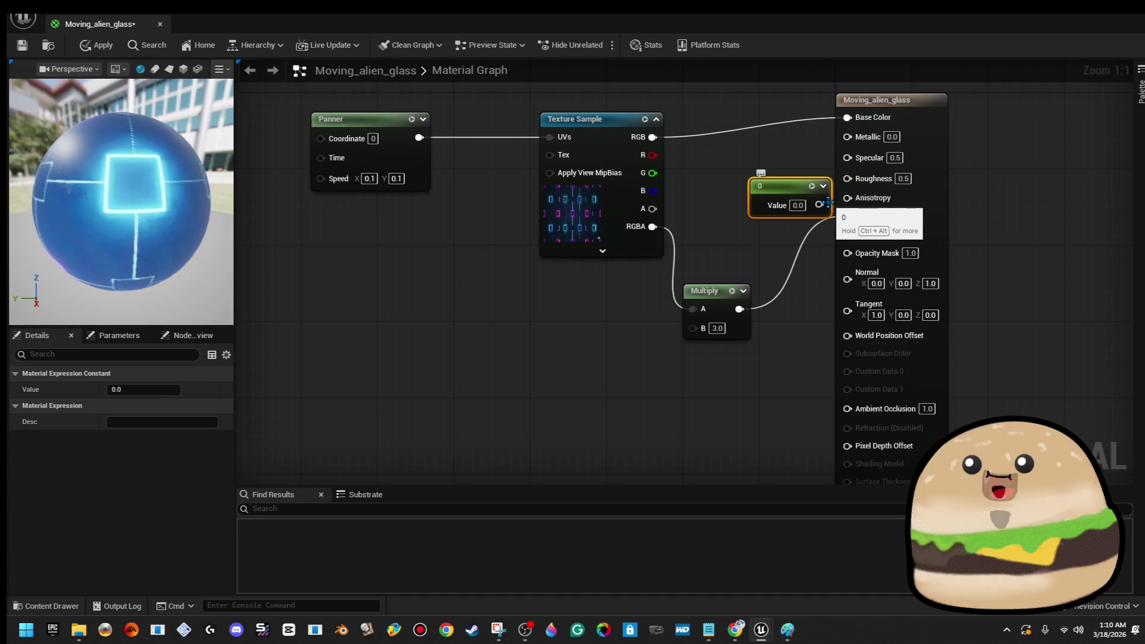
drag(819, 205, 846, 178)
drag(766, 183, 754, 173)
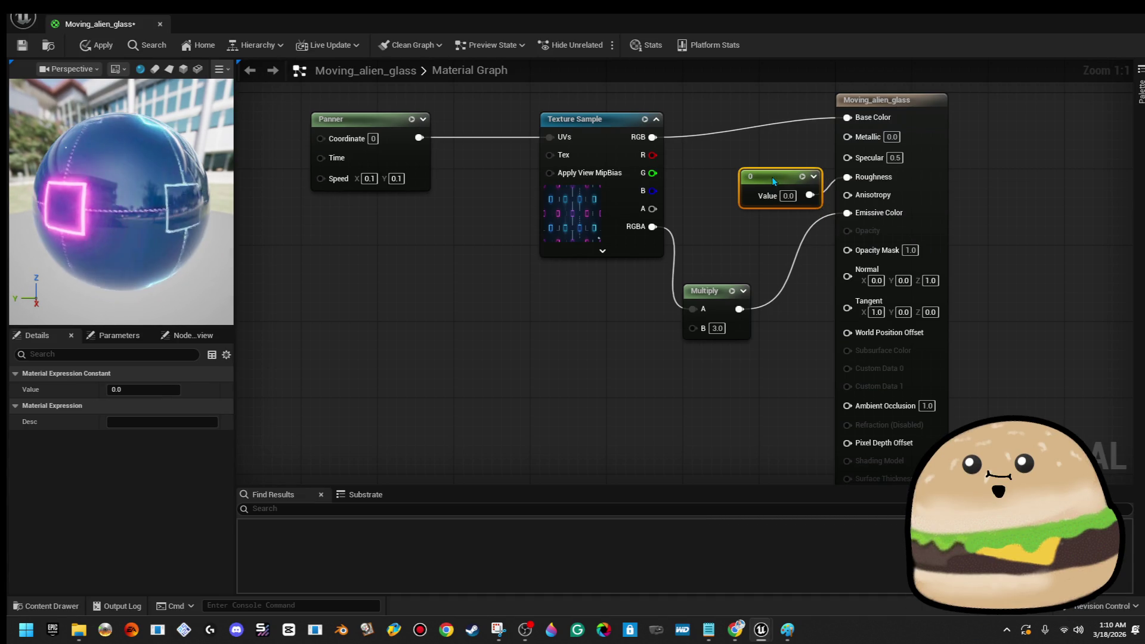
click(94, 44)
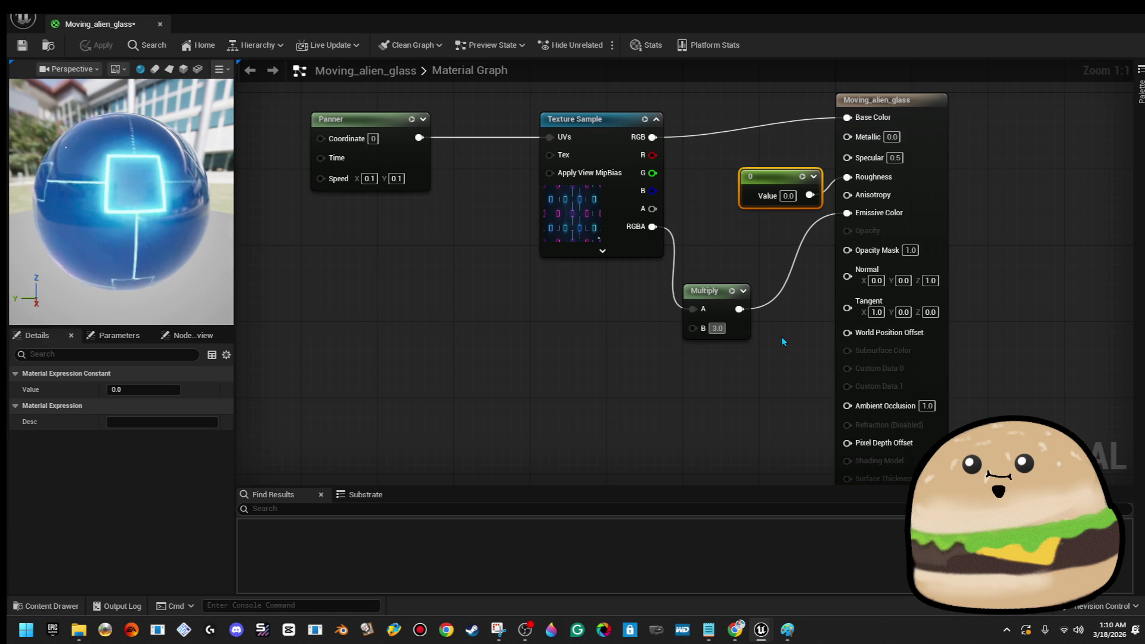
- Test emissive Multiply B values 30 and 9, settling back on 3.0
text(0)
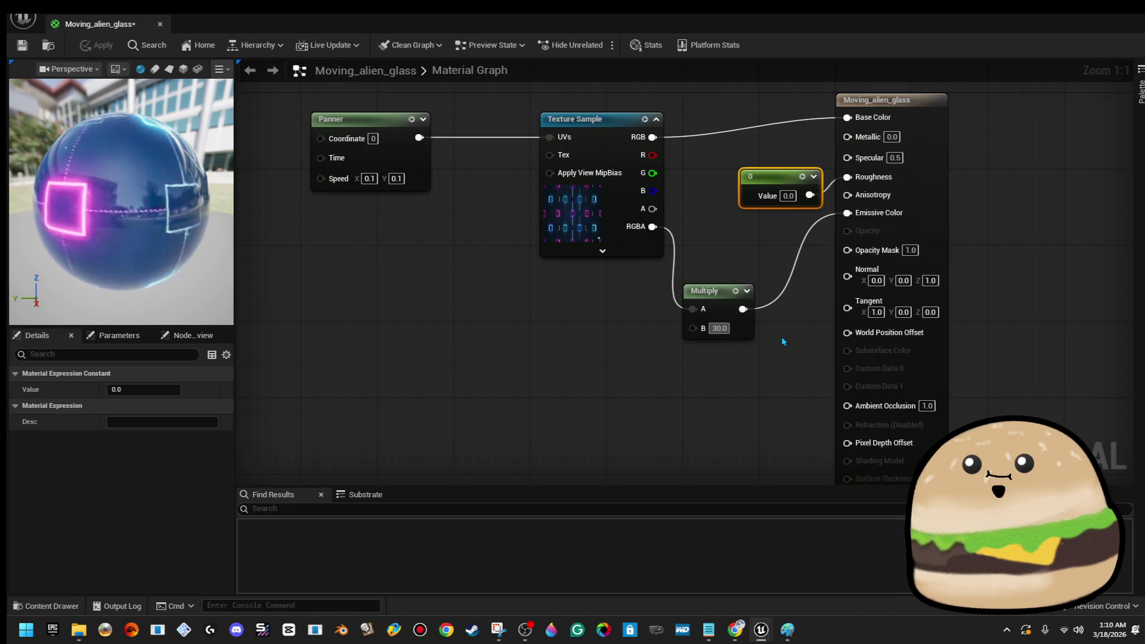
key(Return)
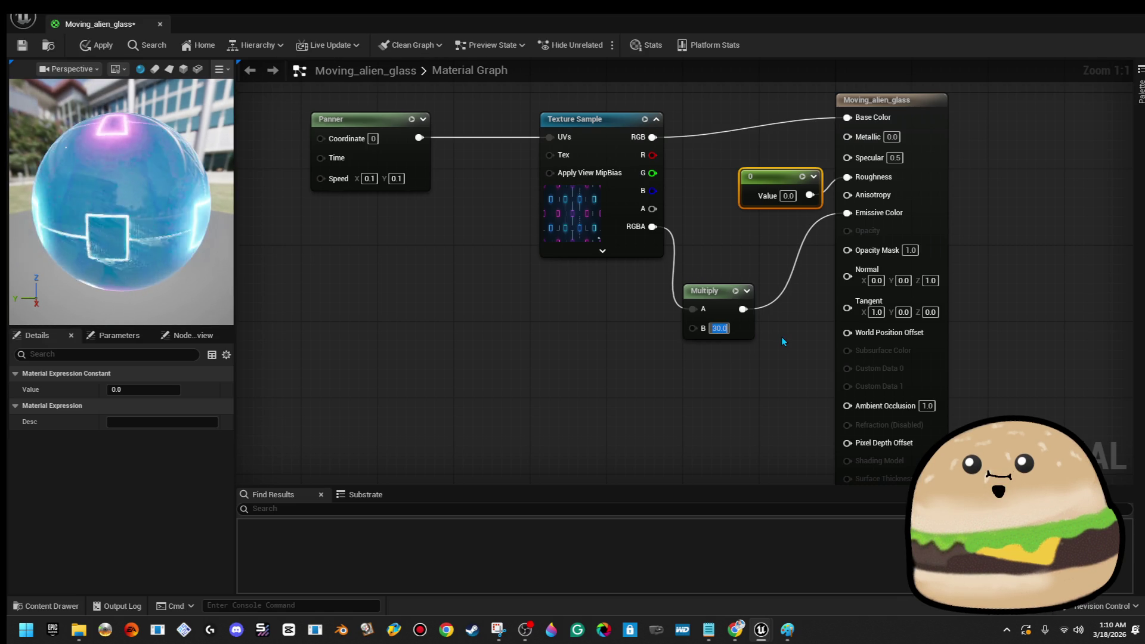
text(3)
key(Return)
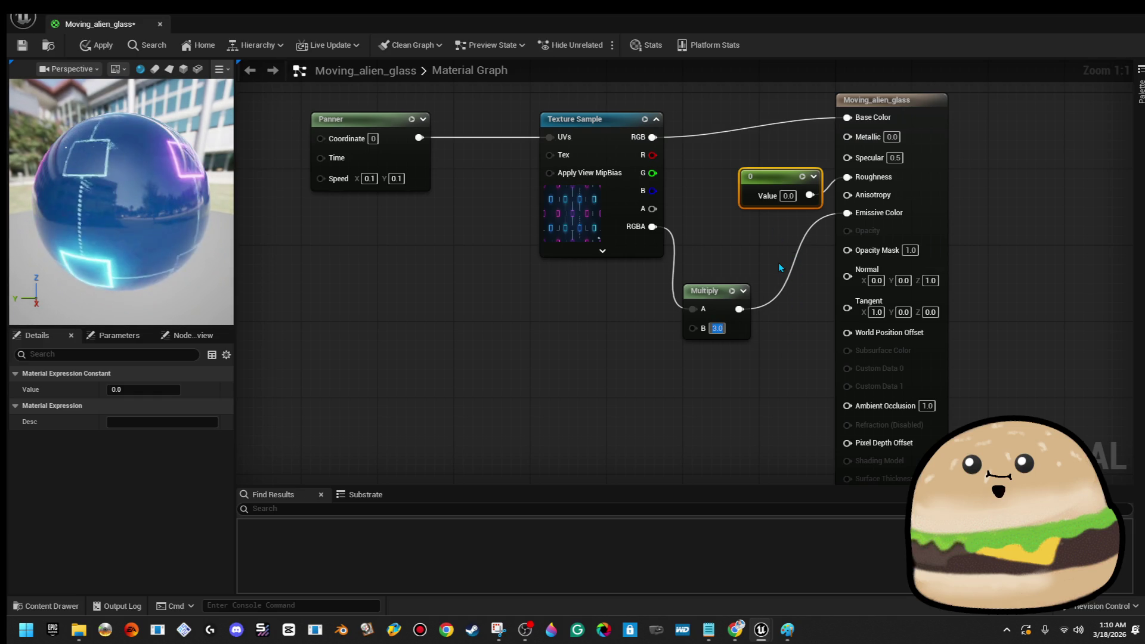
text(9)
key(Return)
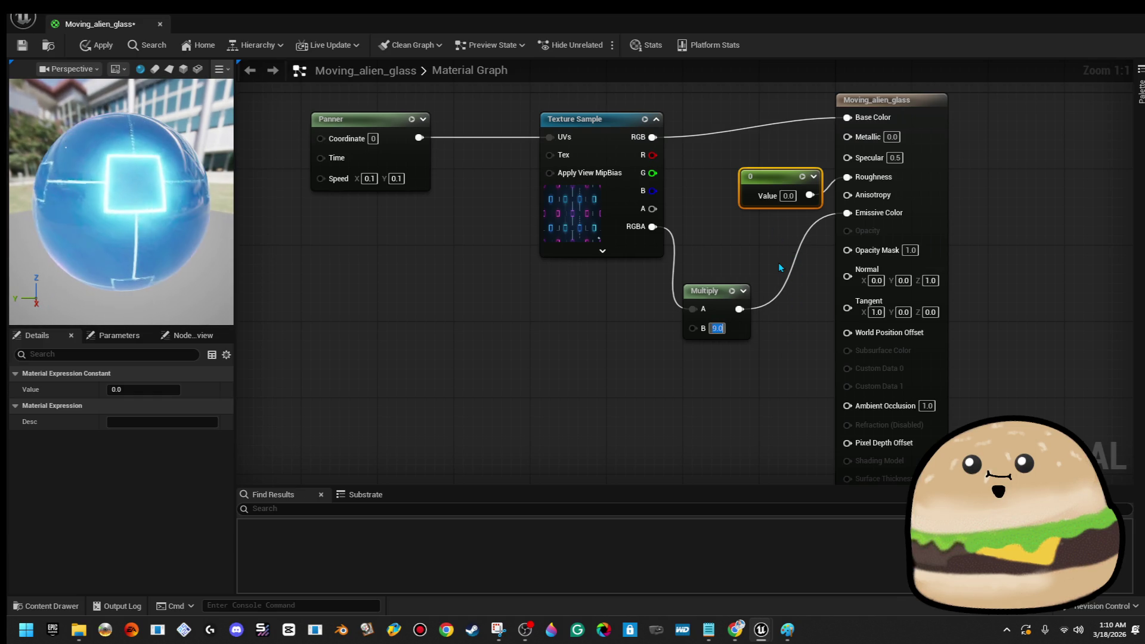
text(3)
key(Return)
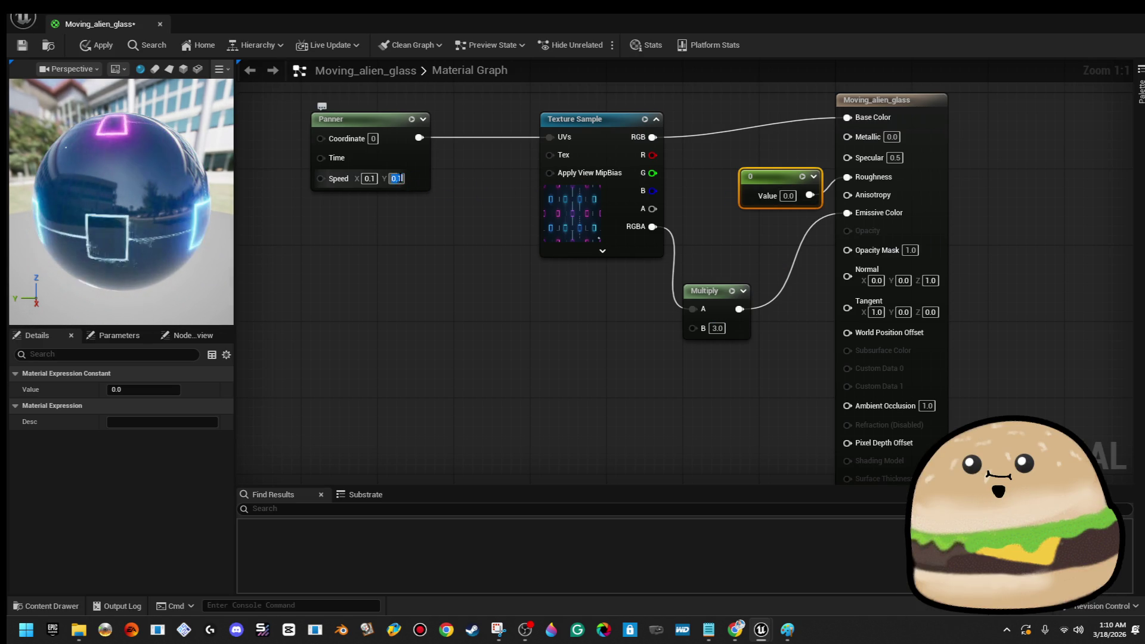
- Set the Panner speed to 3.0 on X and Y, then close the material editor
text(1)
key(Return)
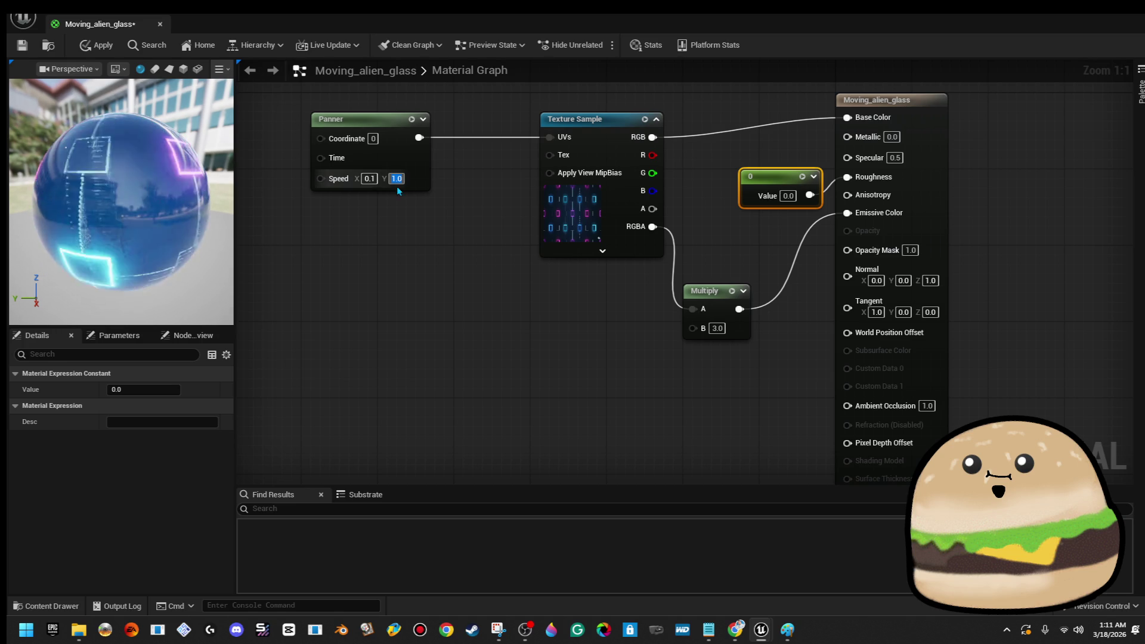
text(1)
key(Return)
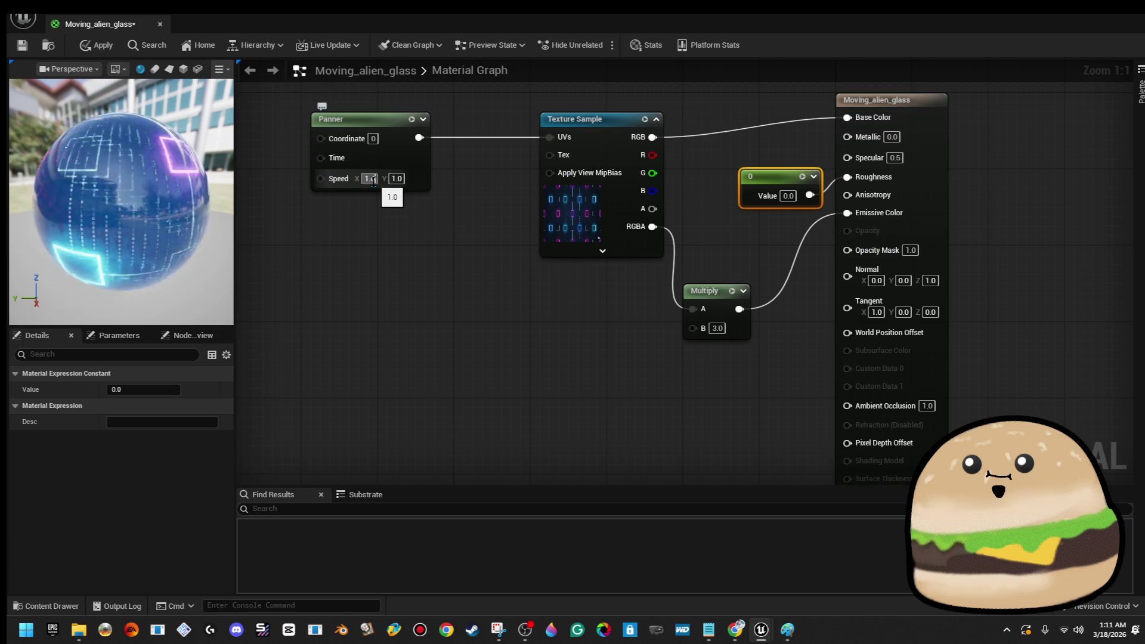
text(3)
key(Return)
text(0)
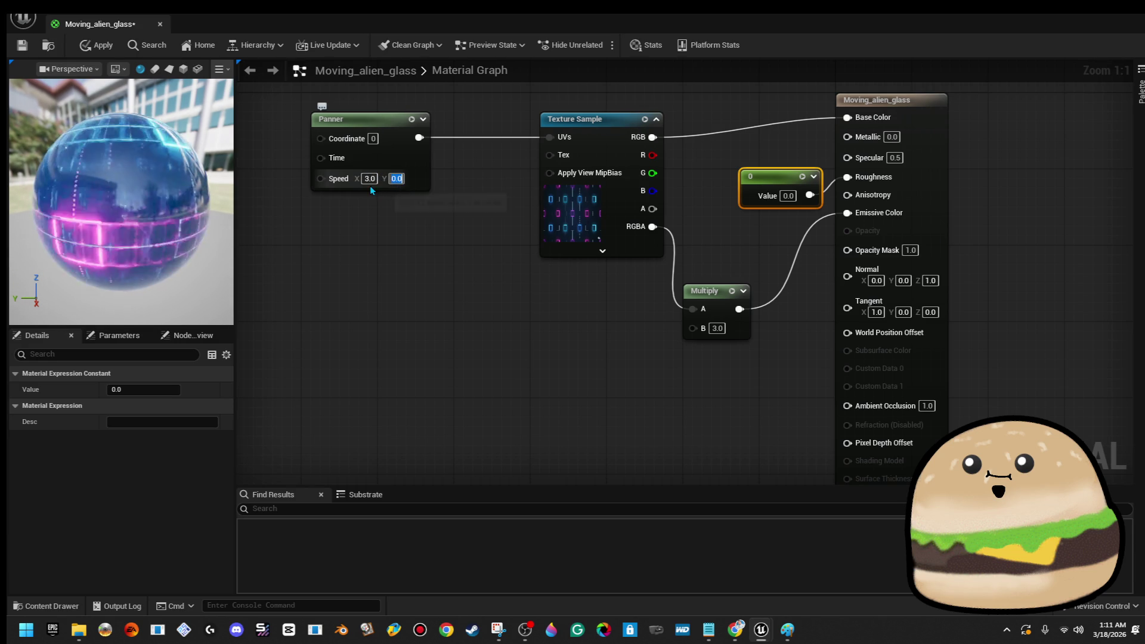
text(3)
key(Return)
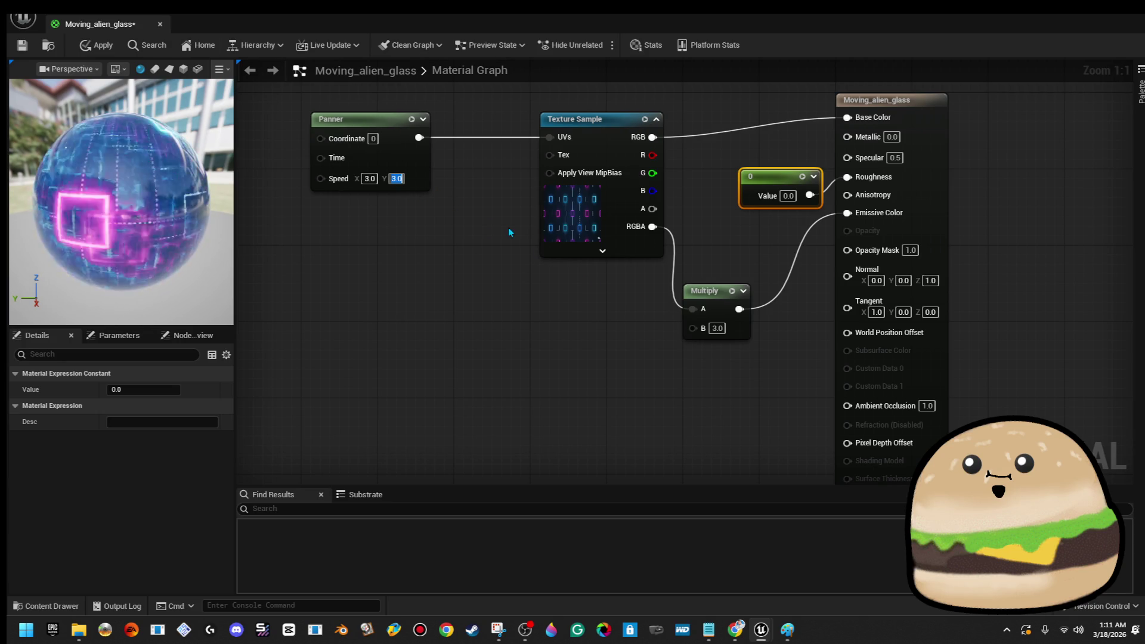
click(160, 26)
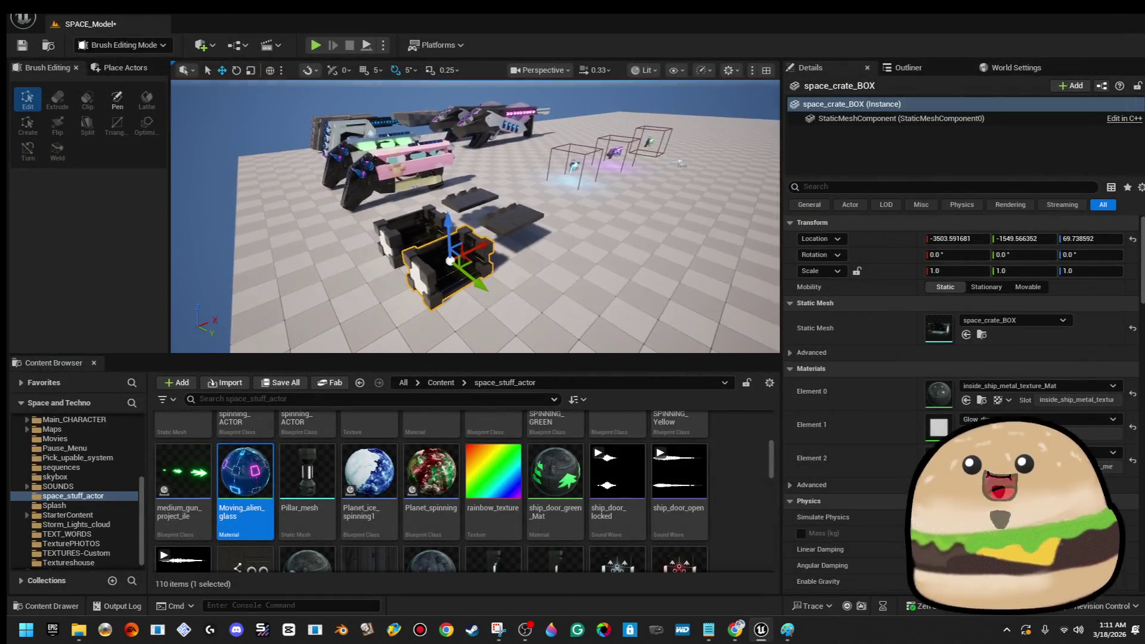
- Find the Space_loot_crate Blueprint via a 'rate' asset search and open it in the full Blueprint editor
scroll(429, 212, up, 3)
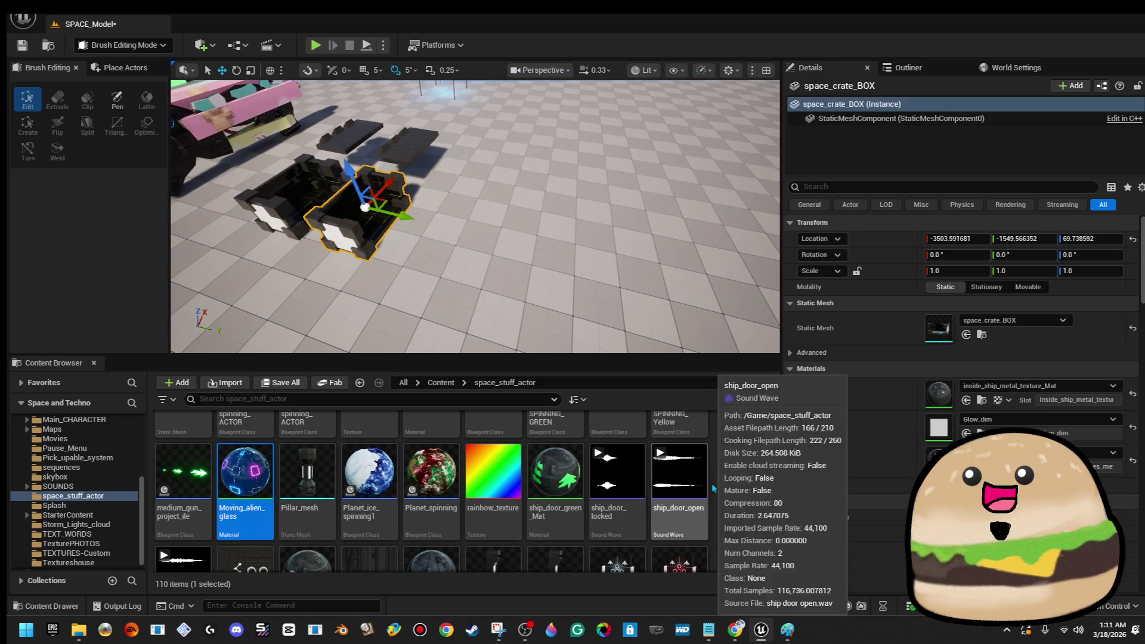
right_click(713, 489)
mouse_move(775, 475)
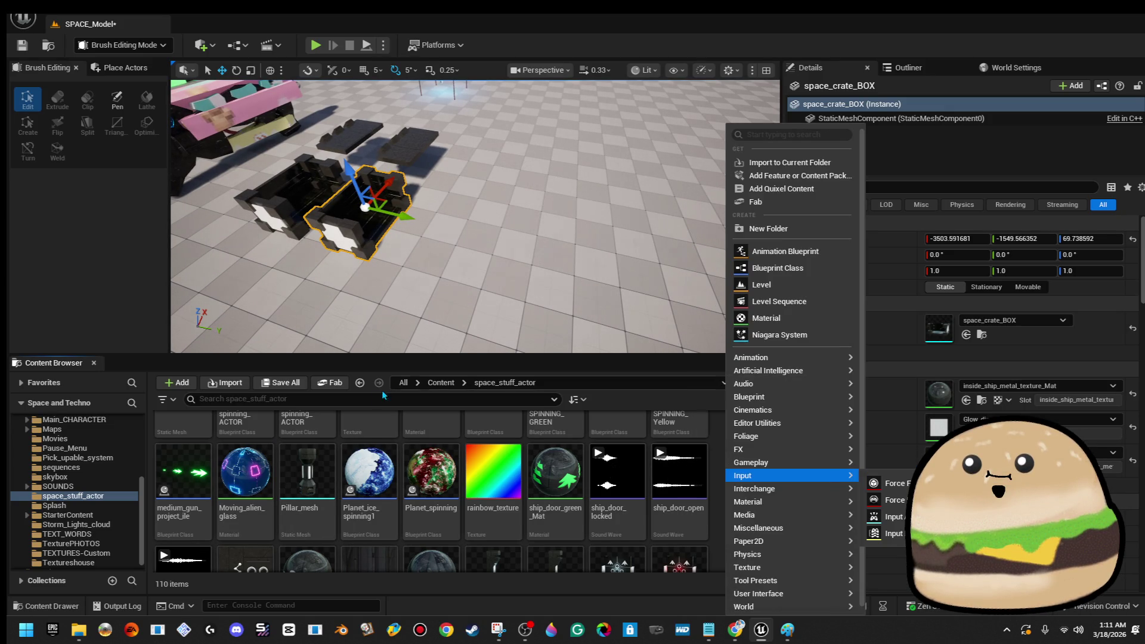
click(359, 398)
text(rate)
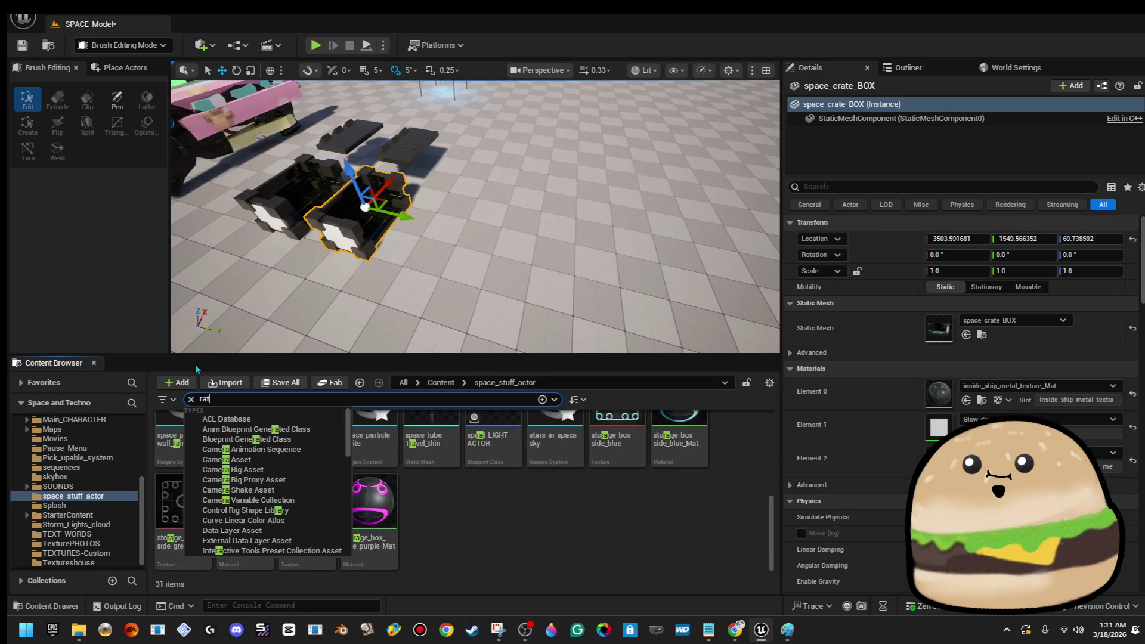
scroll(562, 526, up, 1)
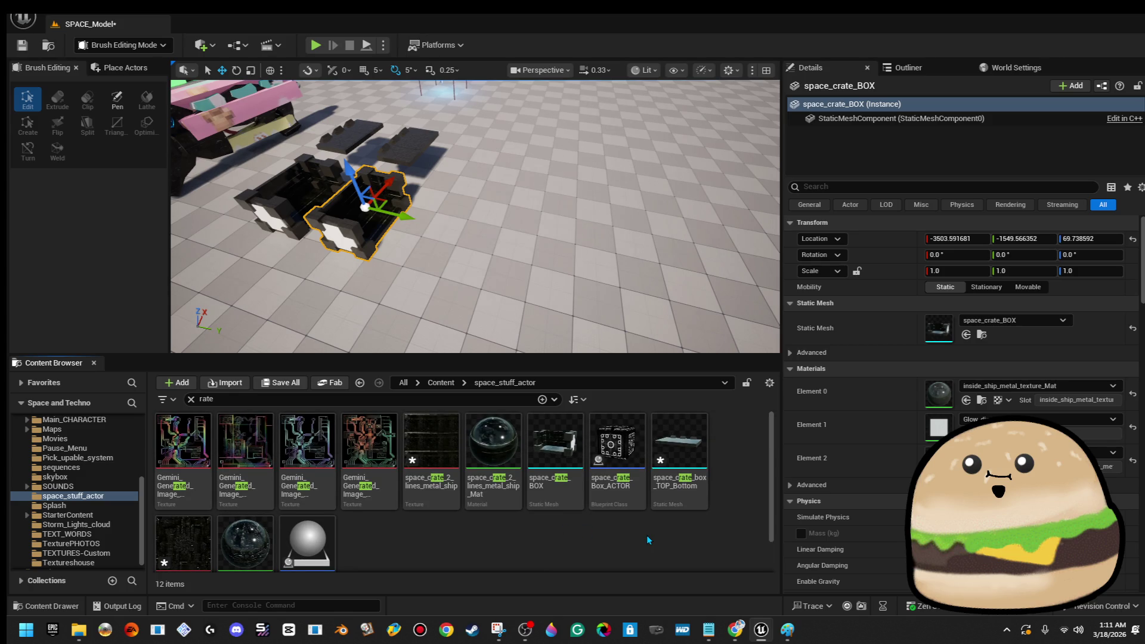
scroll(630, 532, down, 1)
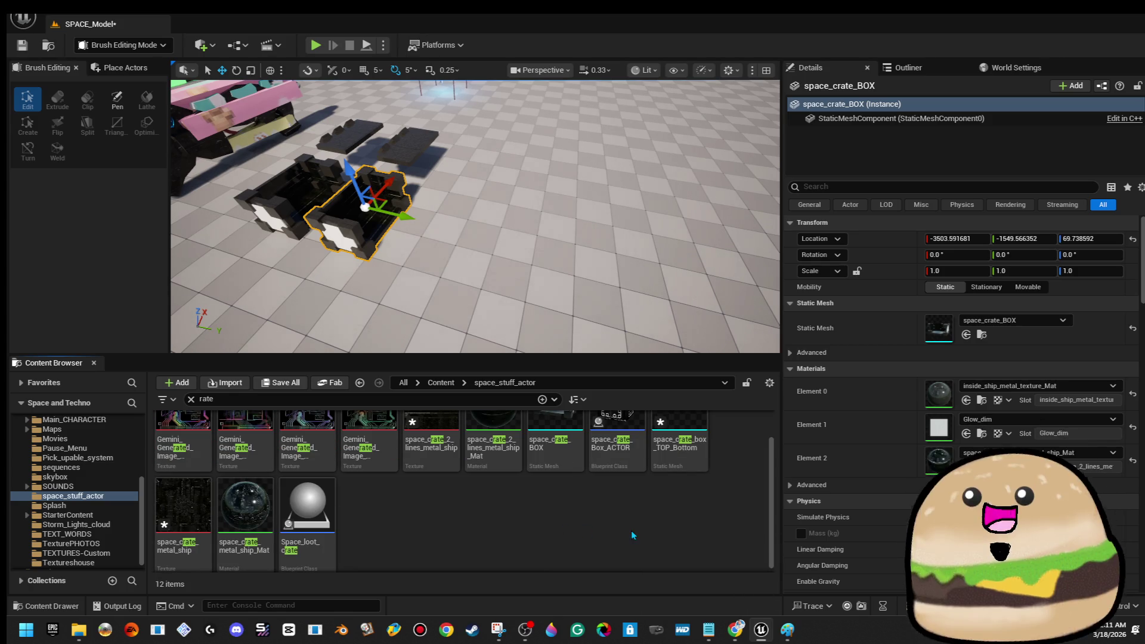
double_click(301, 495)
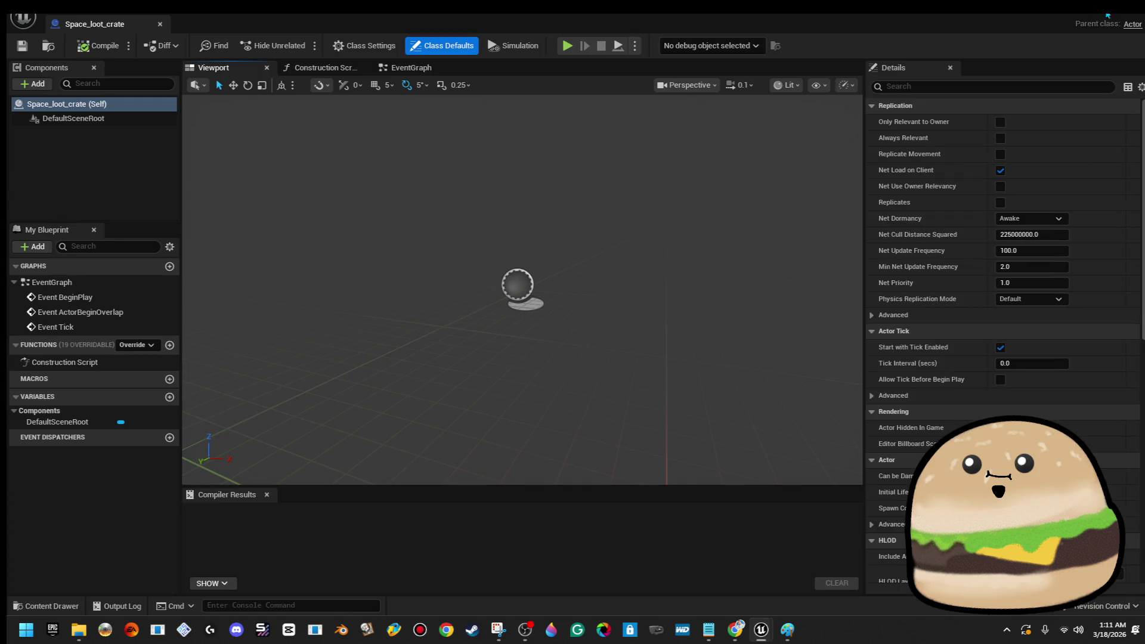
click(1138, 17)
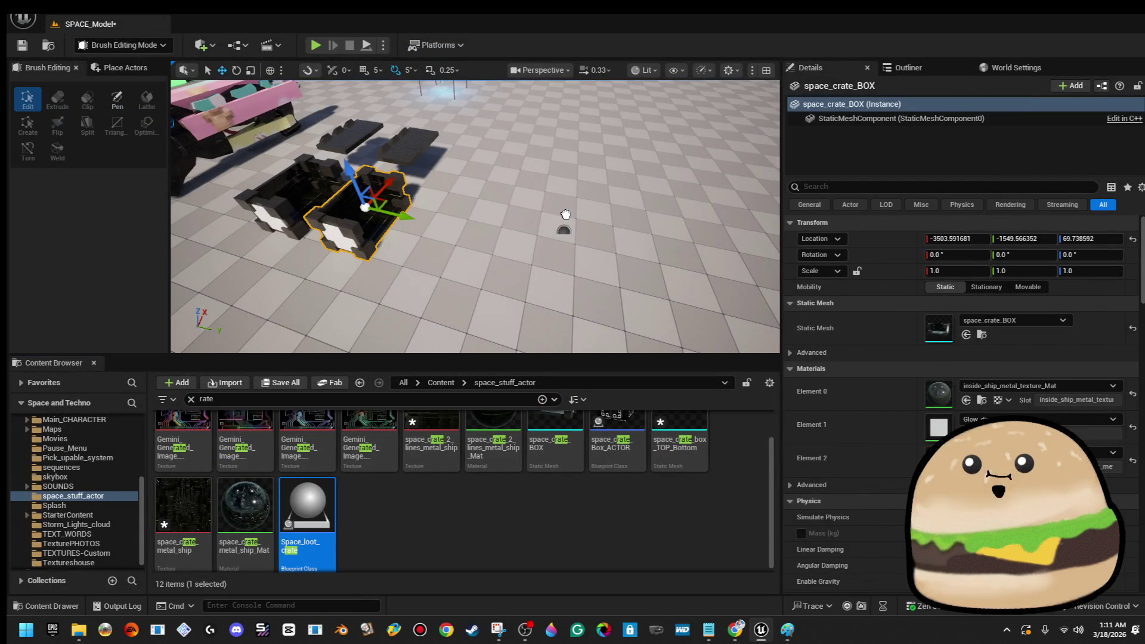
double_click(317, 531)
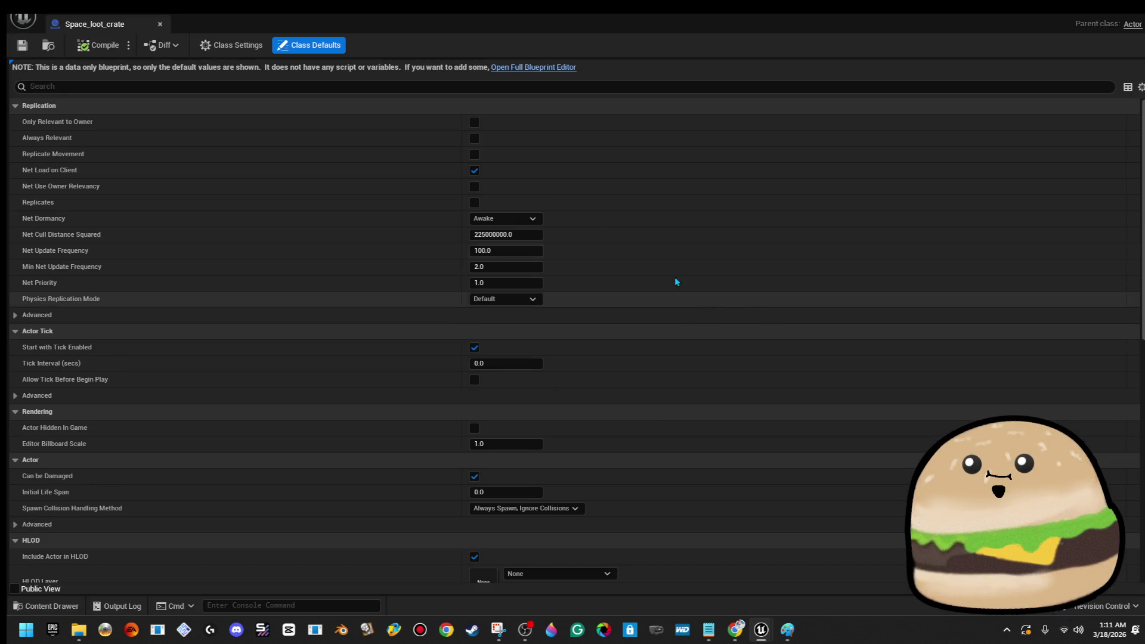
click(553, 68)
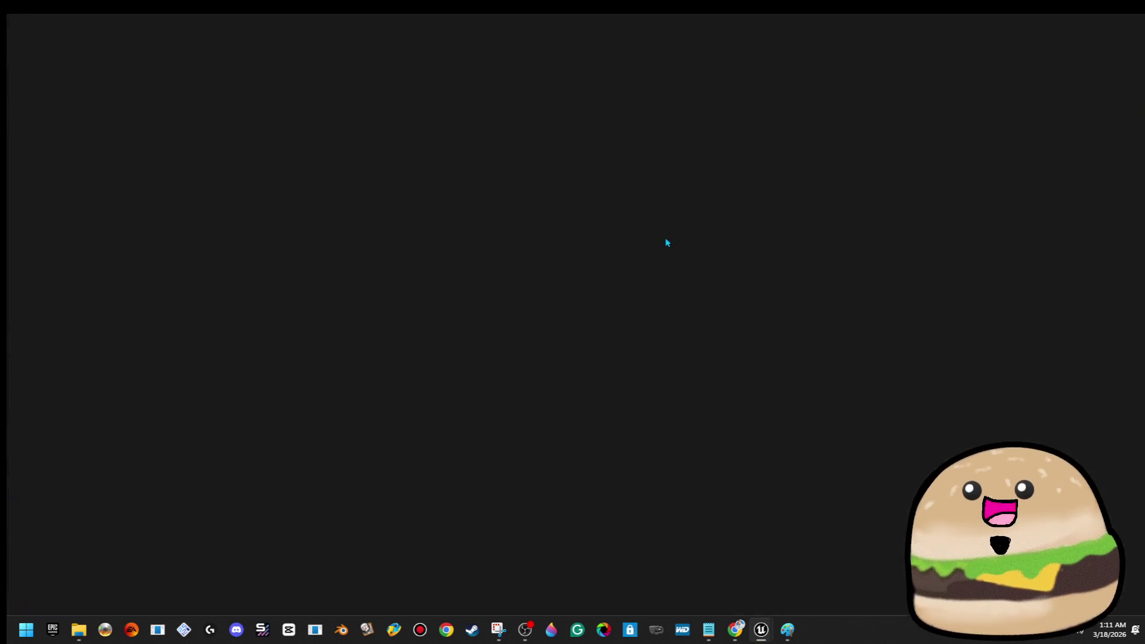
- Add a Static Mesh component named Pivot under DefaultSceneRoot
click(65, 104)
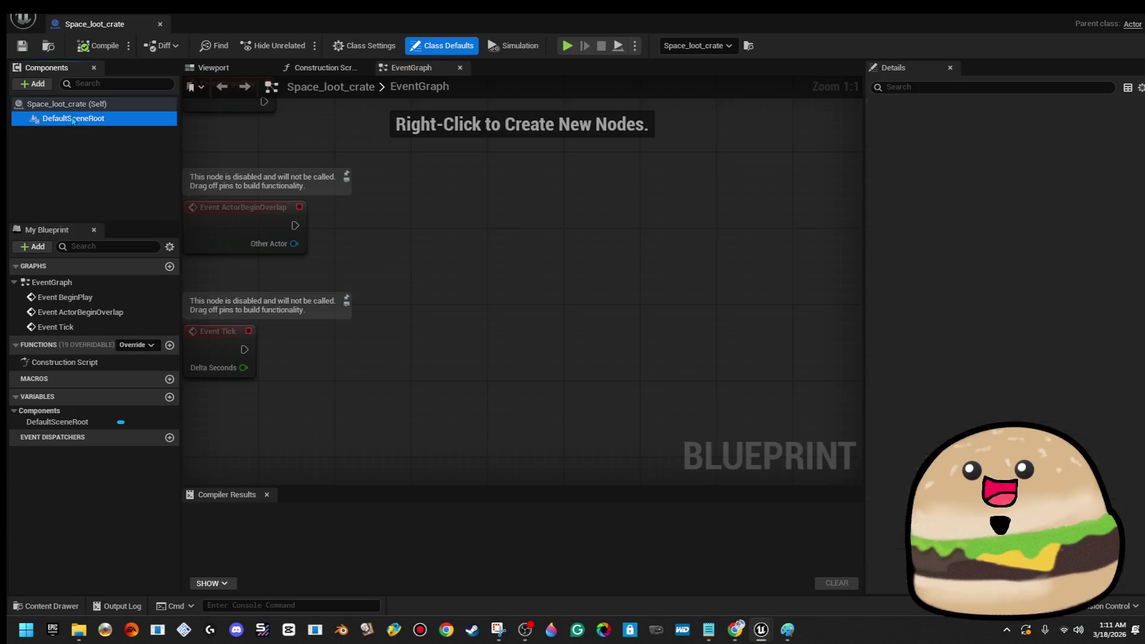
click(72, 118)
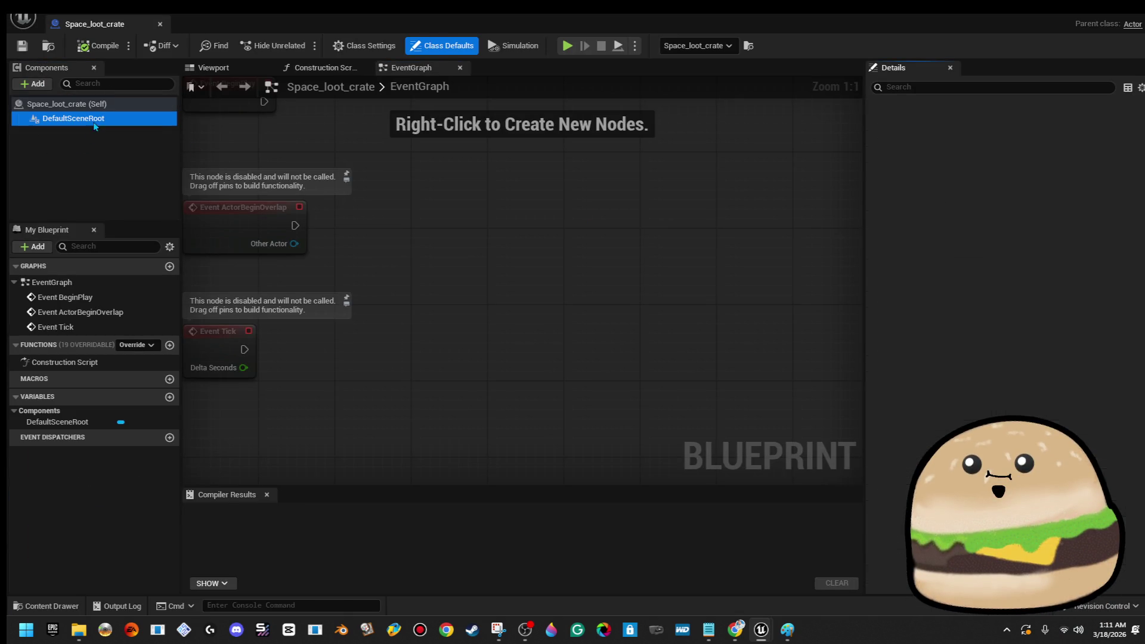
click(33, 83)
text(stat)
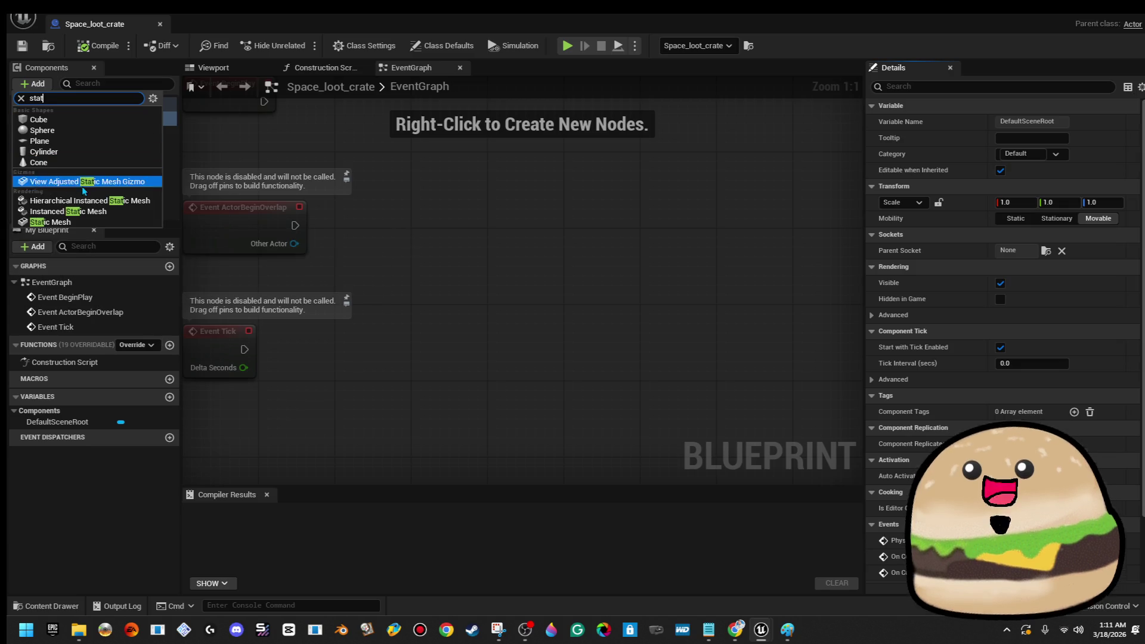
click(85, 218)
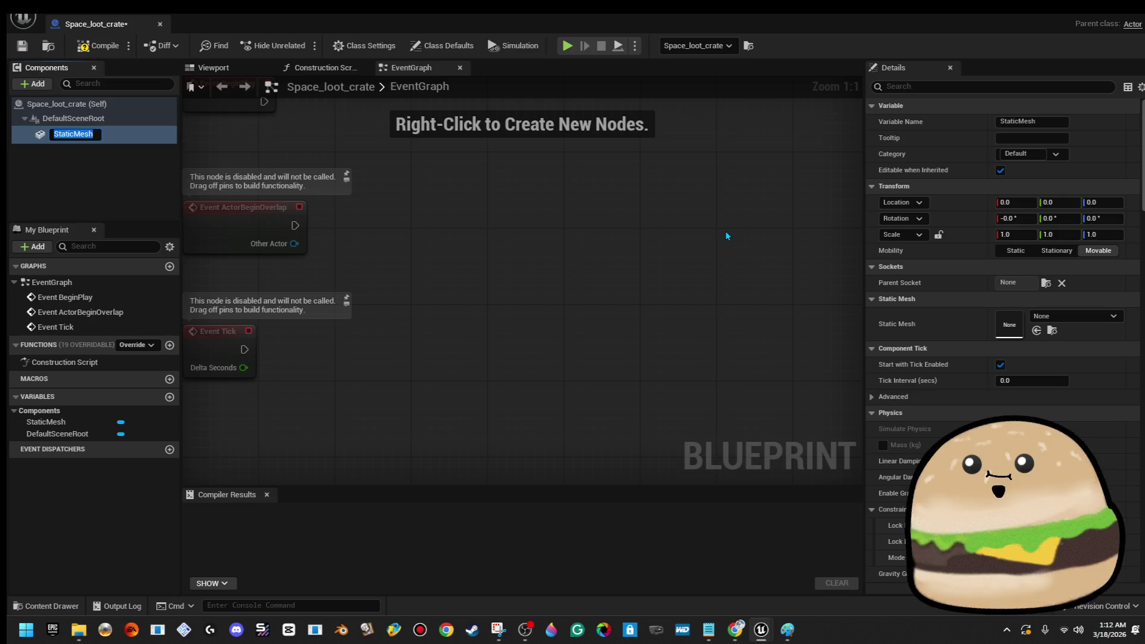
text(Pivot)
key(Return)
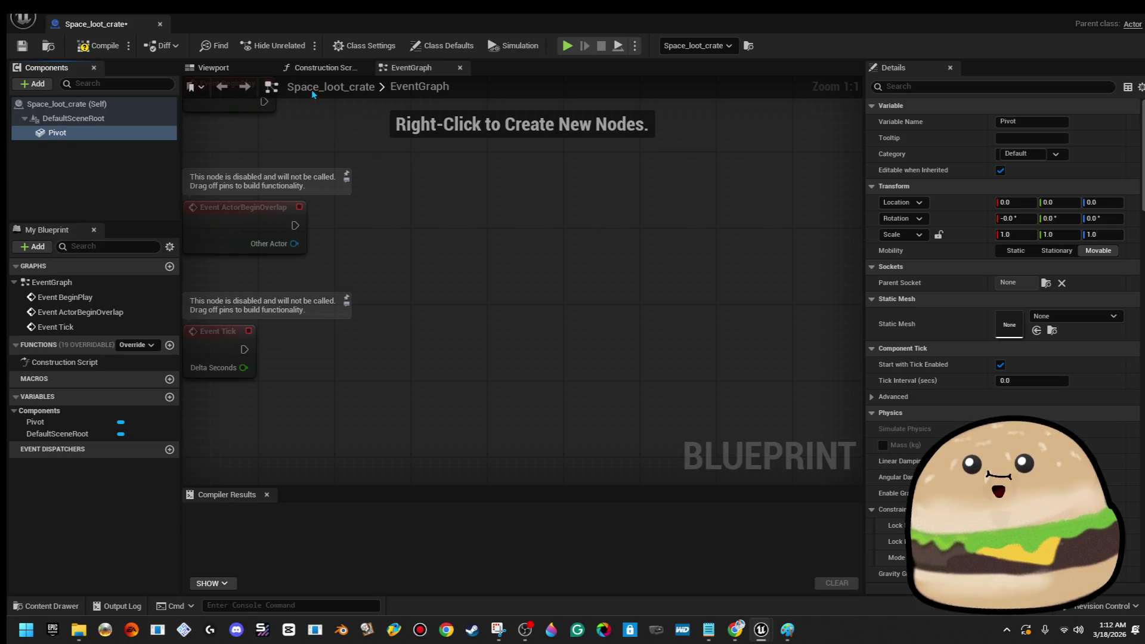
- Assign the Shape_Cube mesh to Pivot in the Viewport, then move the Blueprint window to check the level
click(219, 69)
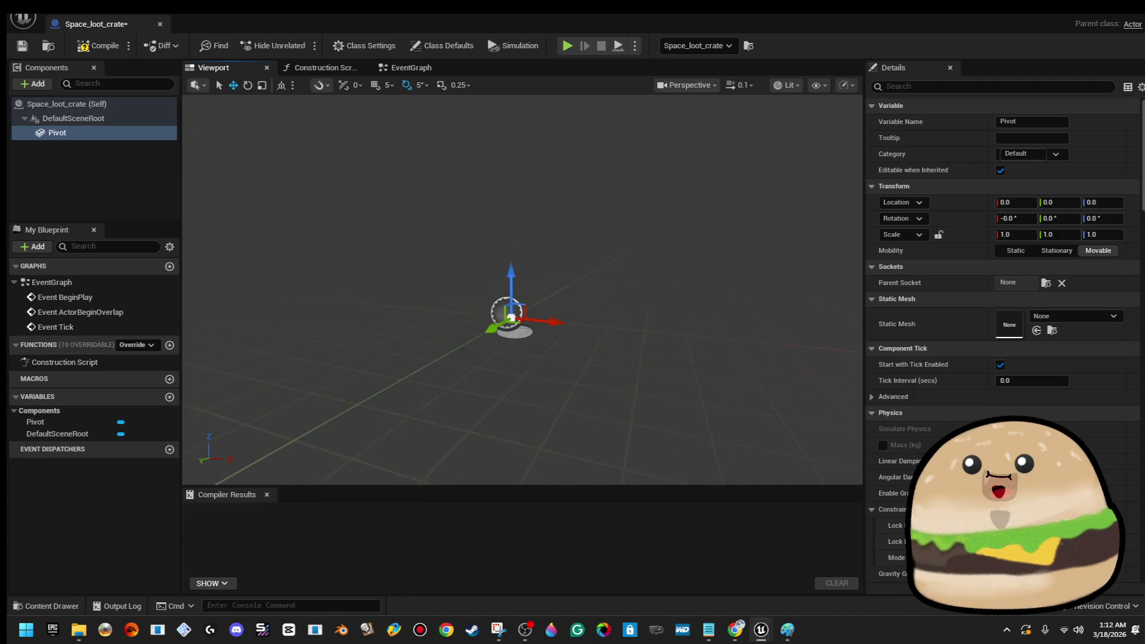
key(f)
drag(527, 211, 527, 211)
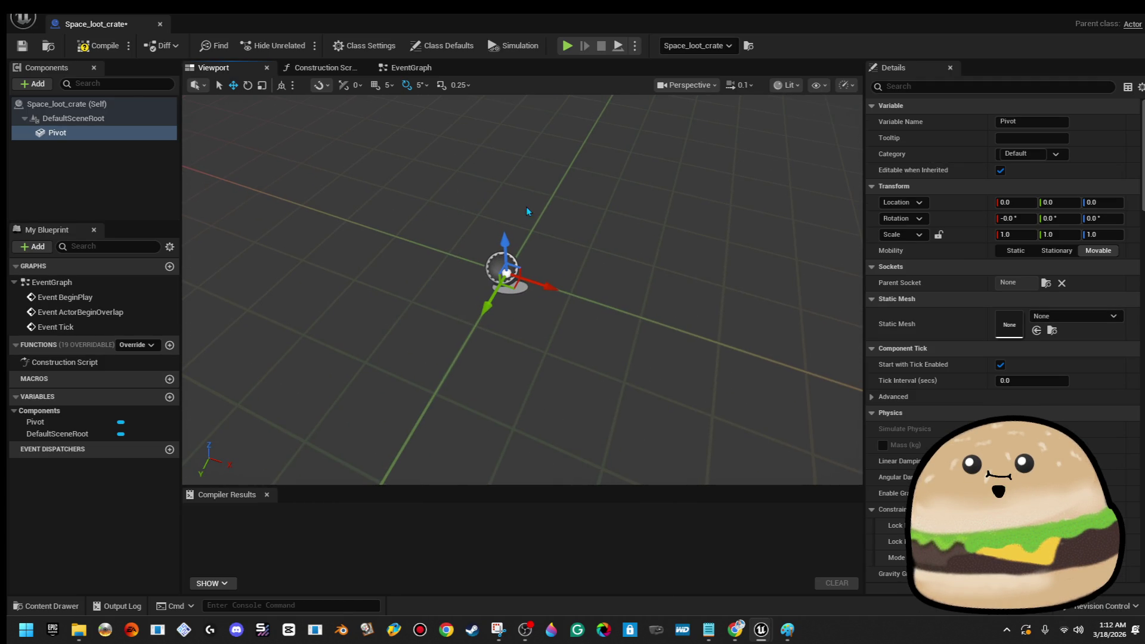
click(1076, 323)
text(box)
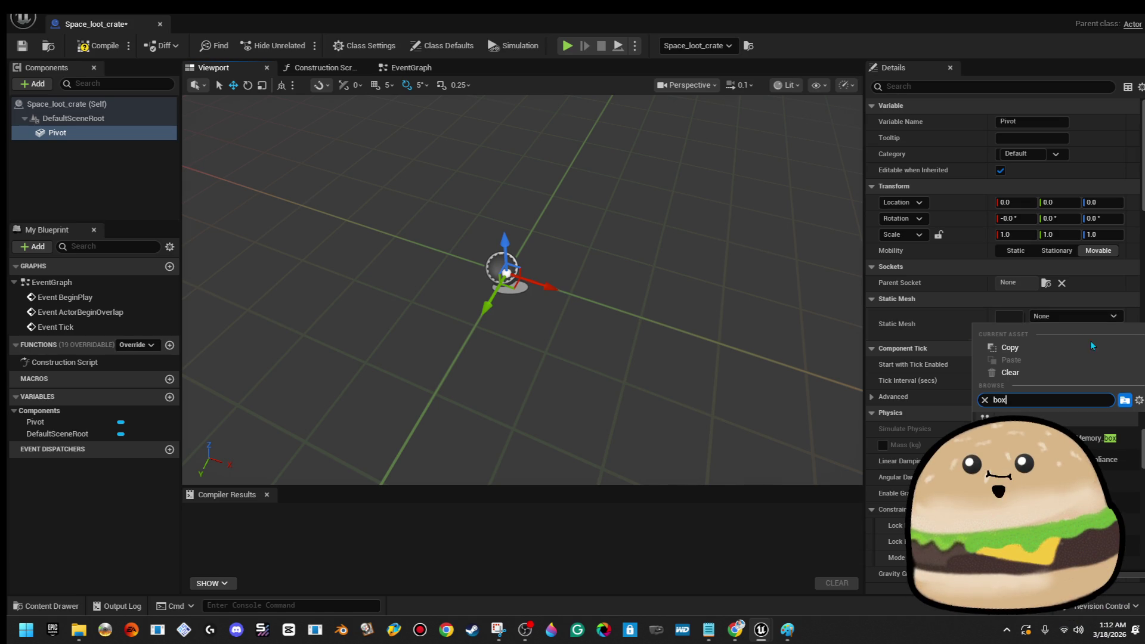
key(BackSpace)
key(BackSpace)
key(BackSpace)
text(cube)
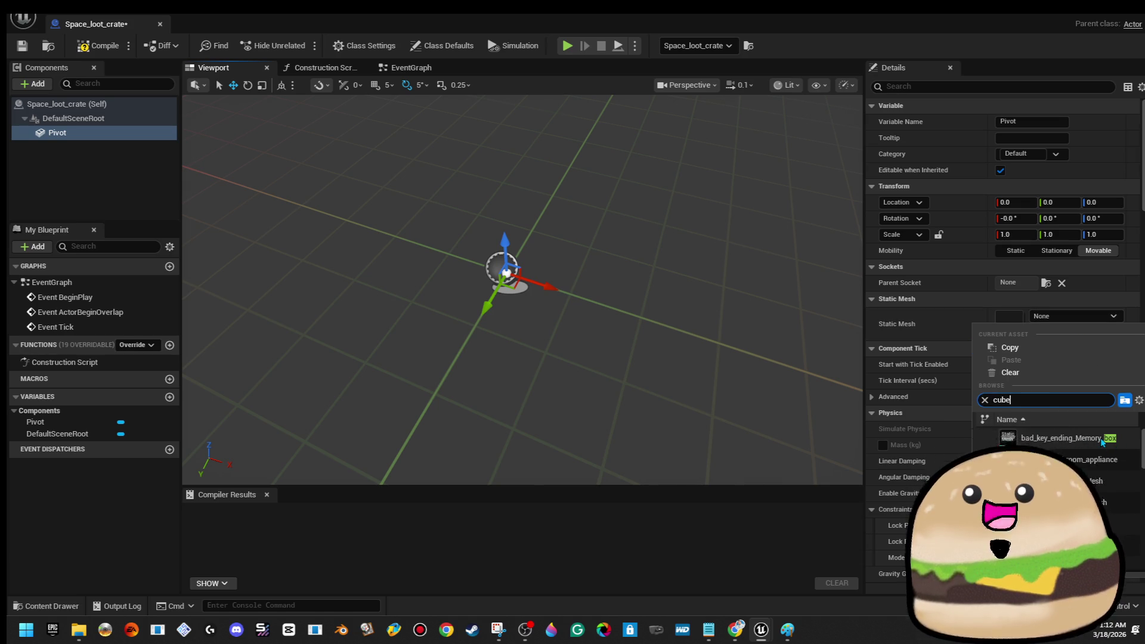
click(1100, 437)
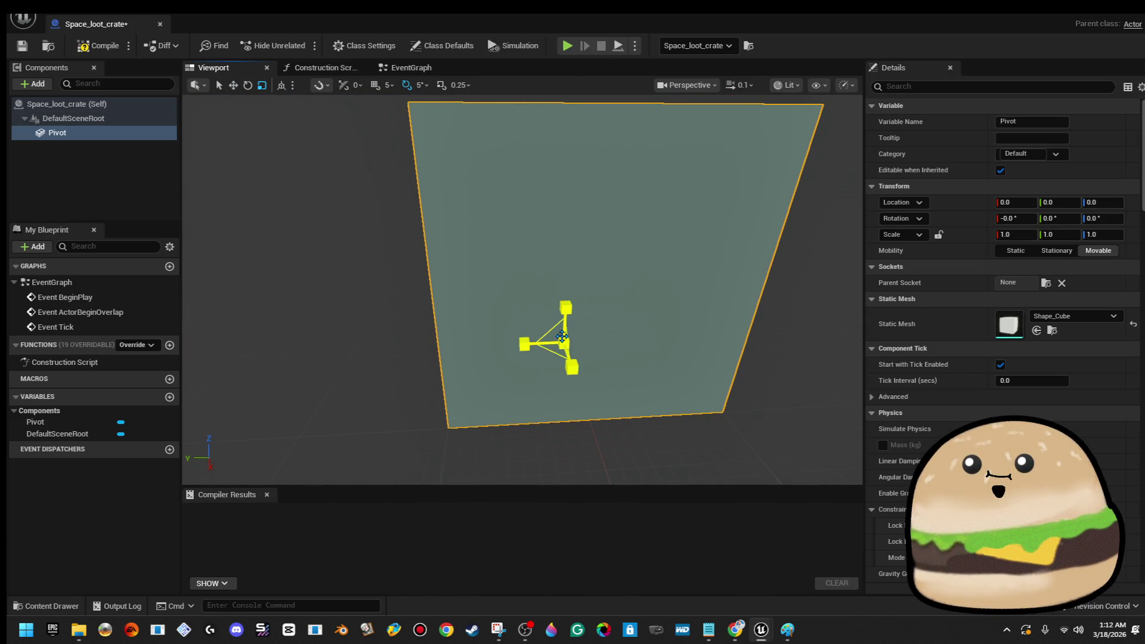
mouse_move(747, 24)
mouse_down()
mouse_move(739, 35)
mouse_move(1142, 161)
mouse_move(794, 124)
mouse_move(1067, 119)
mouse_up()
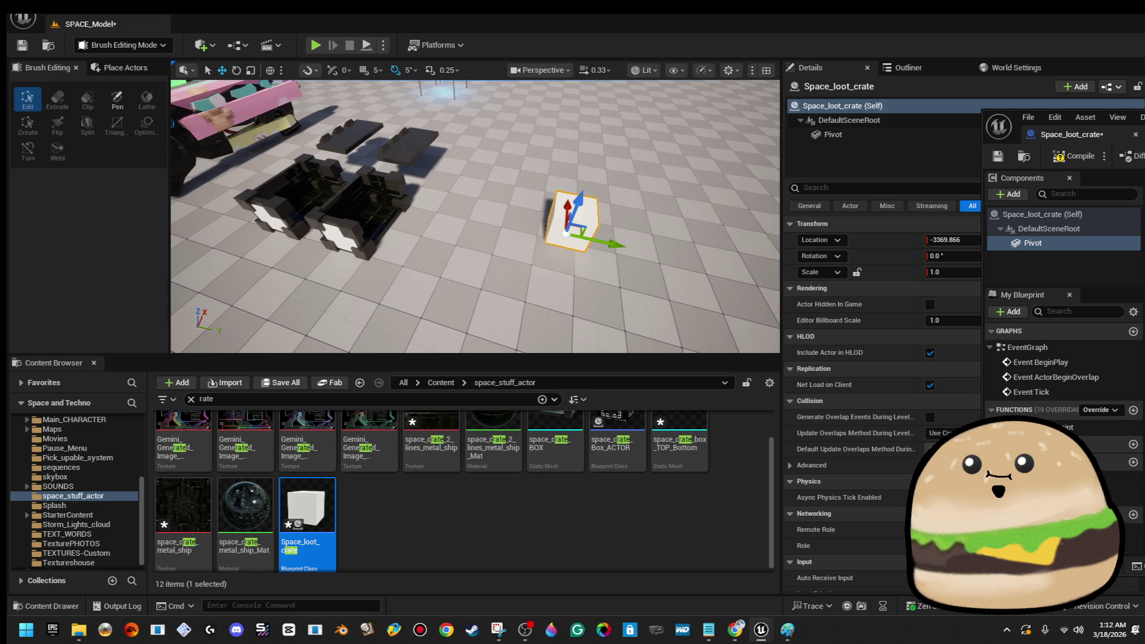
drag(1067, 119, 685, 146)
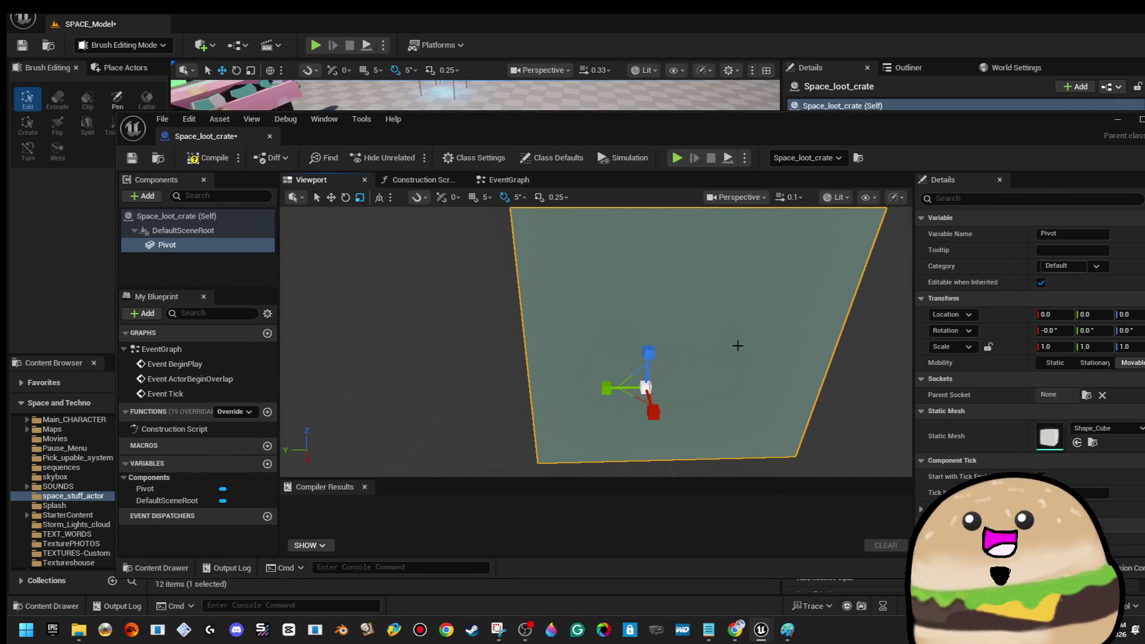
- Delete Pivot and add a new Static Mesh component named crate
key(Delete)
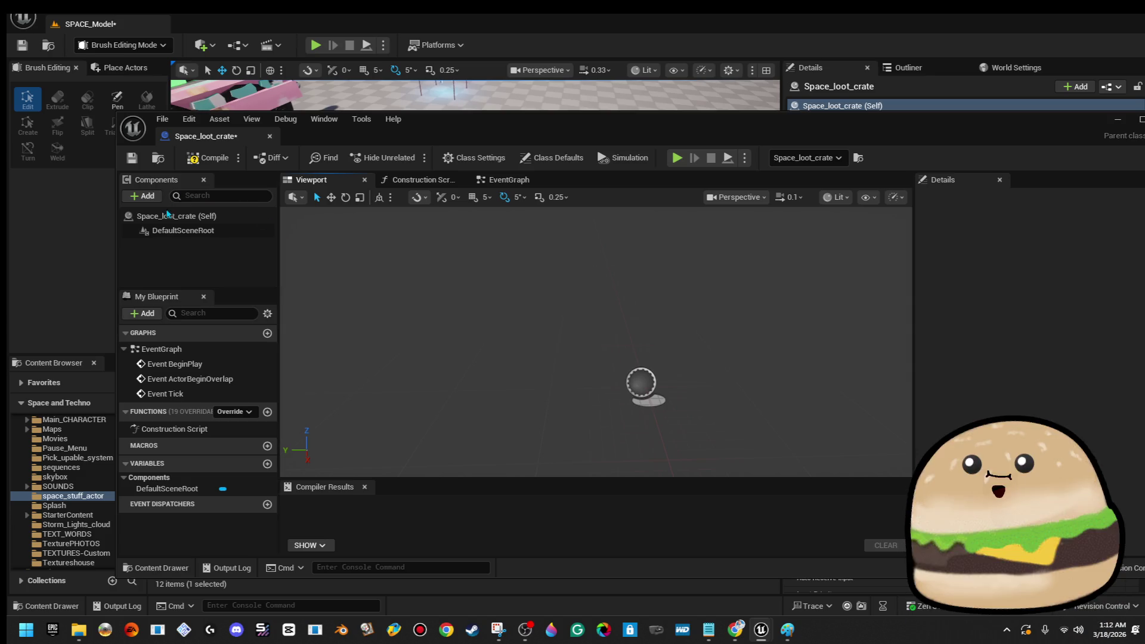
click(145, 197)
text(static)
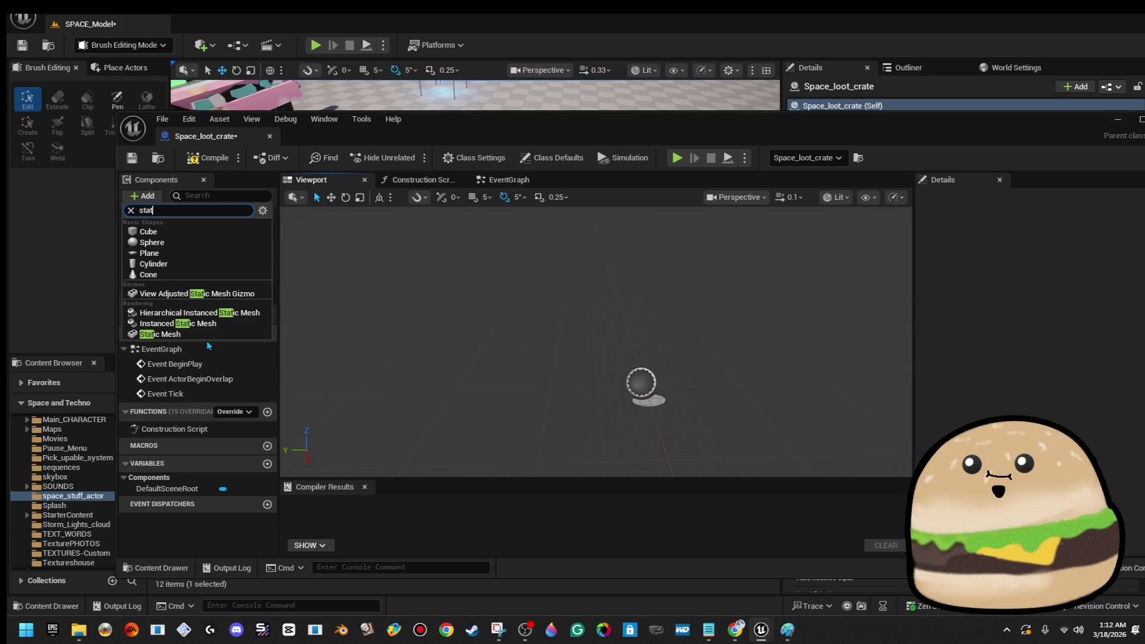
click(207, 341)
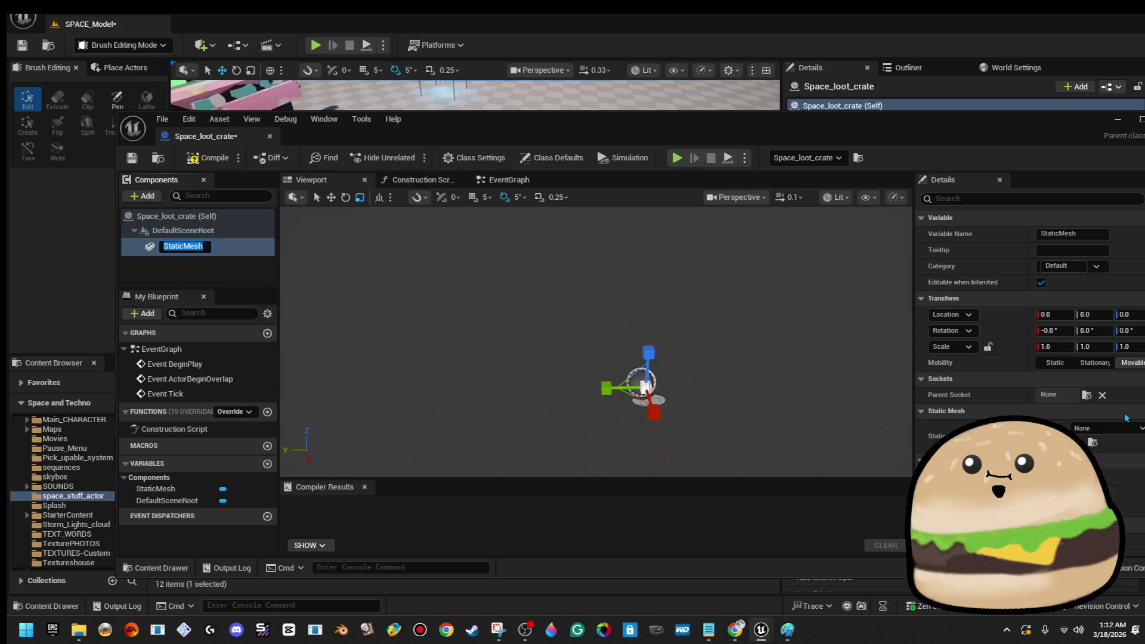
text(crate)
key(Return)
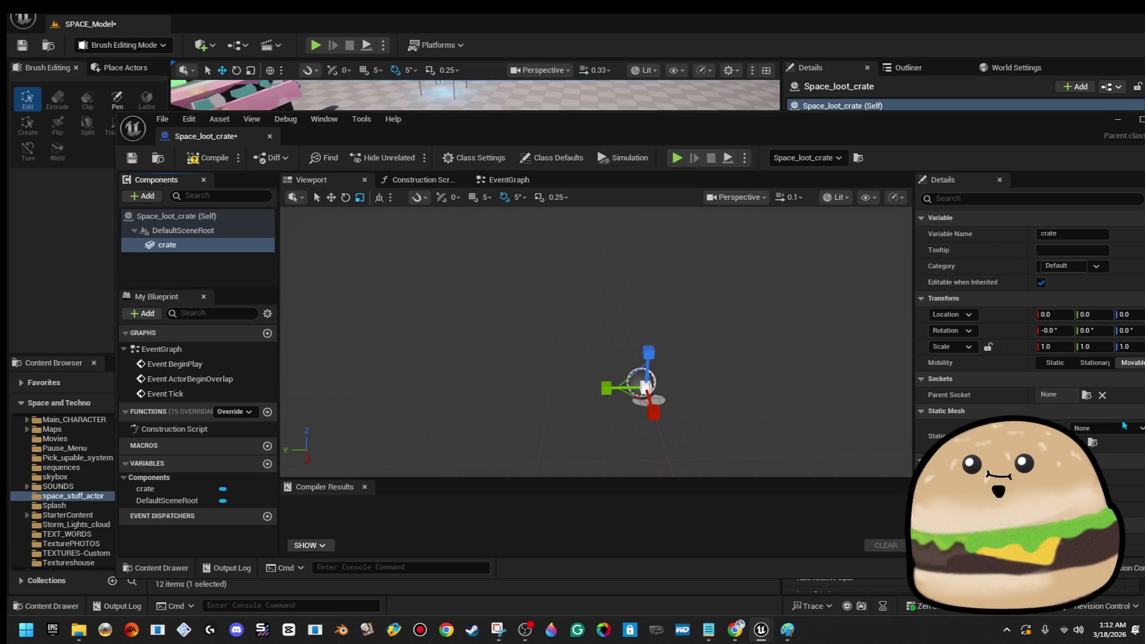
- Set crate's Static Mesh to space_crate_BOX, compile, and move the Blueprint window aside
click(1123, 425)
text(crate)
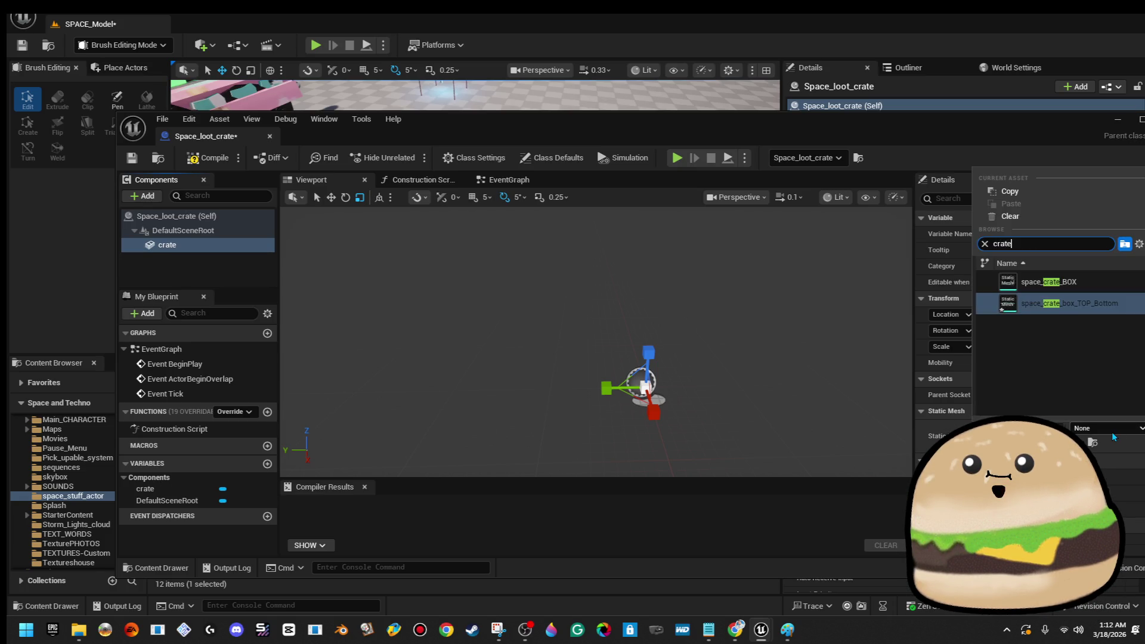
key(Up)
key(Return)
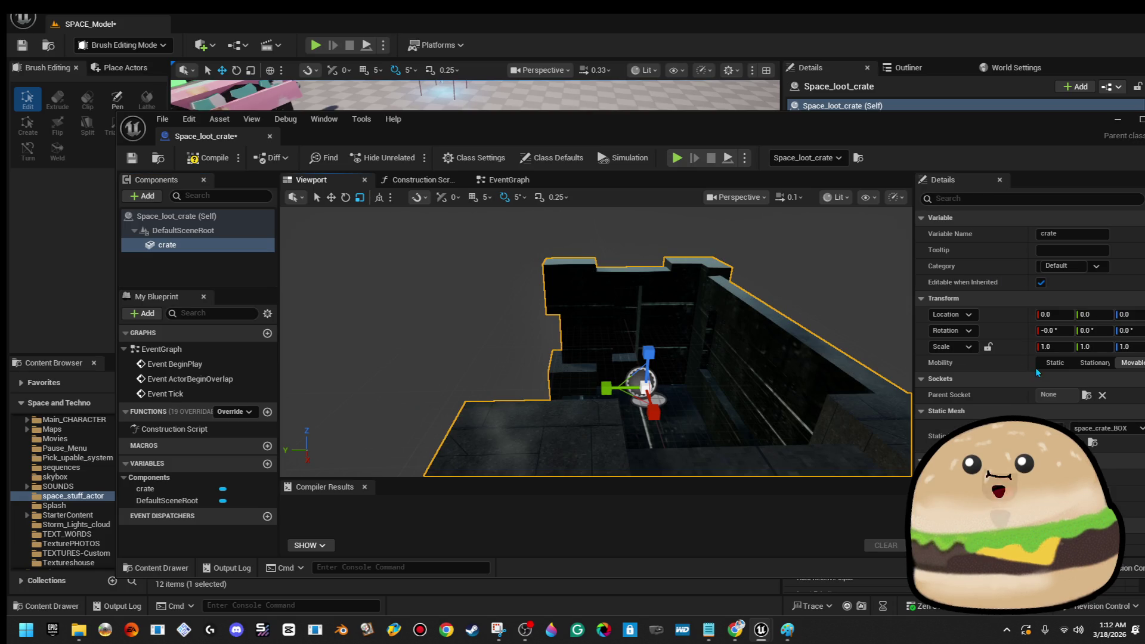
mouse_move(596, 358)
mouse_down()
mouse_move(763, 382)
mouse_move(680, 286)
mouse_up()
click(202, 158)
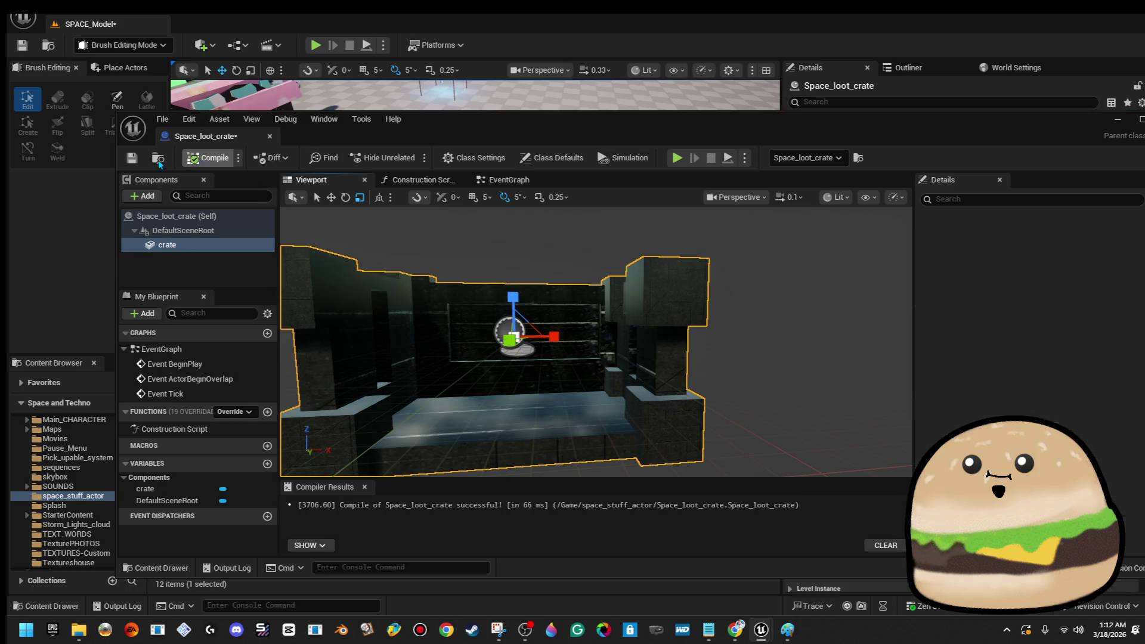
drag(670, 236, 670, 281)
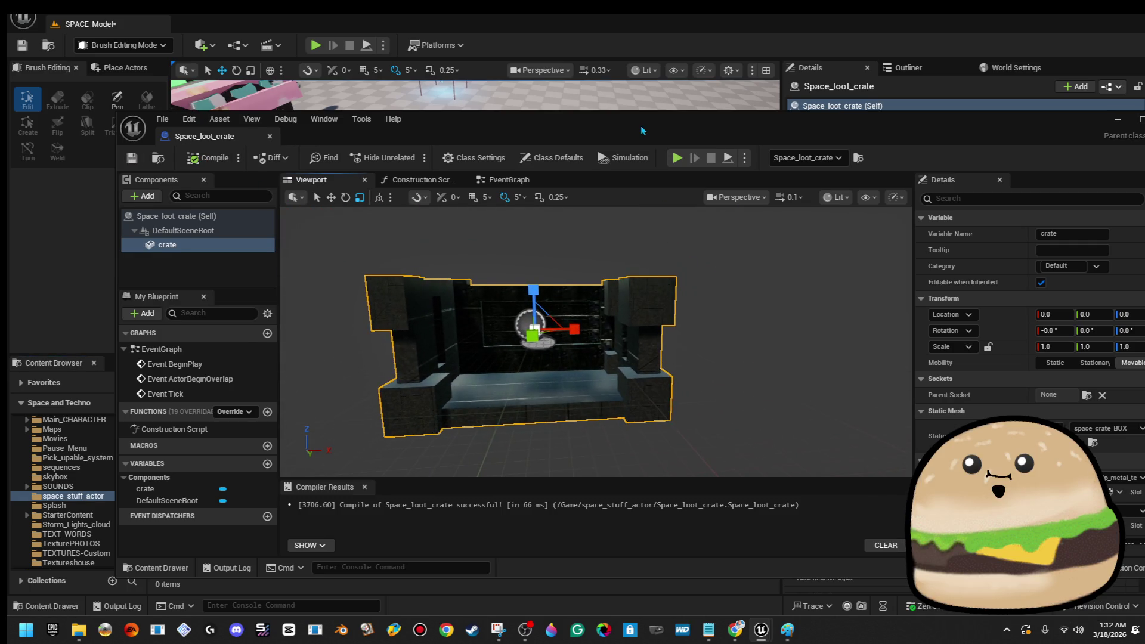
drag(358, 136, 1092, 155)
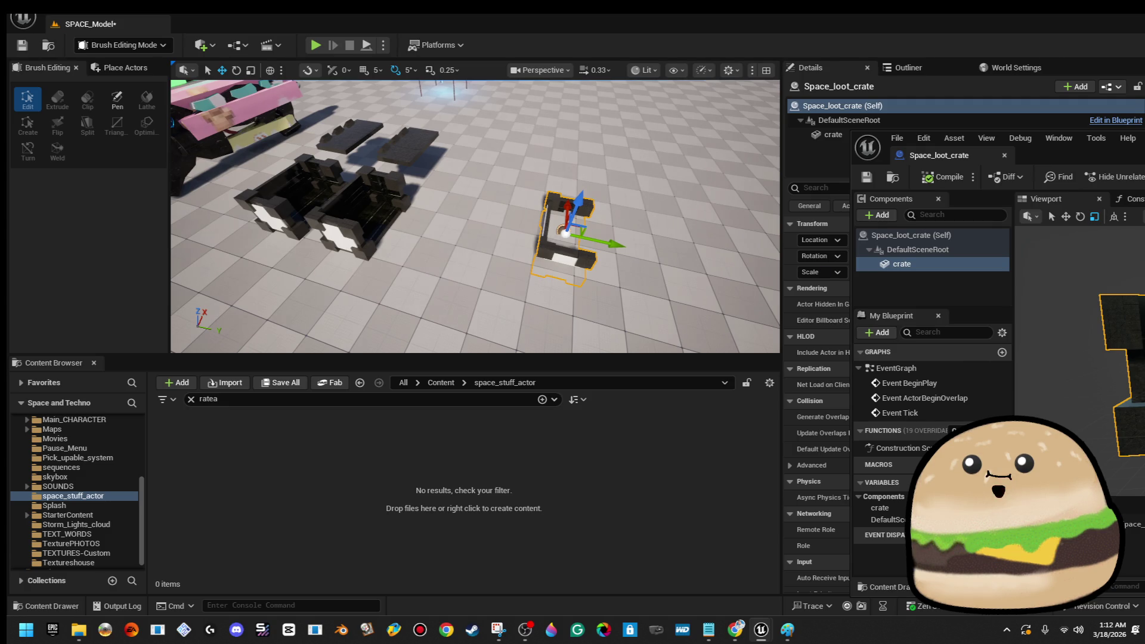
- Save the Blueprint, drag a second Space_loot_crate into the level, then maximize the Blueprint editor
key(ctrl+s)
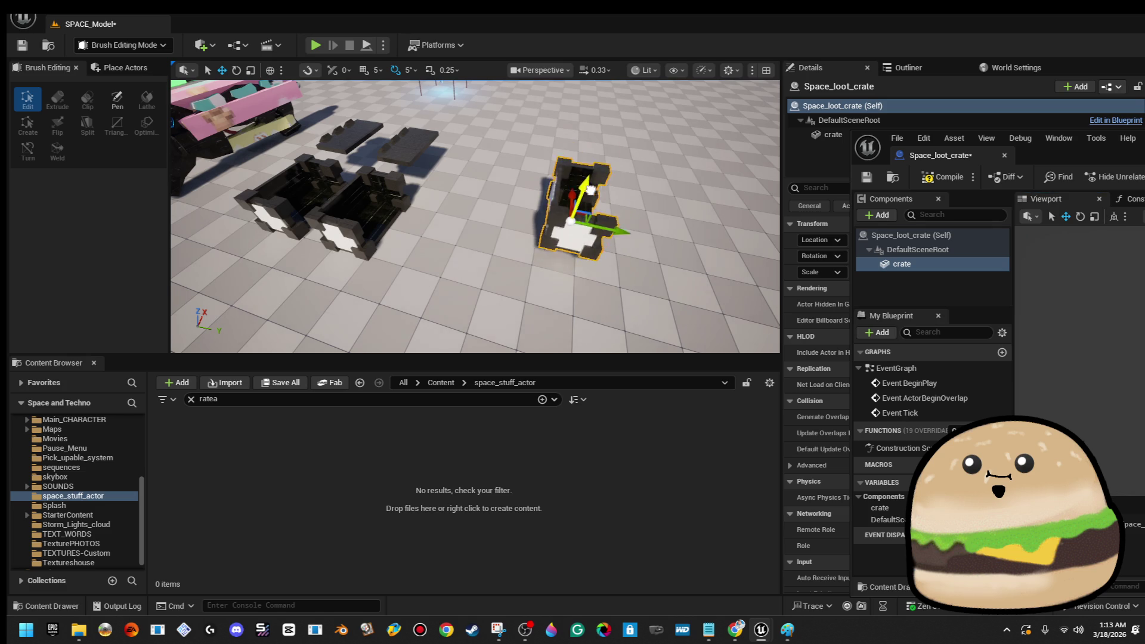
drag(567, 227, 545, 167)
text(crate)
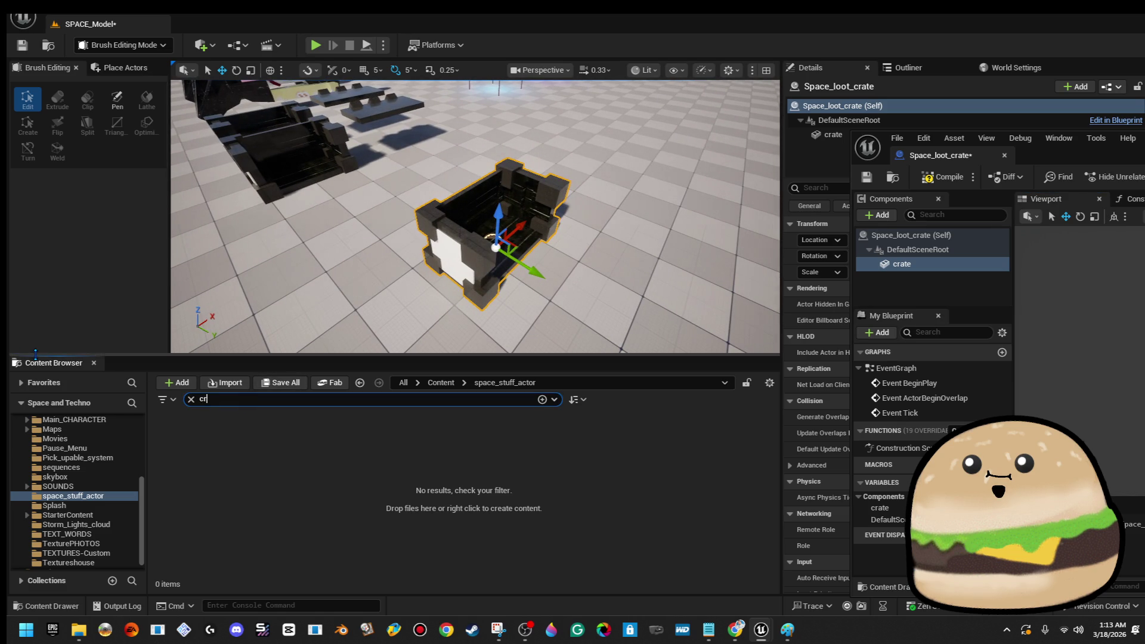
mouse_move(629, 440)
mouse_down()
mouse_move(614, 256)
mouse_move(486, 244)
mouse_move(620, 262)
mouse_up()
key(f)
drag(477, 250, 483, 206)
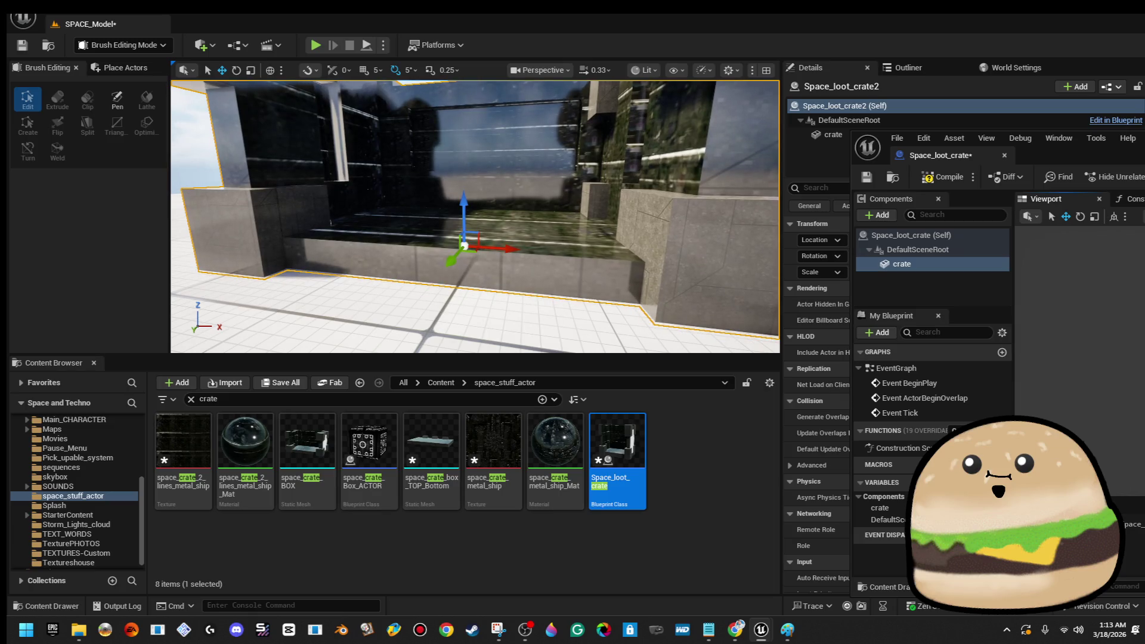
drag(665, 233, 521, 217)
key(Escape)
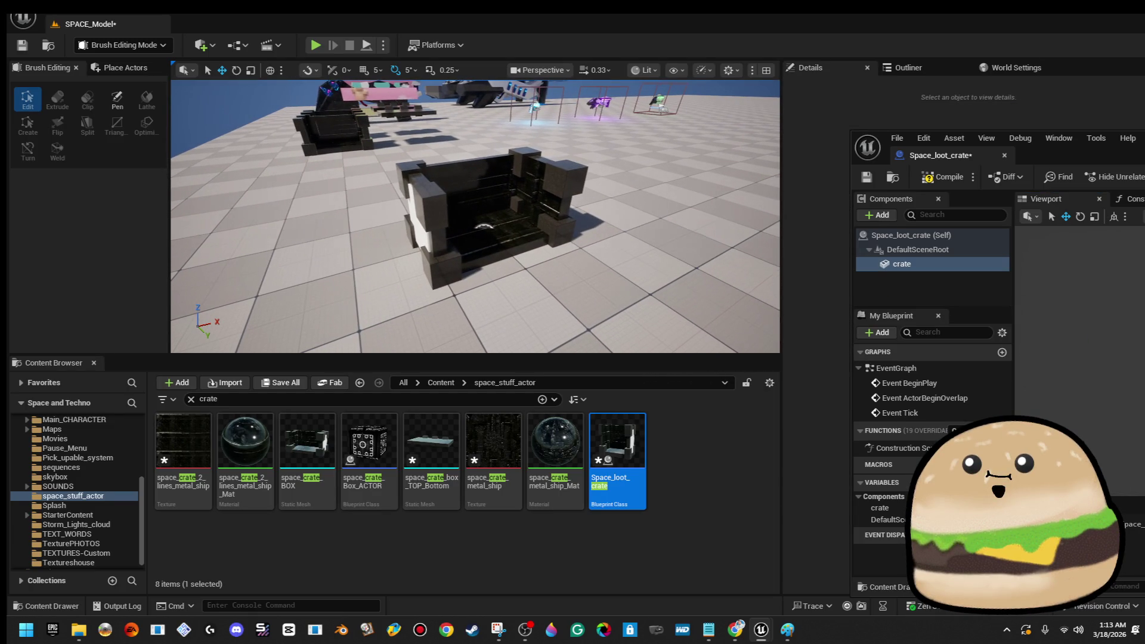
double_click(1049, 155)
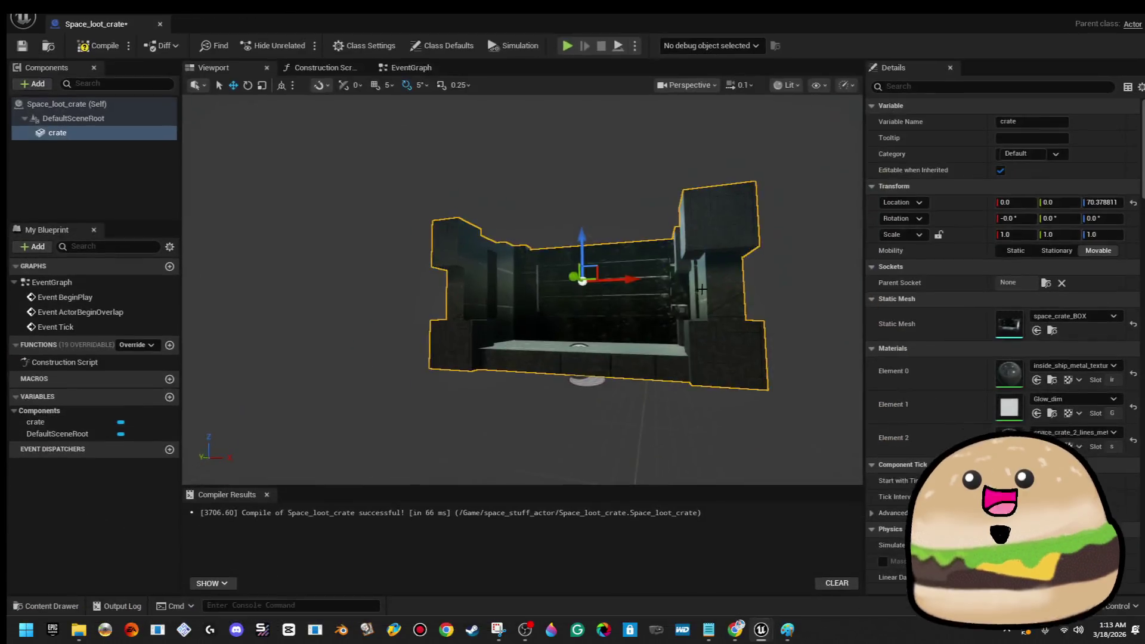
- Set the crate's Element 1 material to Moving_alien_glass and open it in the material editor
mouse_move(701, 289)
mouse_down()
mouse_move(685, 263)
mouse_move(620, 274)
mouse_up()
click(1093, 403)
text(moving)
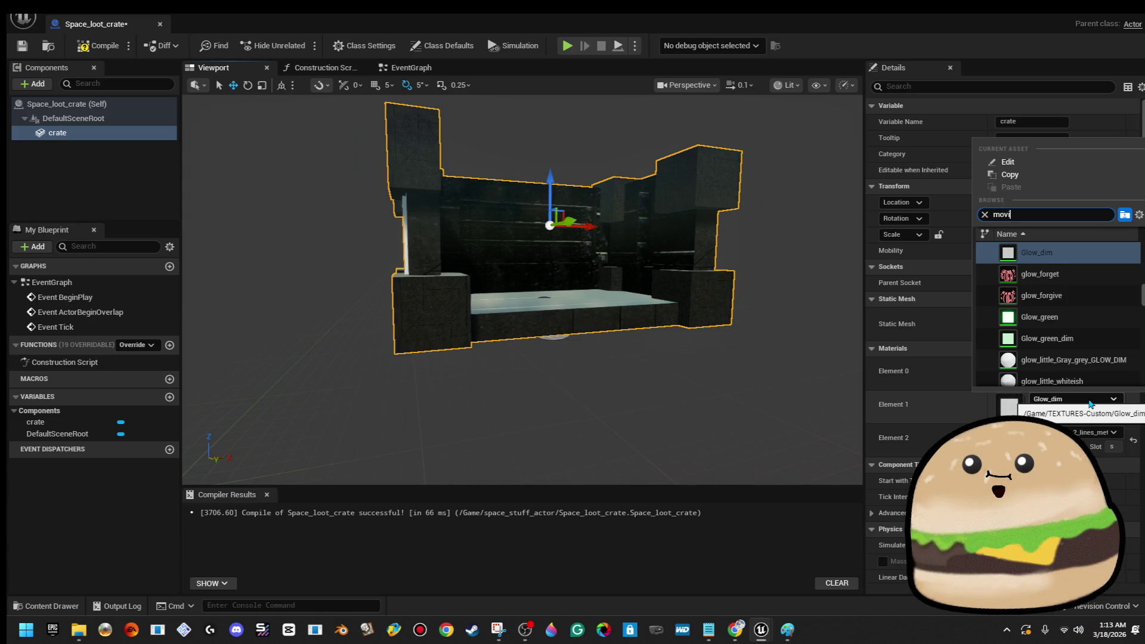
click(1052, 252)
mouse_move(596, 269)
mouse_down()
mouse_move(477, 262)
mouse_move(660, 250)
mouse_up()
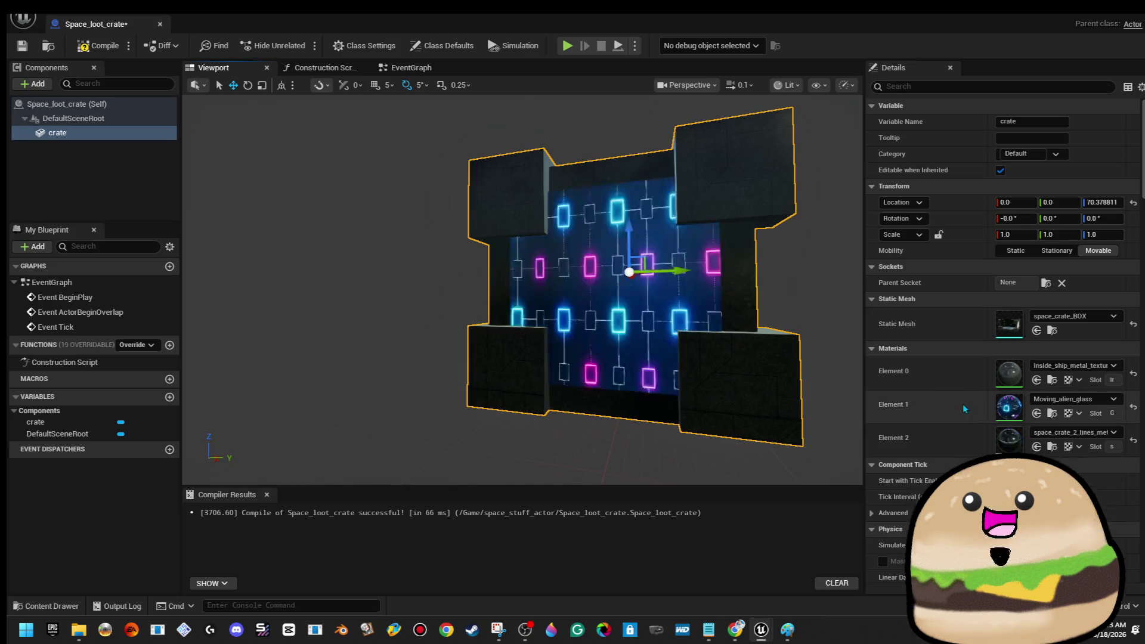
double_click(1017, 408)
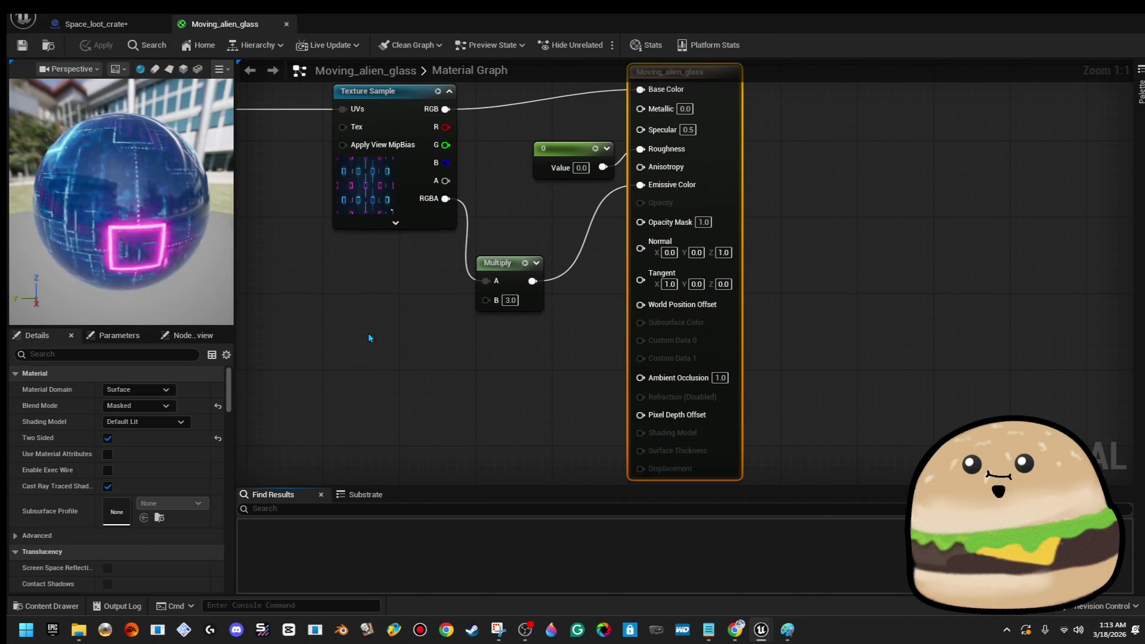
- Try adding a node off the Panner's Coordinate pin in the Moving_alien_glass graph, then cancel
right_click(391, 359)
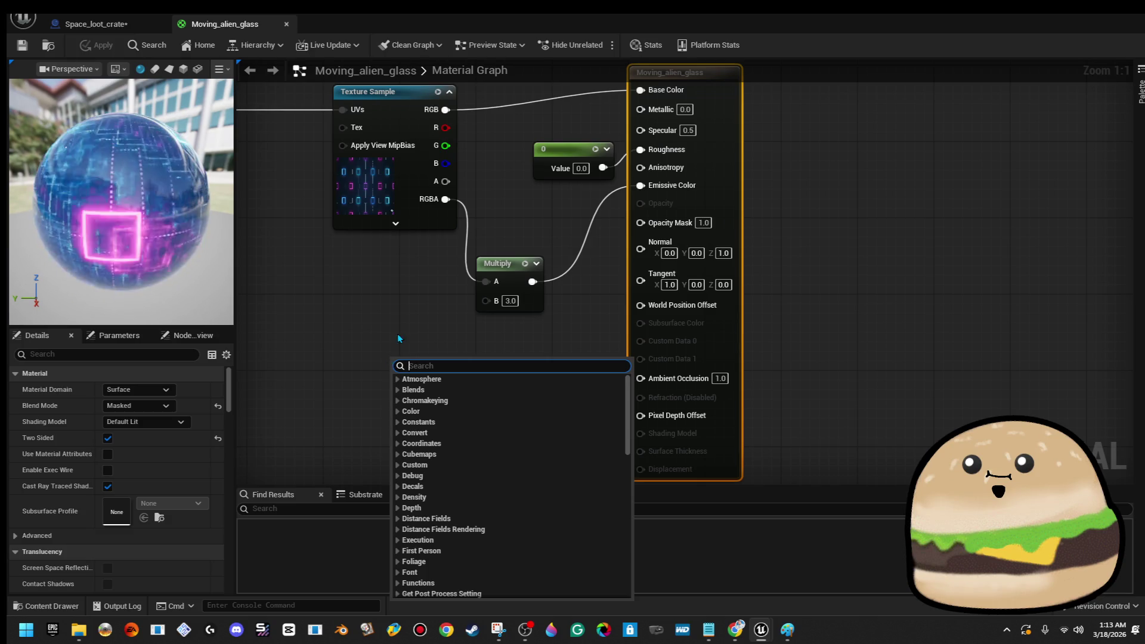
click(322, 374)
mouse_move(363, 356)
mouse_down()
mouse_move(452, 364)
mouse_move(660, 343)
mouse_up()
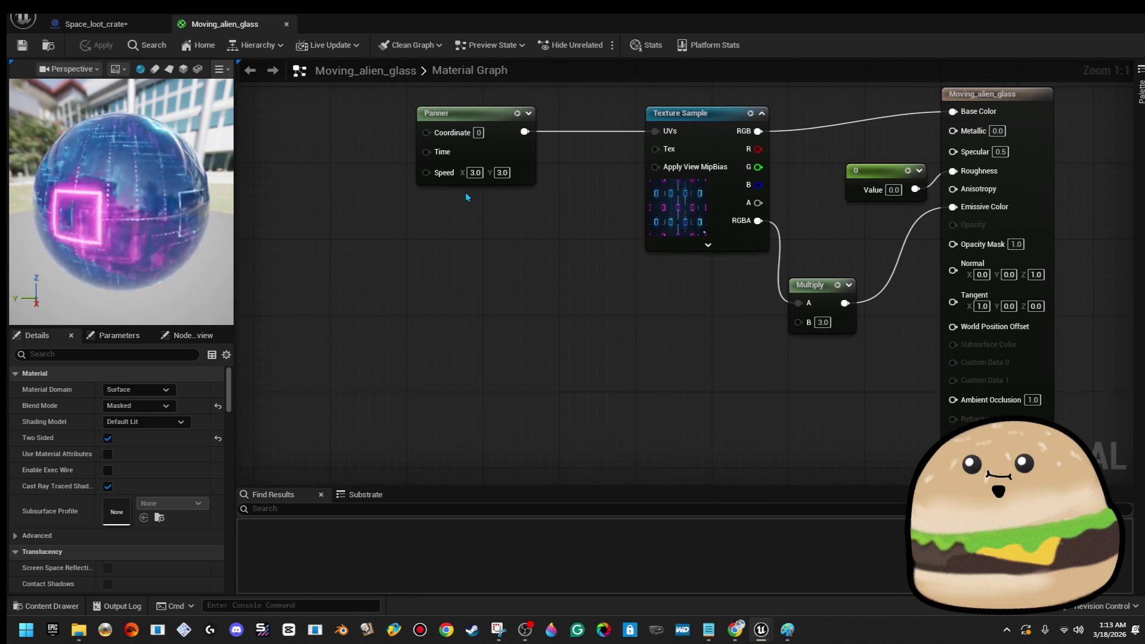
drag(425, 132, 362, 143)
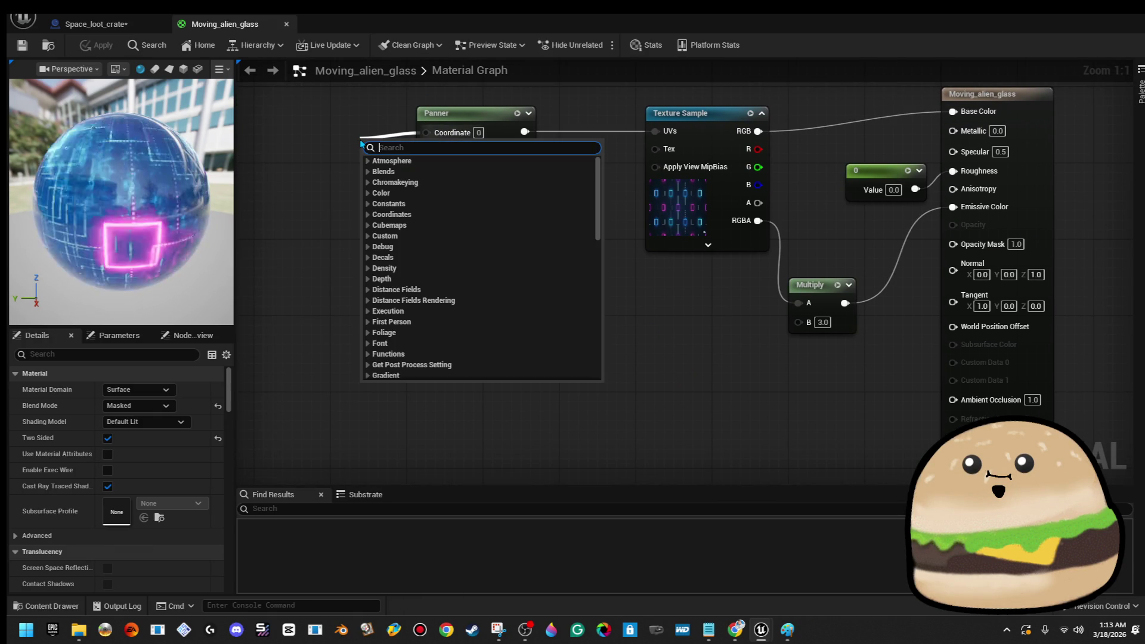
click(309, 172)
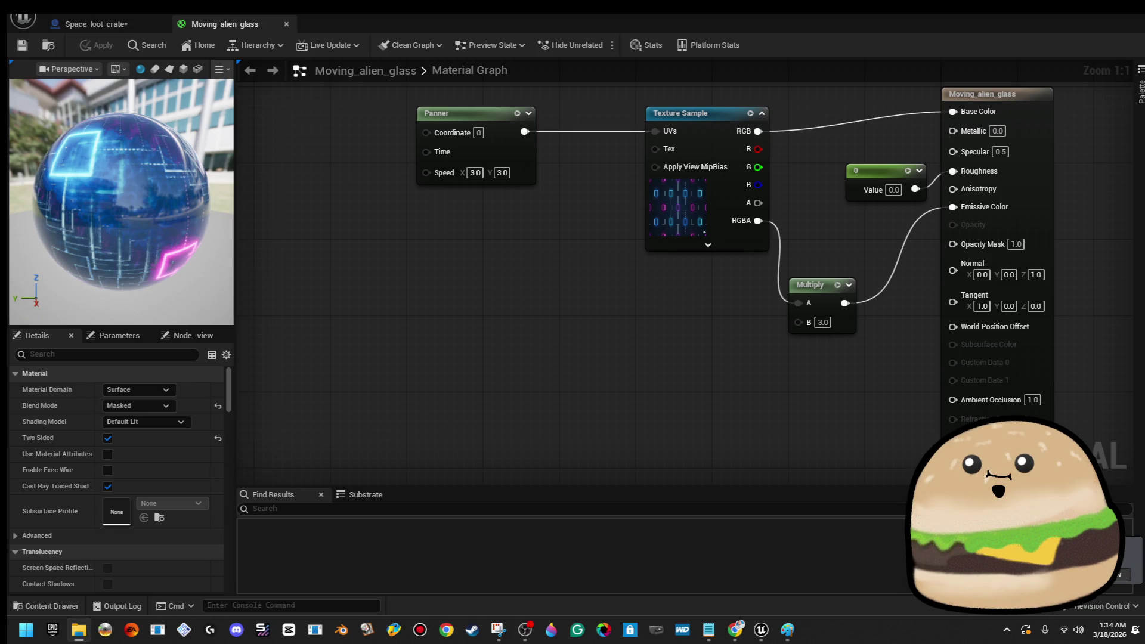
- Check a reference screenshot, then close the Moving_alien_glass material editor
key(alt+Tab)
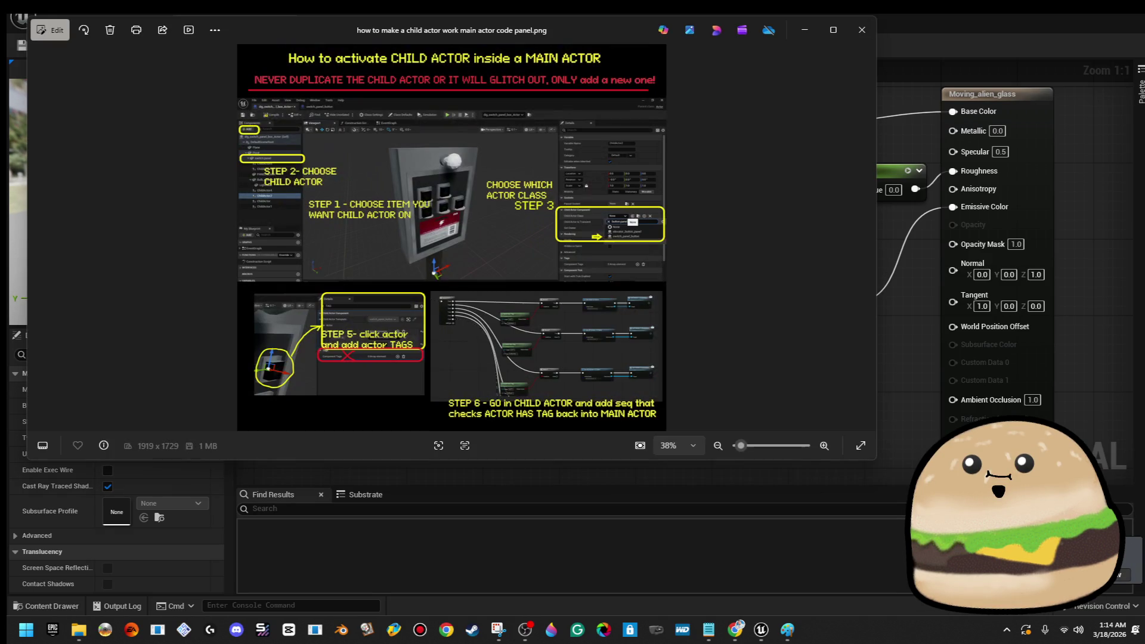
click(862, 30)
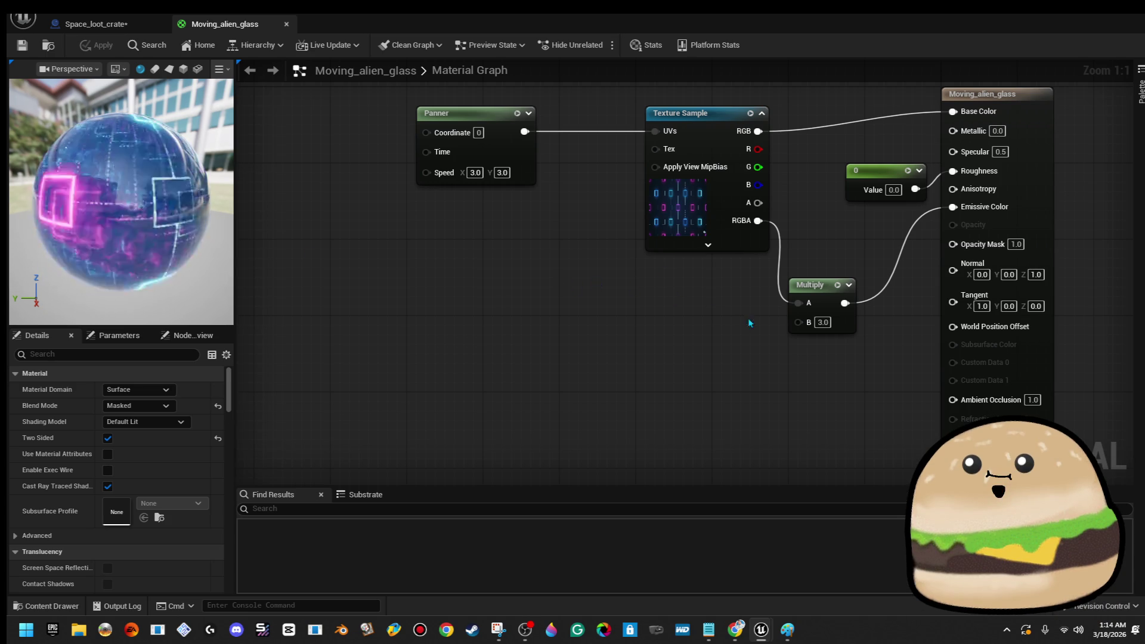
mouse_move(782, 330)
mouse_down()
mouse_move(751, 337)
mouse_move(766, 352)
mouse_up()
right_click(488, 353)
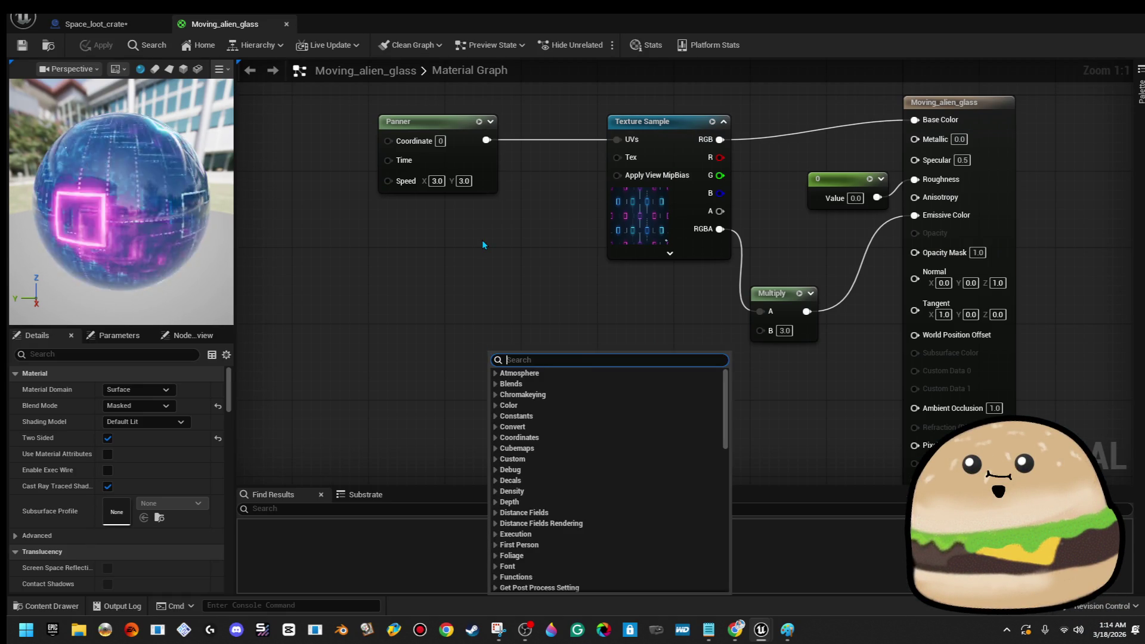
key(Escape)
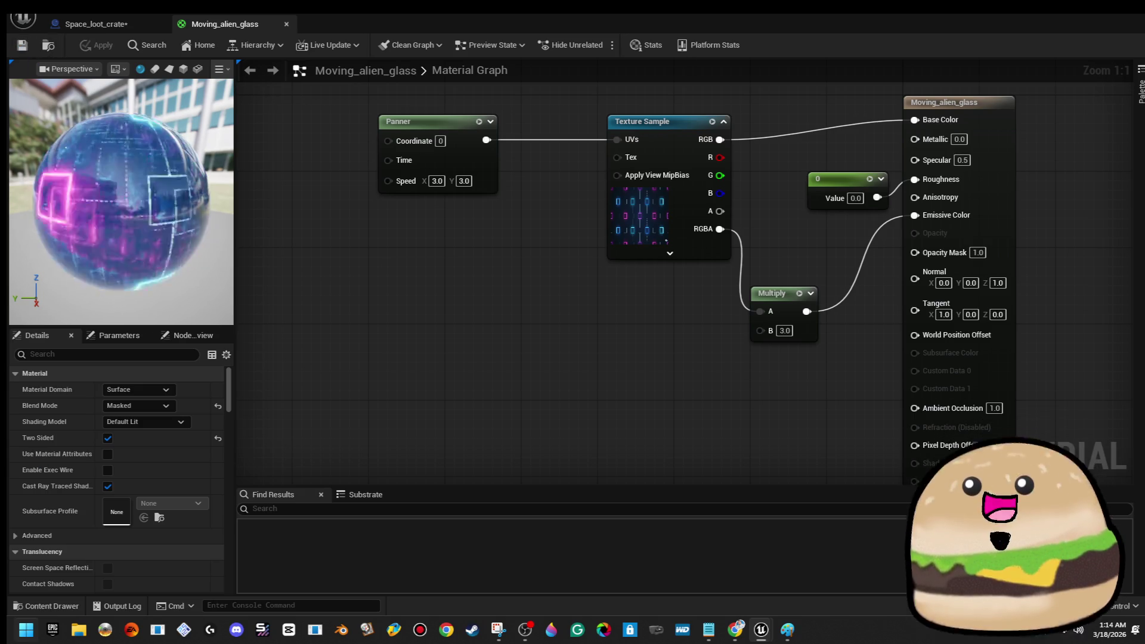
click(1043, 24)
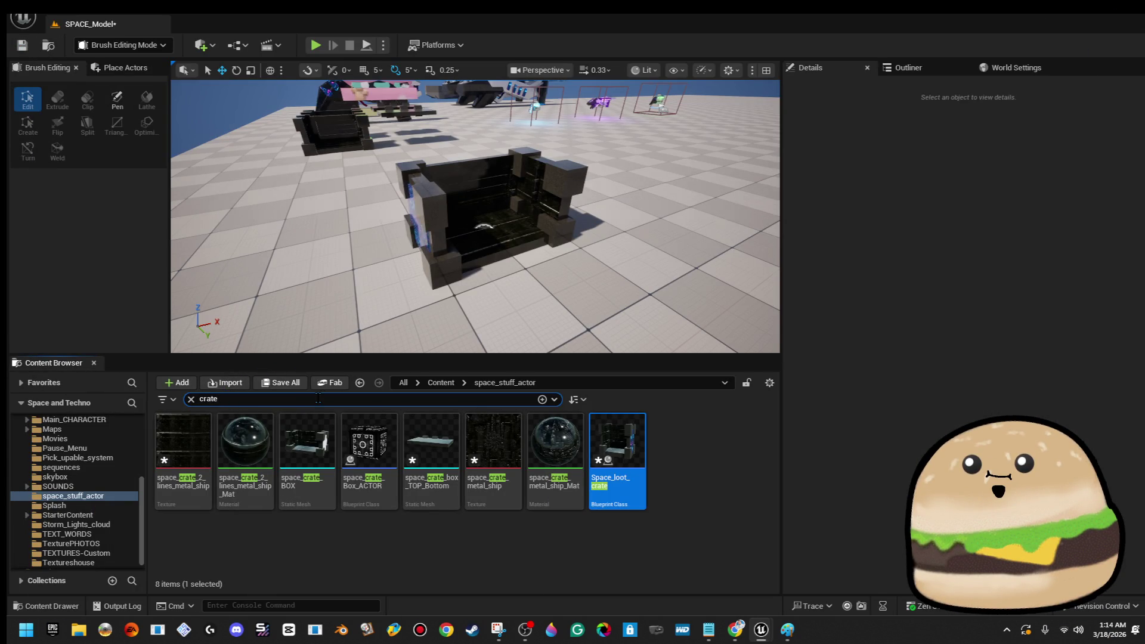
- Minimize the Unreal editor and the Notepad notes window
click(1087, 16)
click(961, 125)
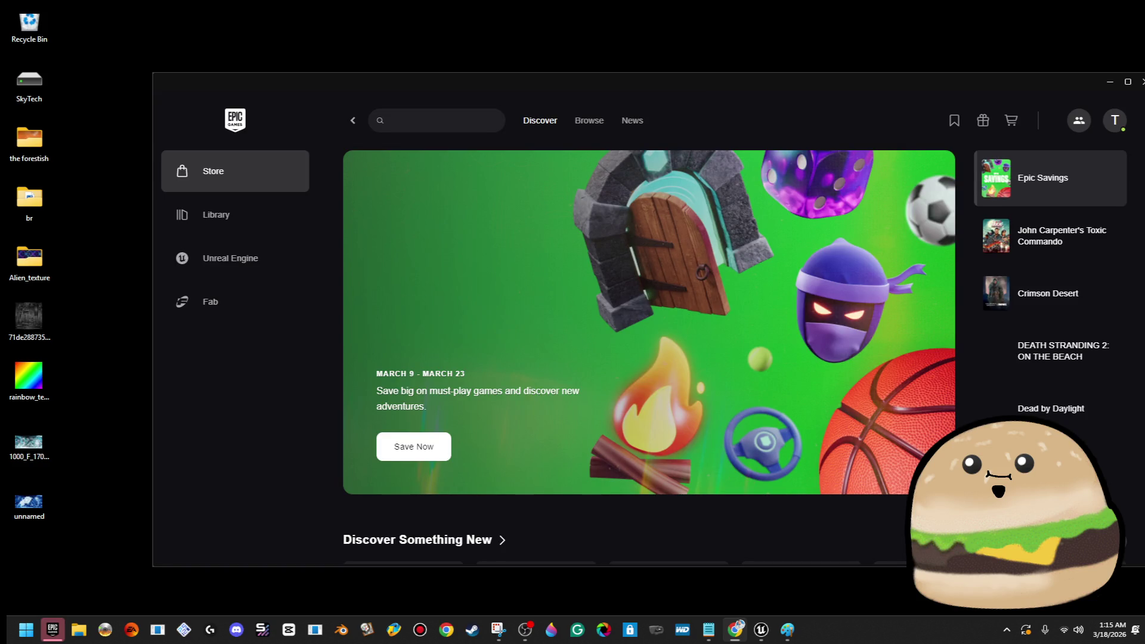
- Close the Epic Games Launcher window
click(1140, 83)
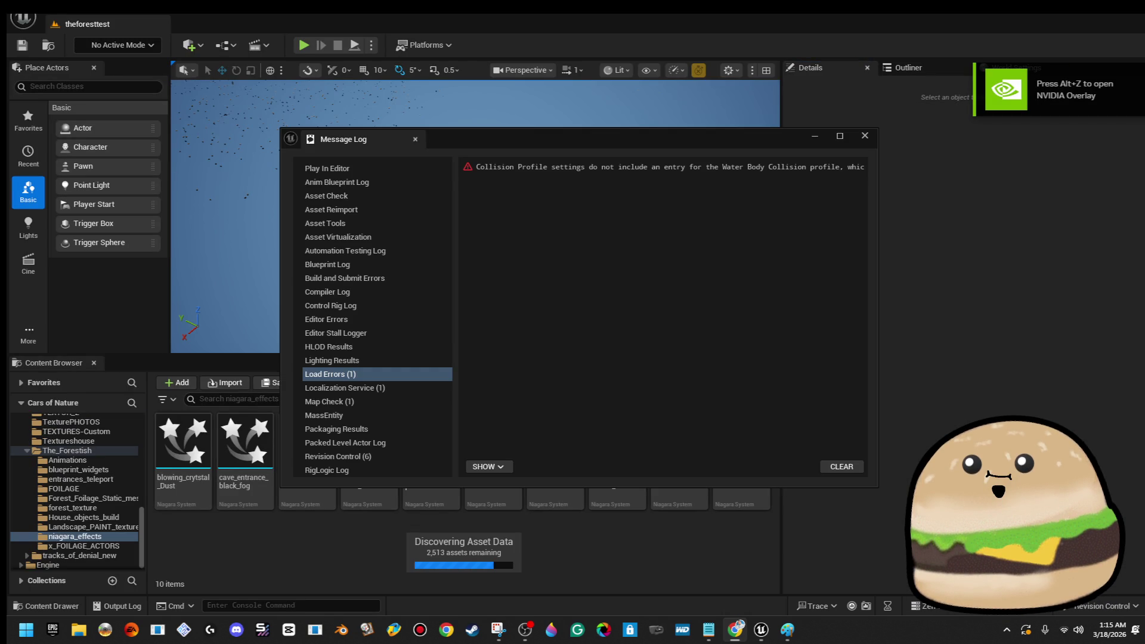
- Close the Message Log and open the lava_pixel_moving material from the Content Browser
click(863, 137)
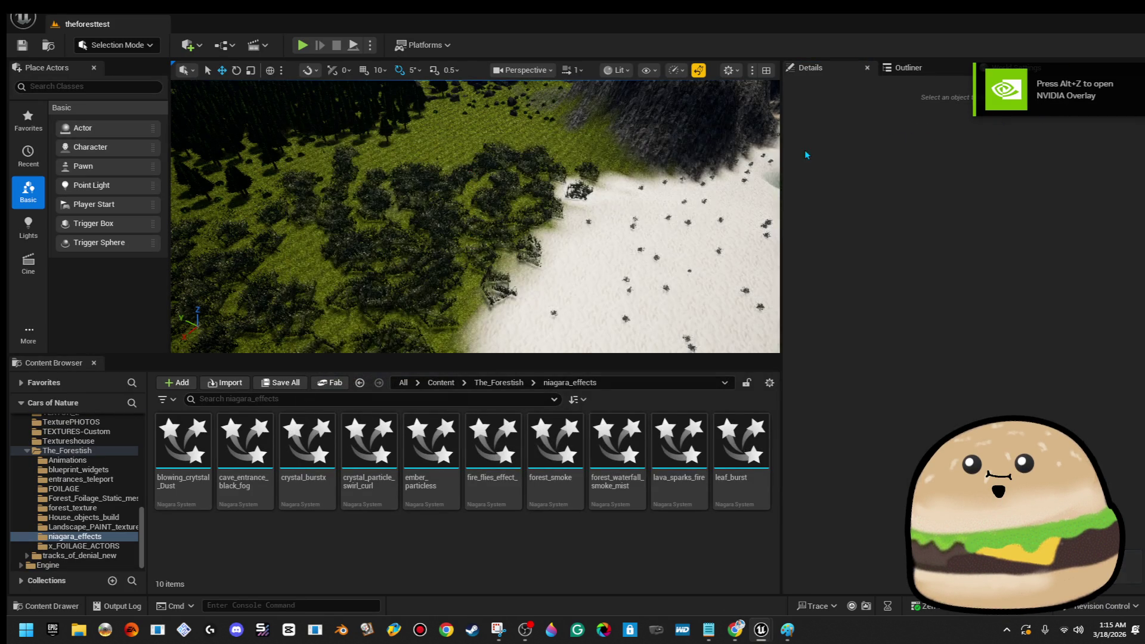
click(323, 403)
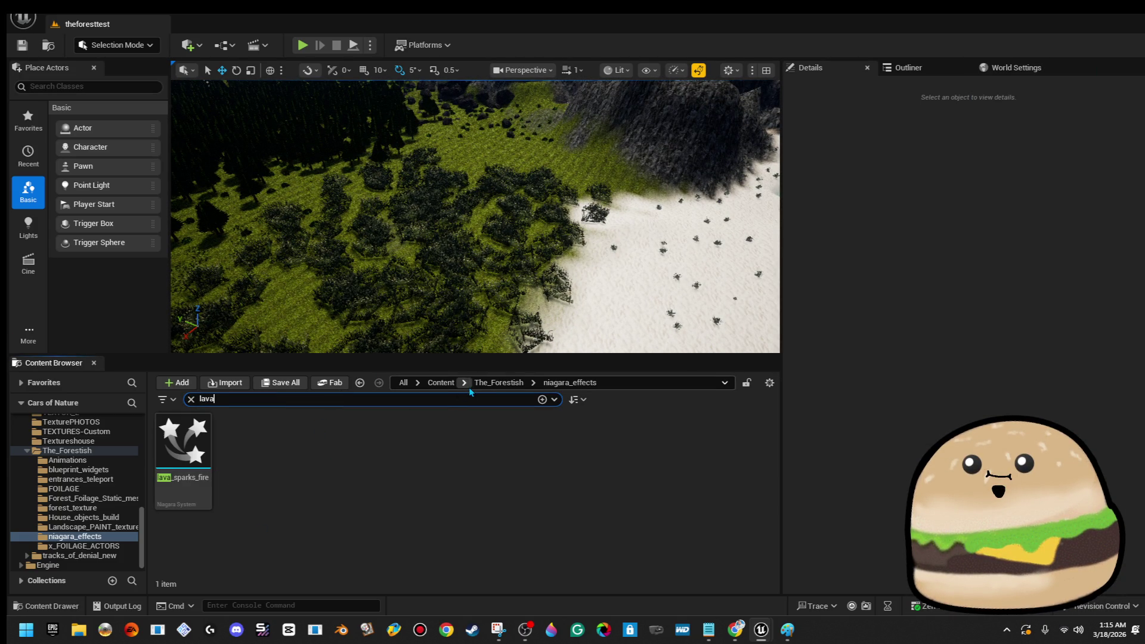
key(Escape)
double_click(204, 448)
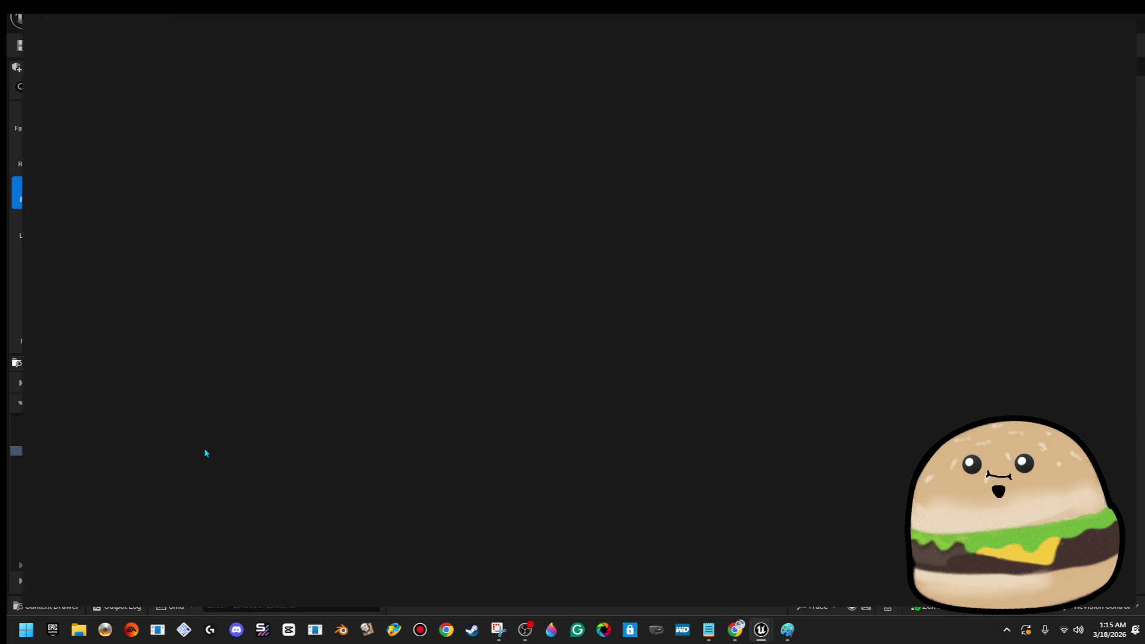
- Pan and zoom to frame the whole lava graph, then start a Windows search for 'sn'
mouse_move(337, 408)
mouse_down()
mouse_move(572, 334)
mouse_move(783, 335)
mouse_up()
scroll(602, 348, down, 2)
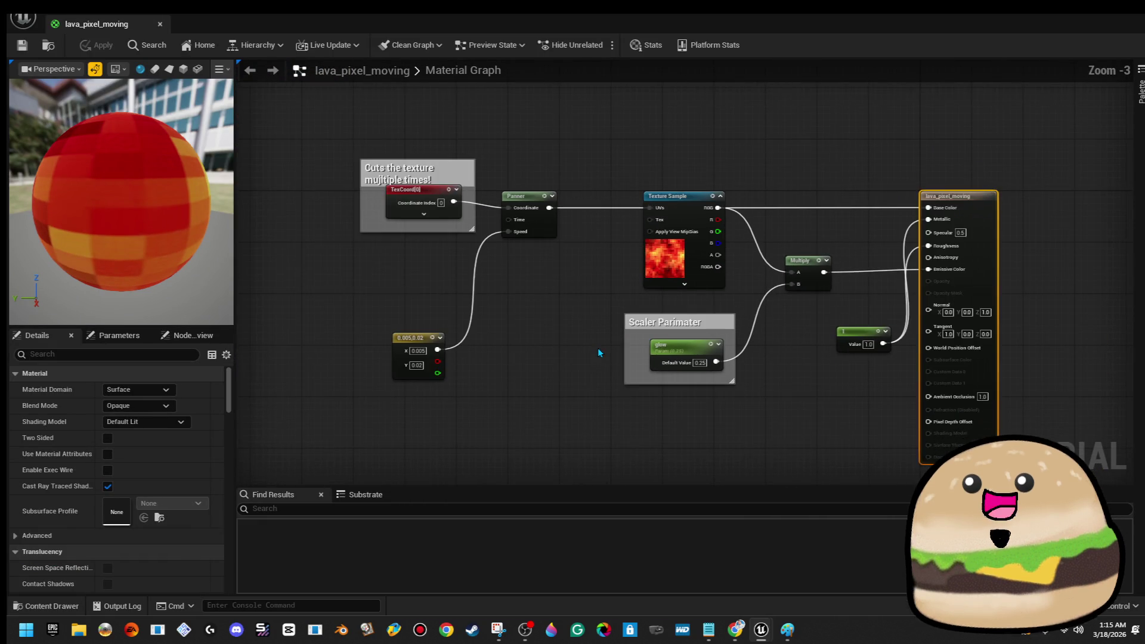
scroll(537, 335, up, 1)
scroll(538, 335, up, 1)
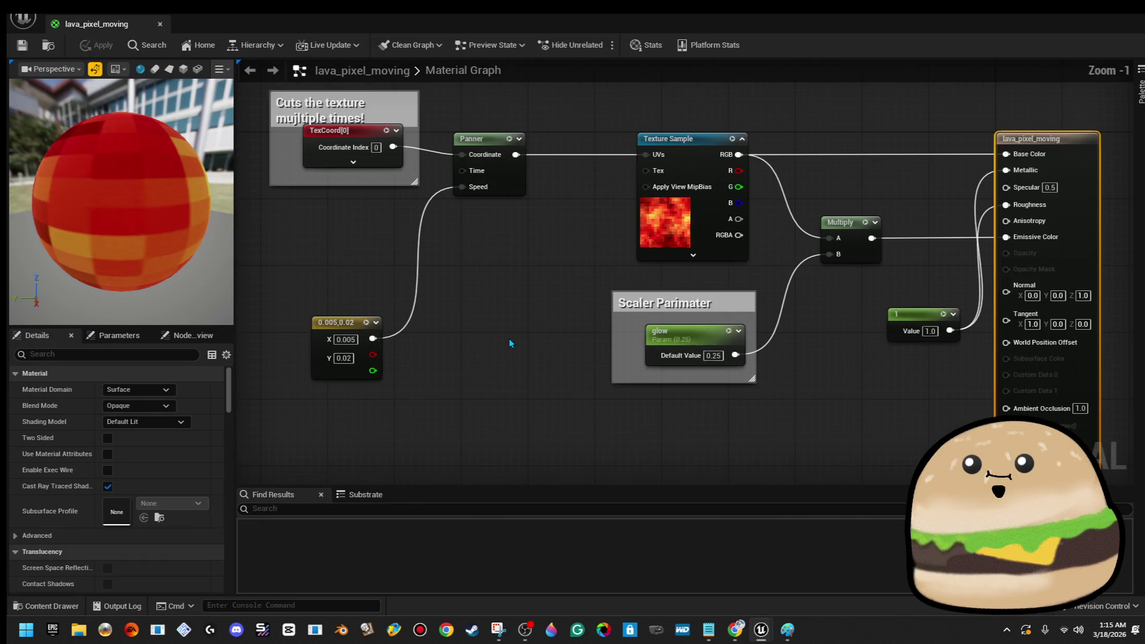
mouse_move(509, 341)
mouse_down()
mouse_move(521, 340)
mouse_move(490, 346)
mouse_up()
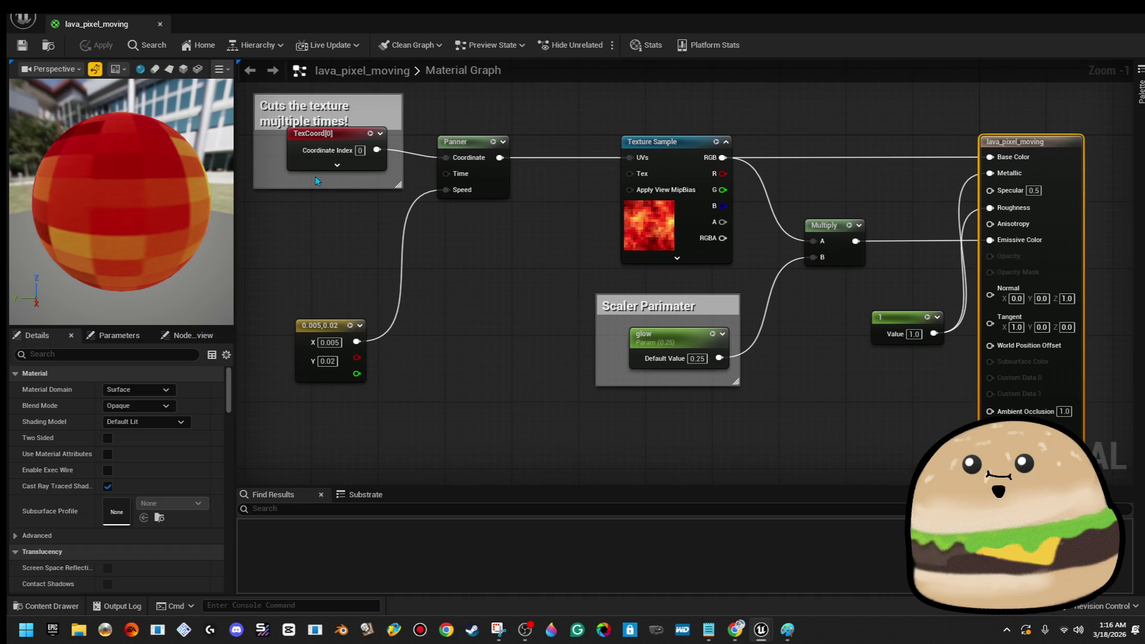
key(super)
text(sn)
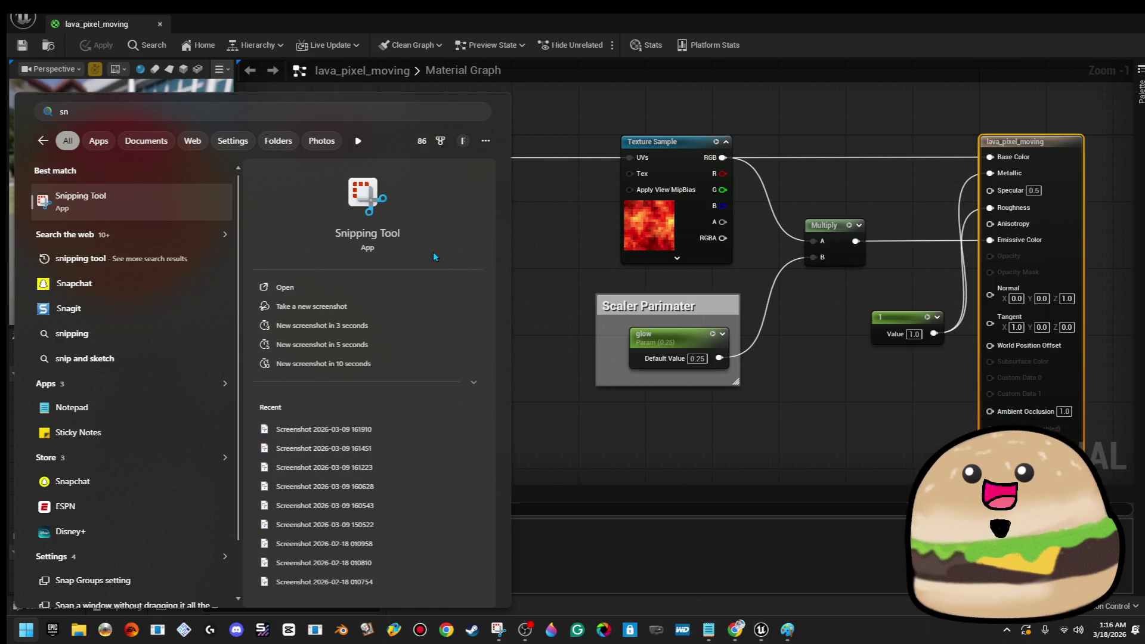
- Snip the lava material graph with Snipping Tool, then launch Paint 3D
click(121, 194)
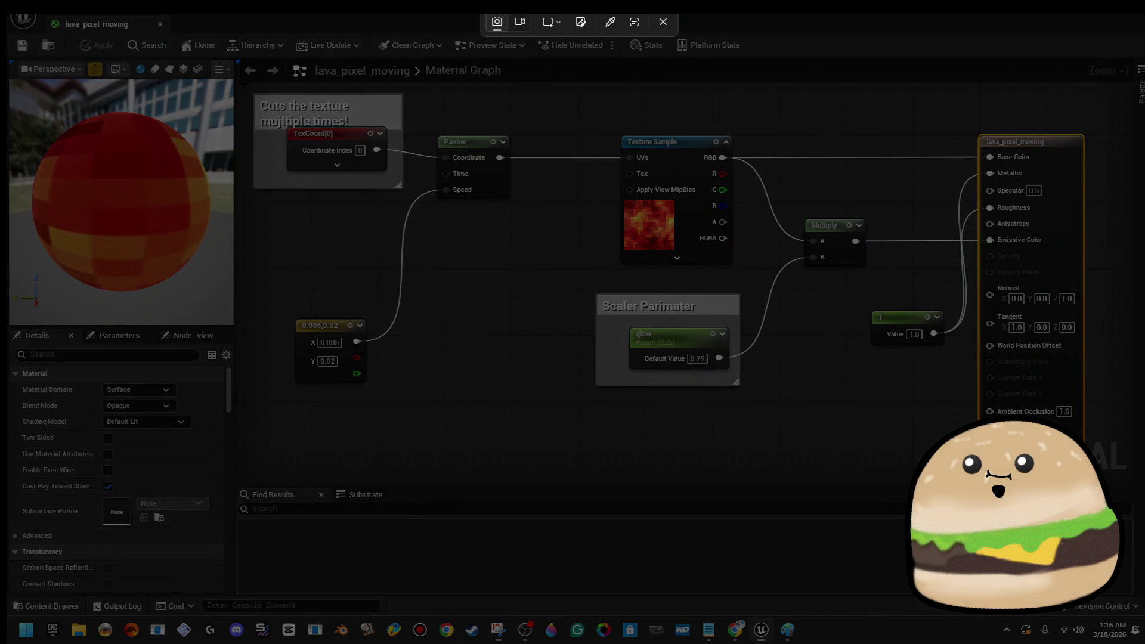
mouse_move(243, 82)
mouse_down()
mouse_move(887, 363)
mouse_move(1088, 480)
mouse_up()
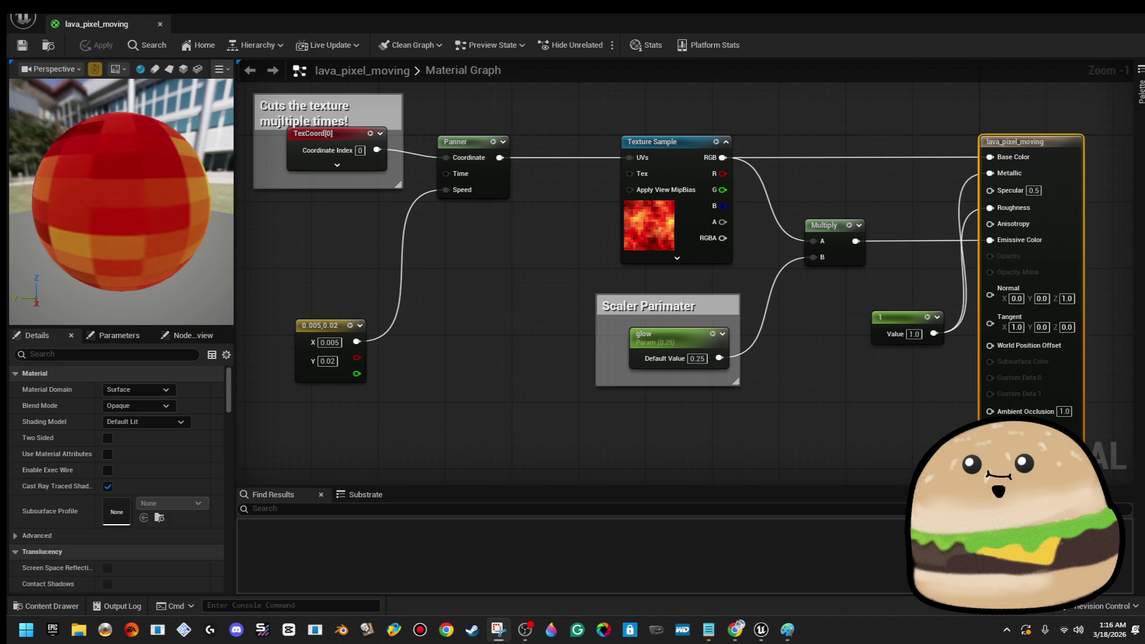
key(super)
text(paint)
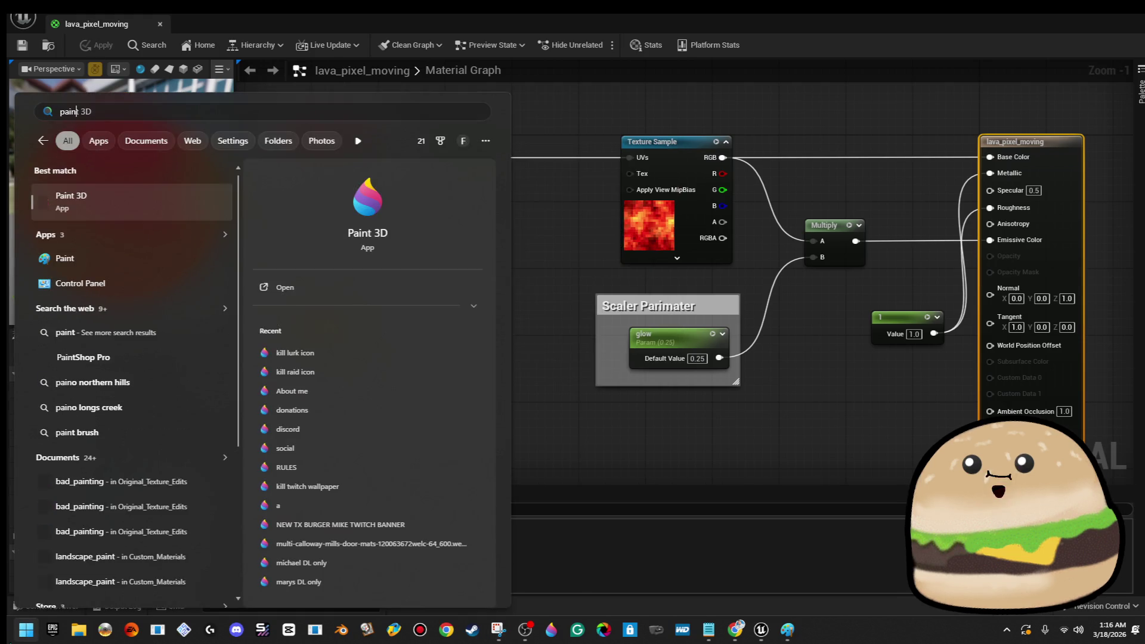
click(174, 209)
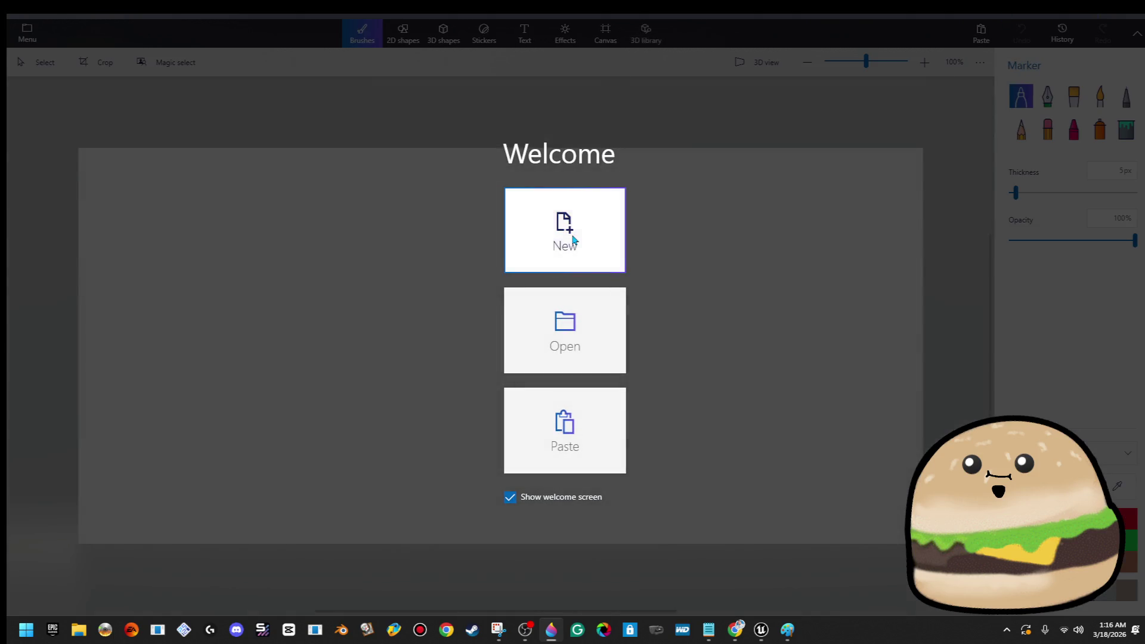
- Paste the lava graph snip onto a new Paint 3D canvas and try selections near the Panner
click(572, 240)
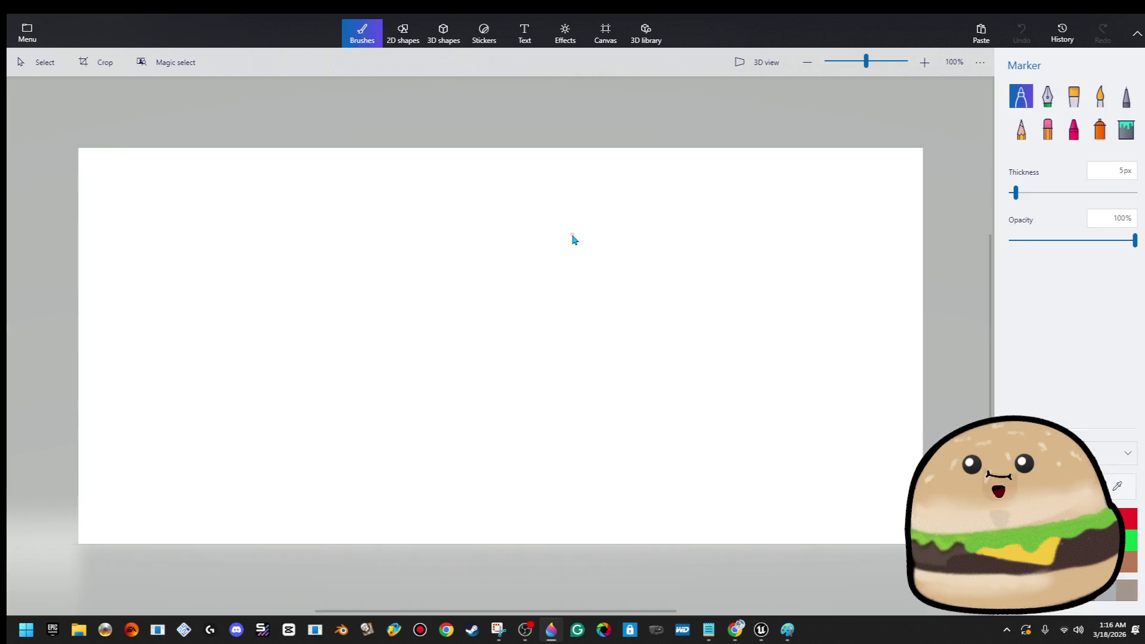
key(ctrl+v)
key(alt+Tab)
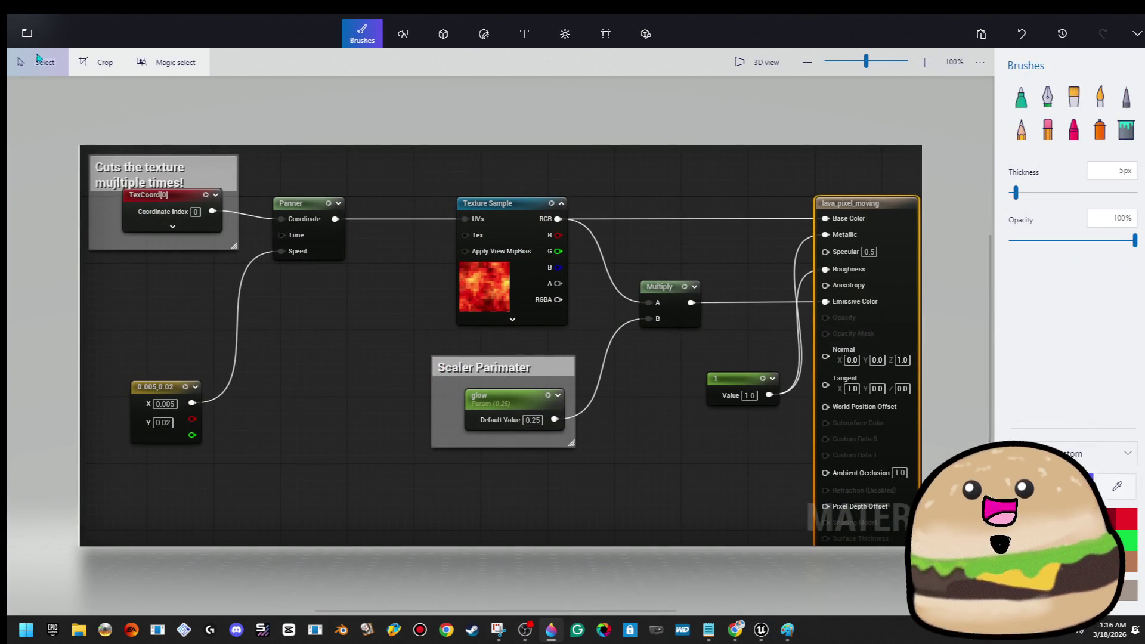
click(27, 33)
click(158, 34)
drag(240, 281, 302, 323)
click(364, 327)
drag(317, 280, 376, 477)
click(428, 438)
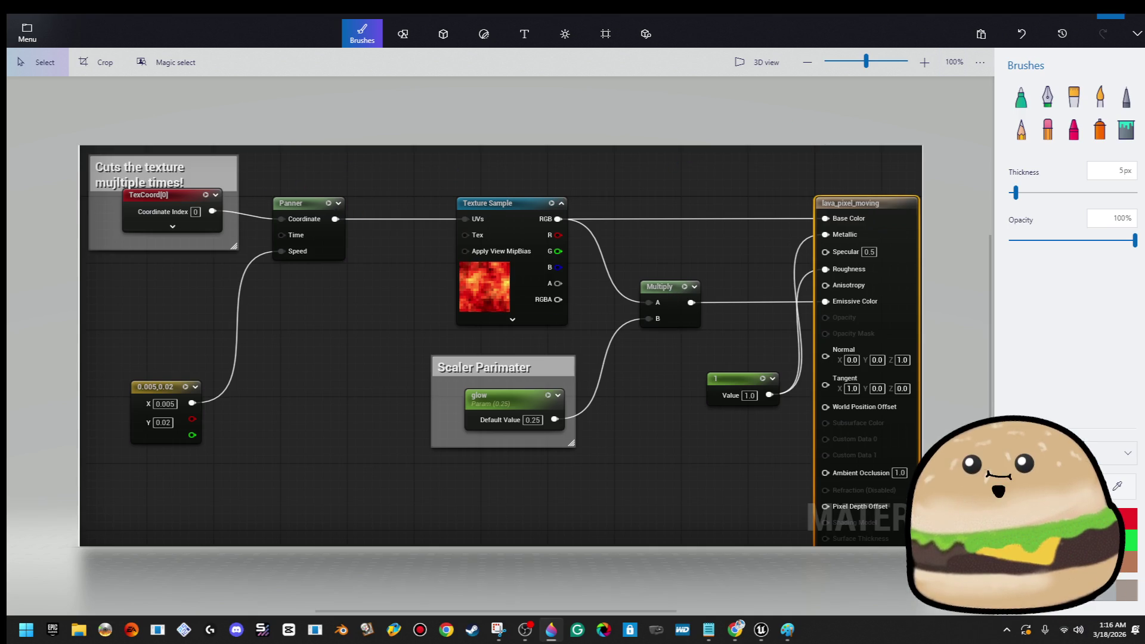
- Save the canvas as PNG 'resize size panner texture' in Unreal HOW TO DO STUFF, then close without saving
click(26, 33)
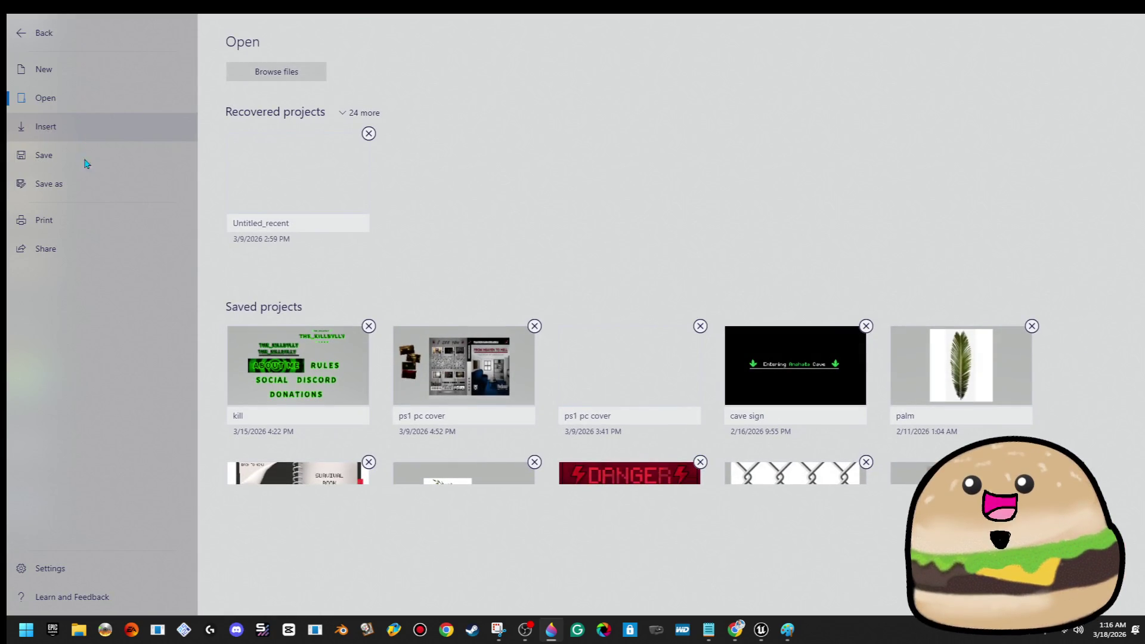
click(82, 188)
click(278, 99)
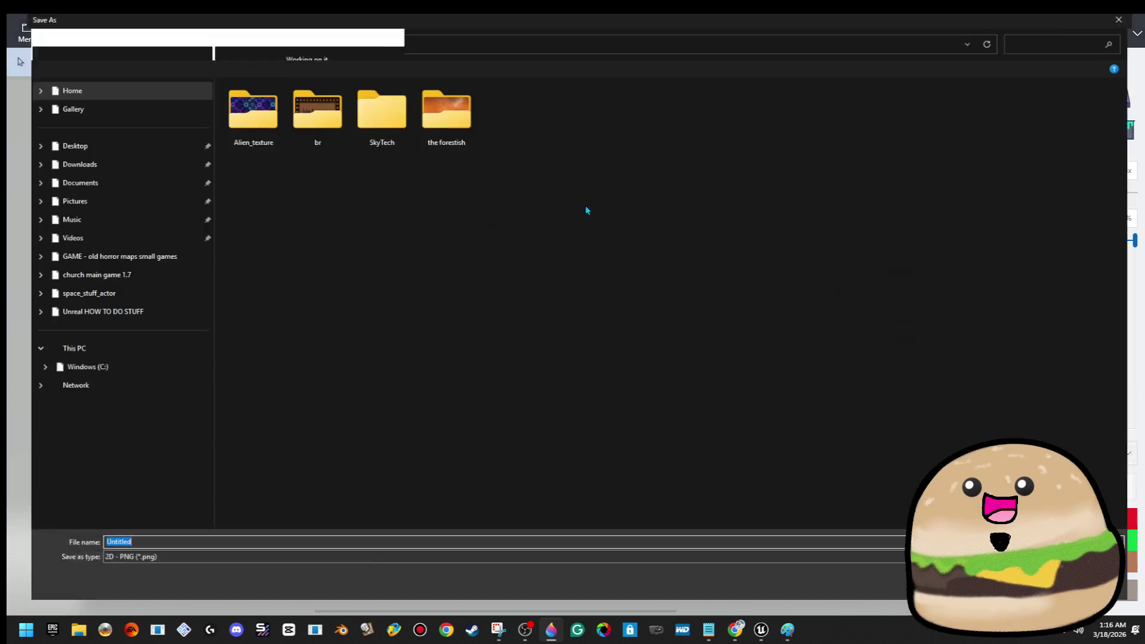
click(136, 255)
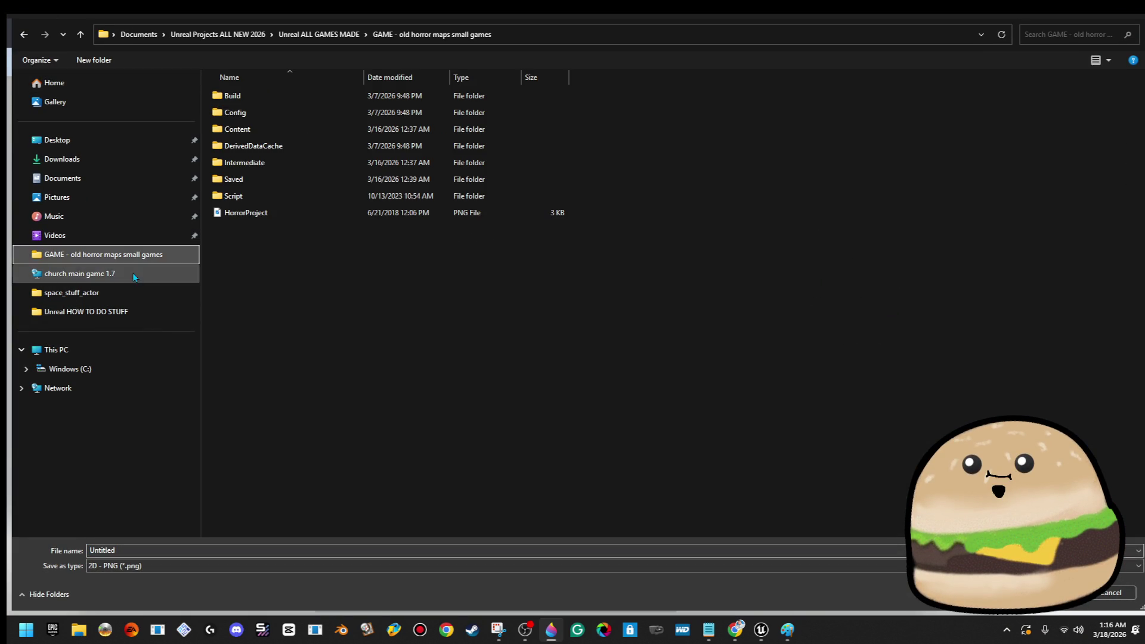
click(122, 310)
click(137, 551)
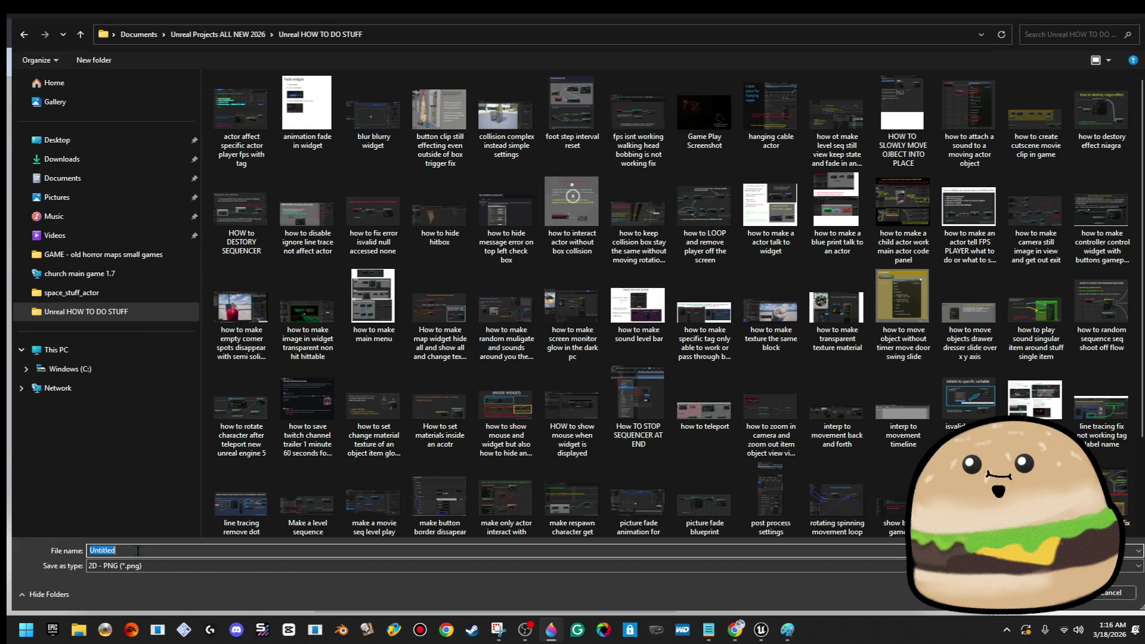
text(resize size panner texture pan)
key(Return)
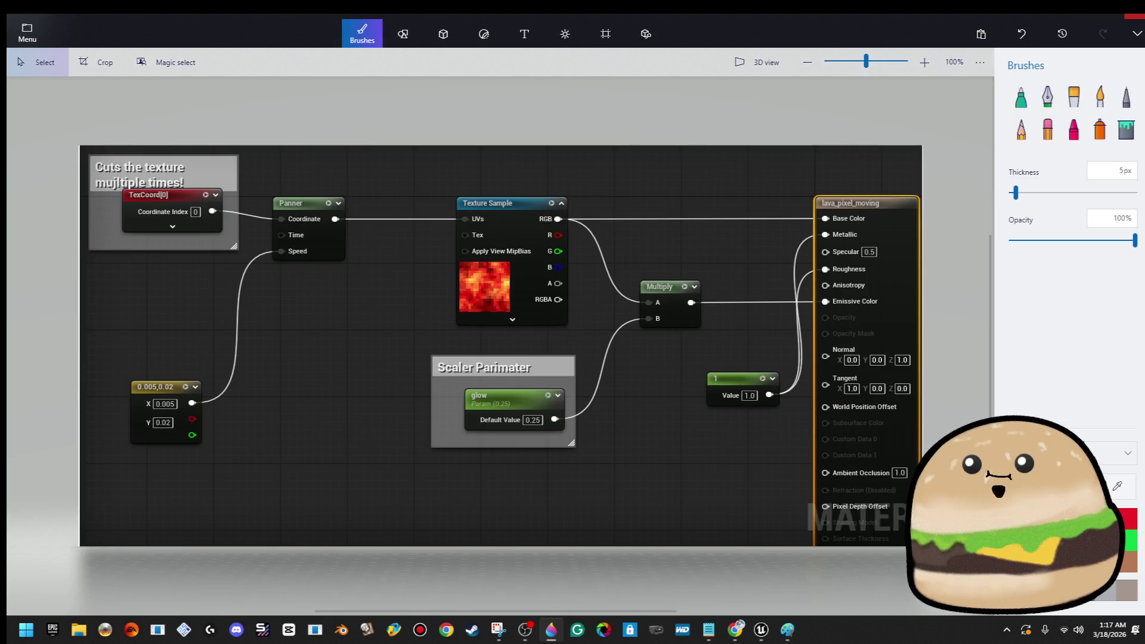
click(1136, 17)
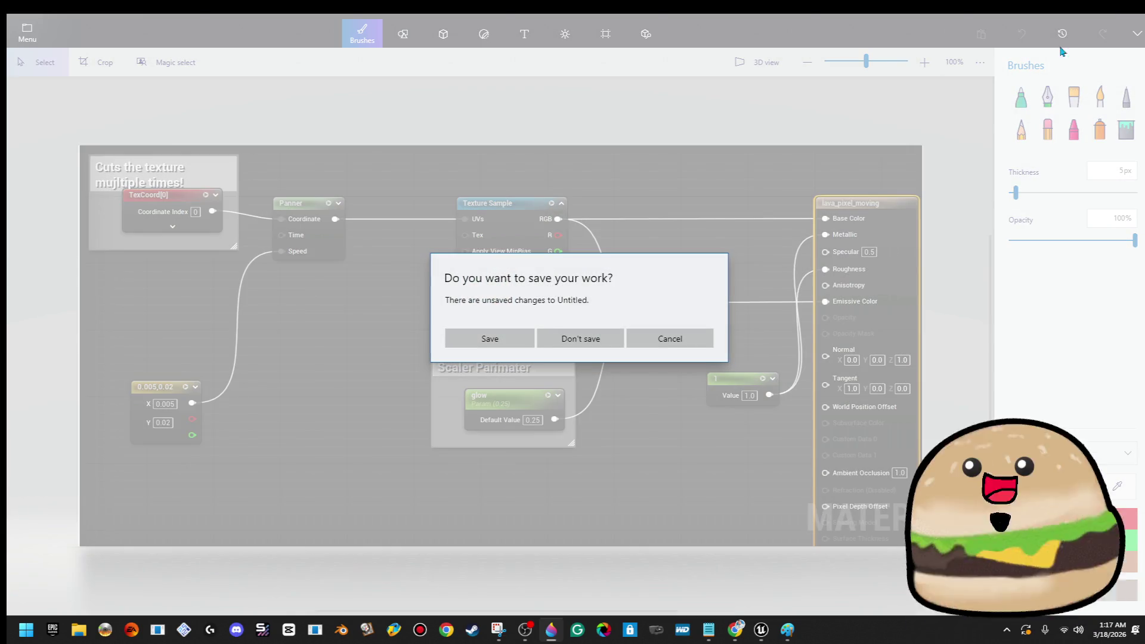
click(590, 336)
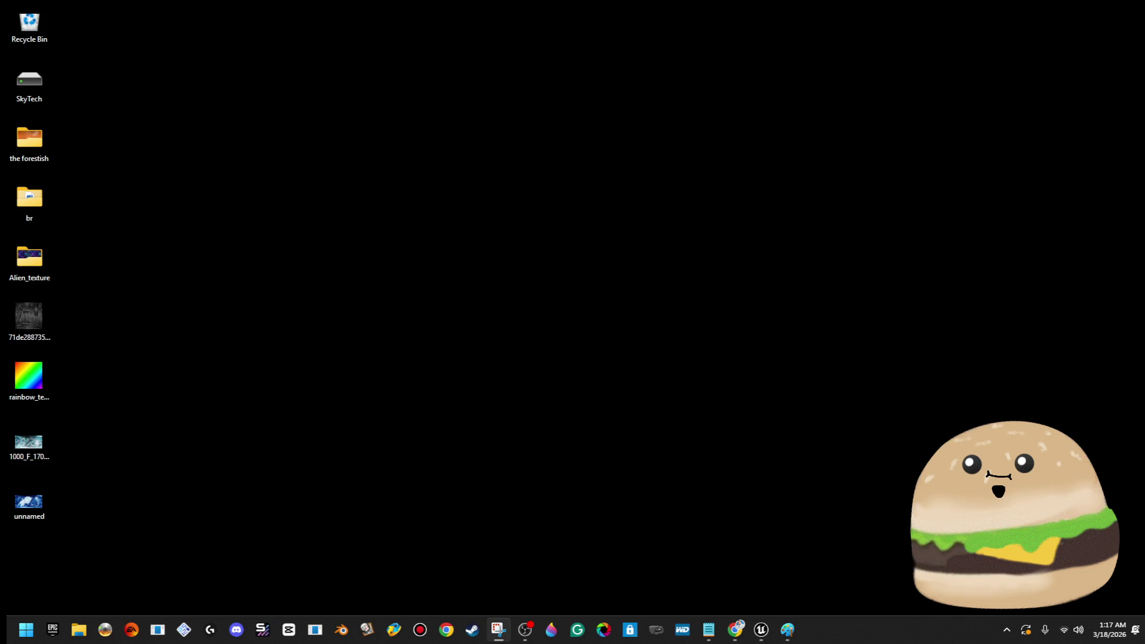
- Reopen the Space_loot_crate Blueprint and check which texture Moving_alien_glass uses
click(761, 629)
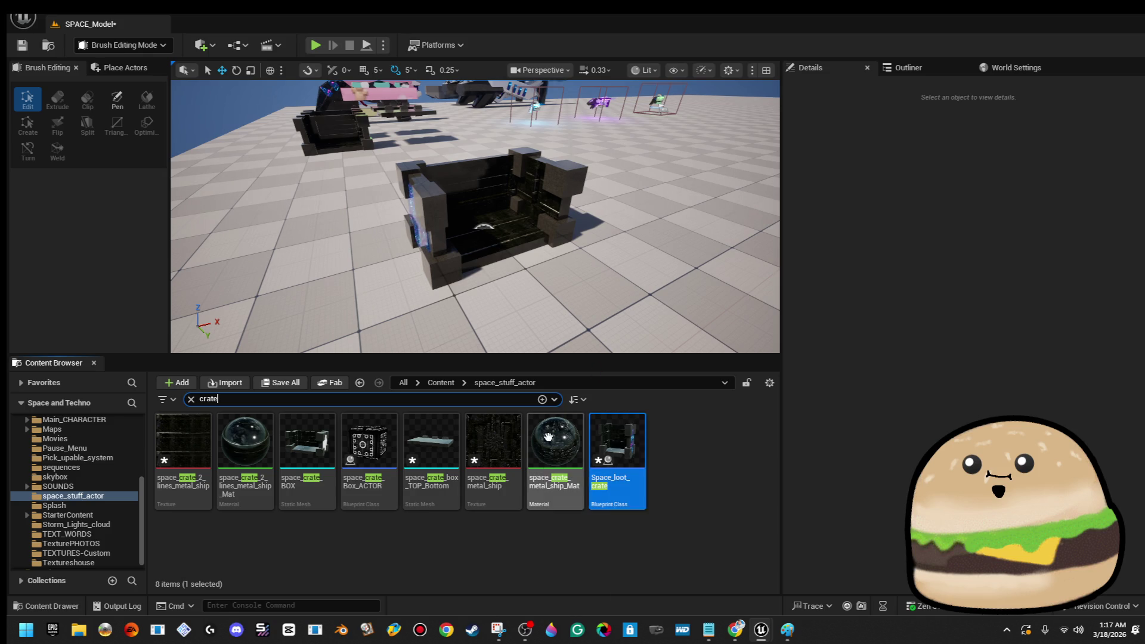
double_click(631, 444)
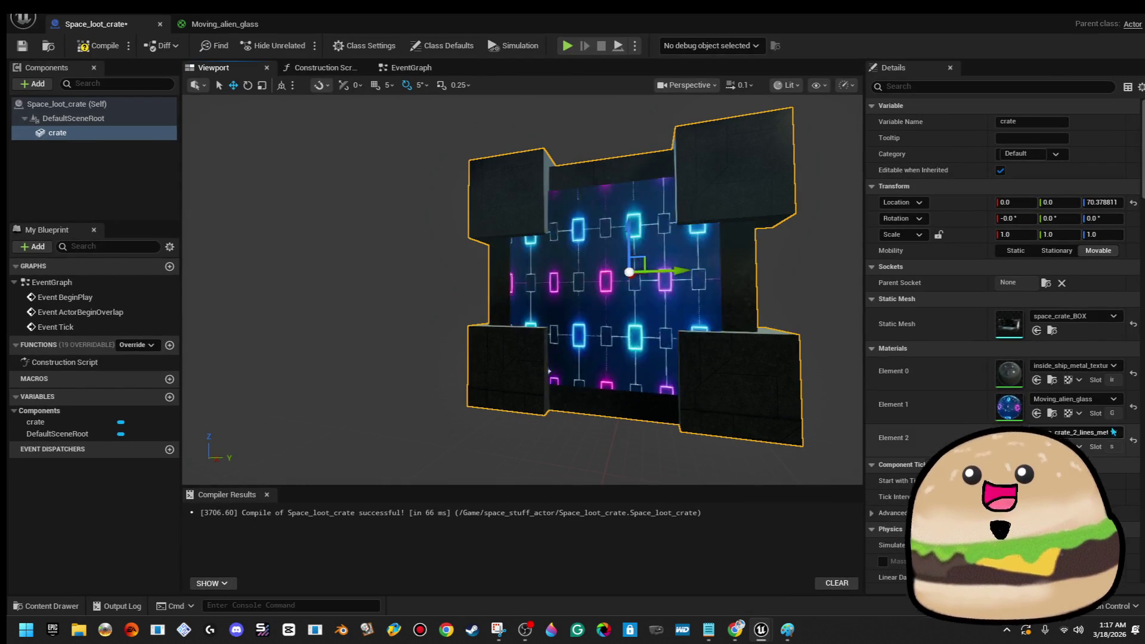
double_click(1002, 408)
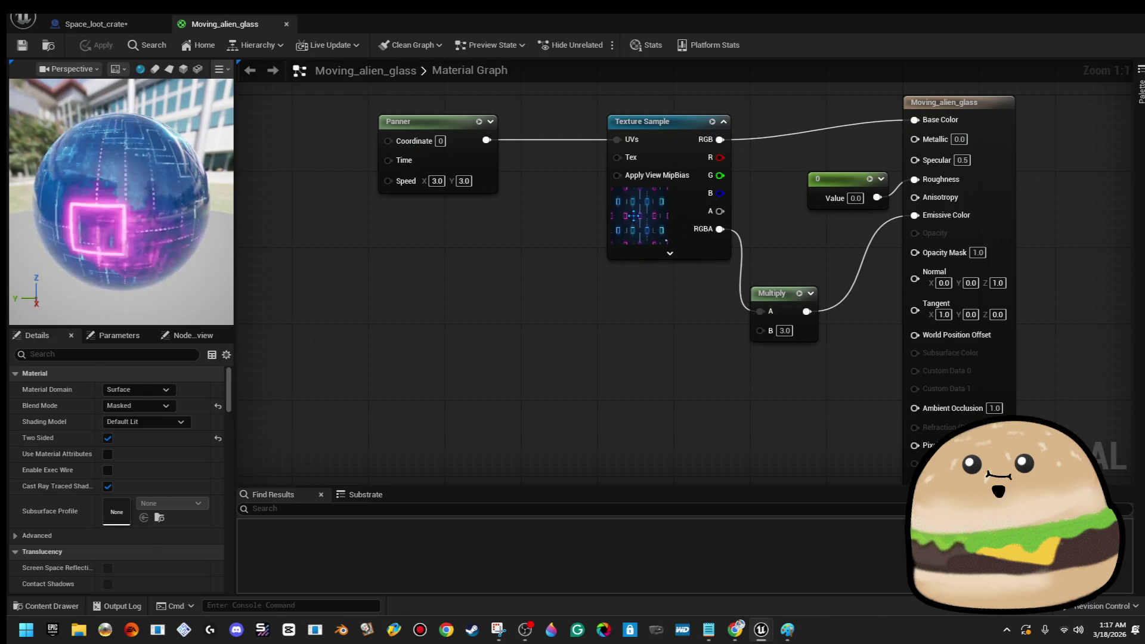
click(633, 216)
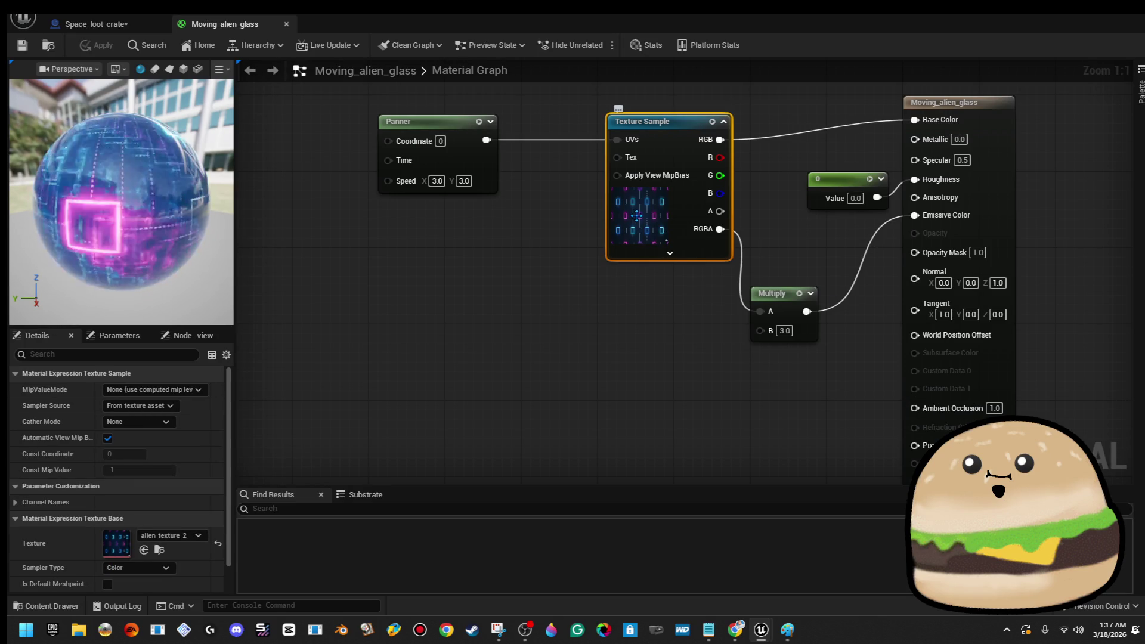
- Fly the level camera up to the crate frame and select Box Brush16
click(96, 24)
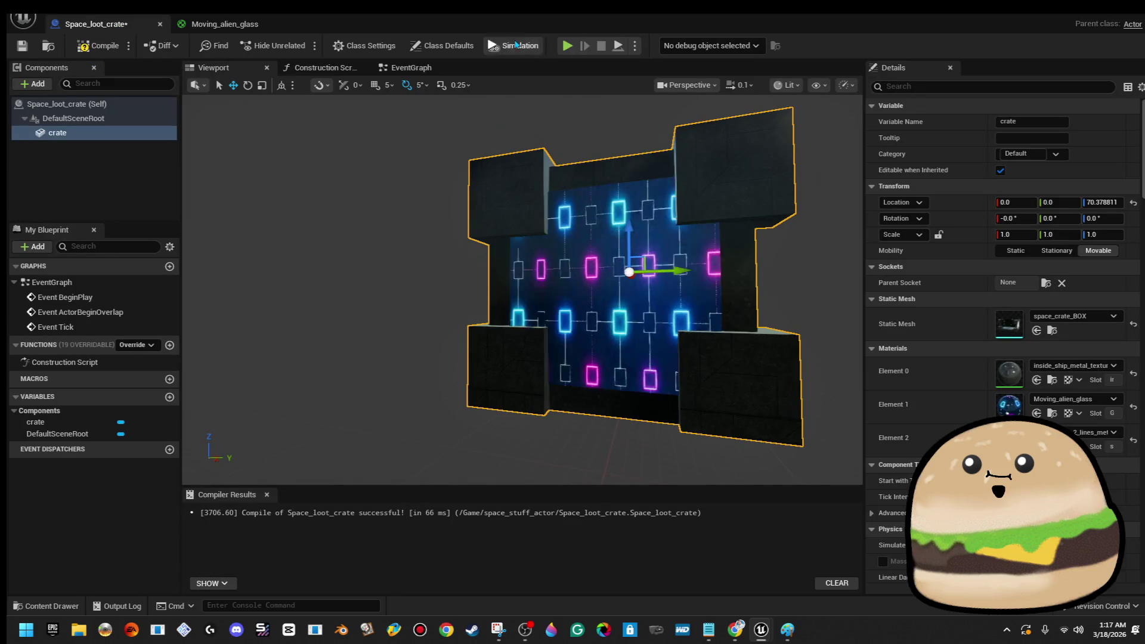
double_click(538, 32)
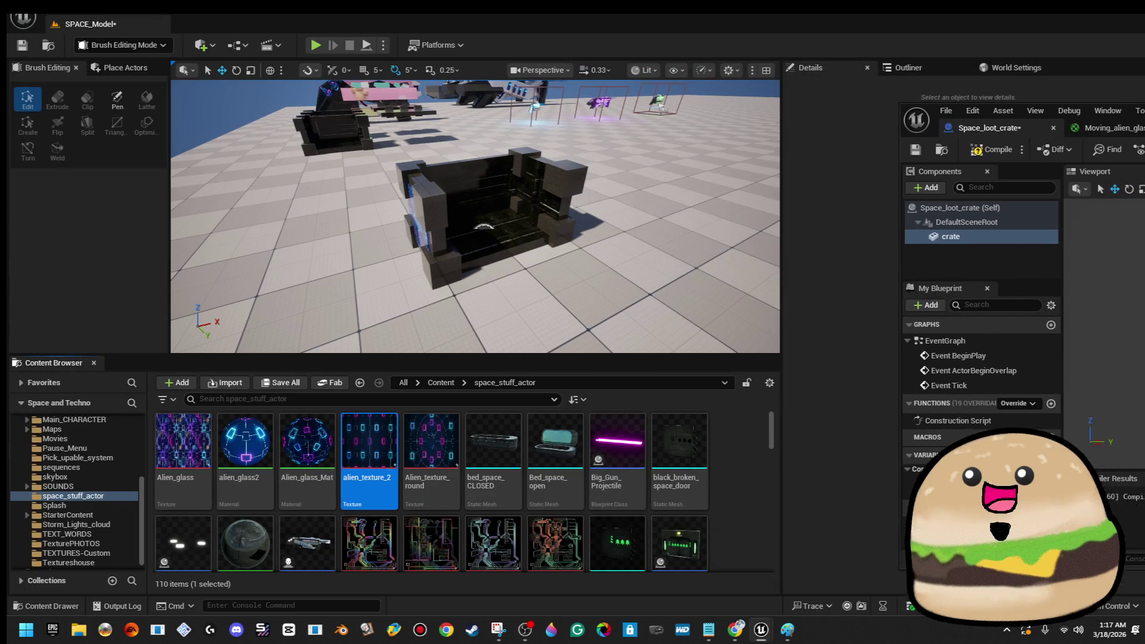
mouse_move(354, 215)
mouse_down()
mouse_move(369, 203)
mouse_move(334, 208)
mouse_move(364, 191)
mouse_move(369, 200)
mouse_move(358, 203)
mouse_move(393, 202)
mouse_up()
click(363, 197)
click(381, 196)
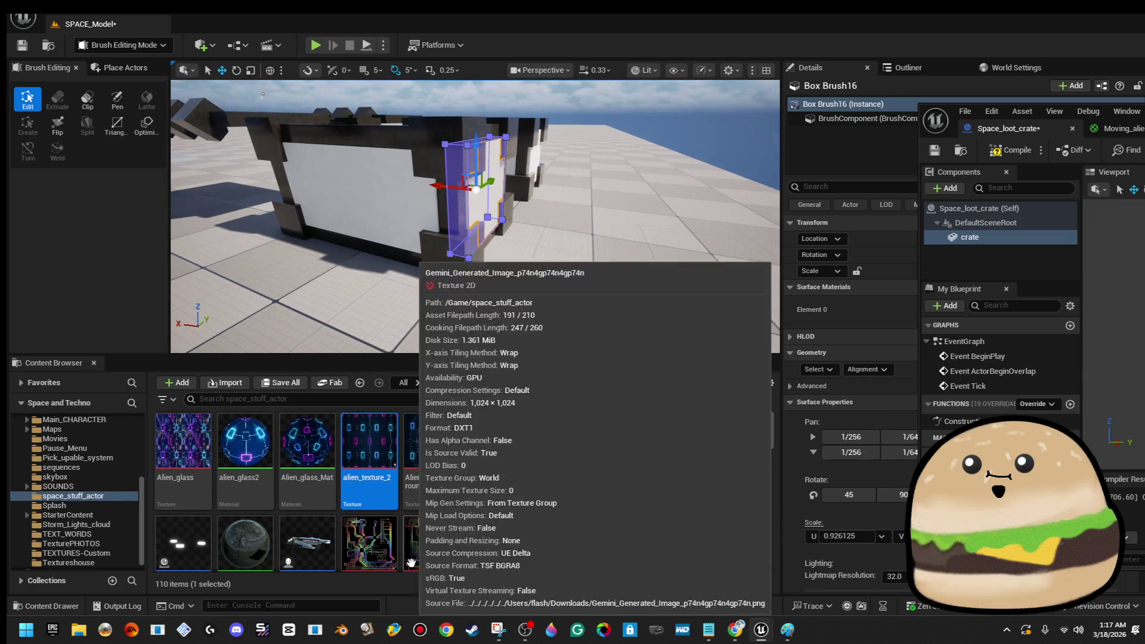
- Frame Box Brush16 and apply the neon-circuit texture to its face
drag(431, 543, 385, 211)
drag(264, 90, 370, 91)
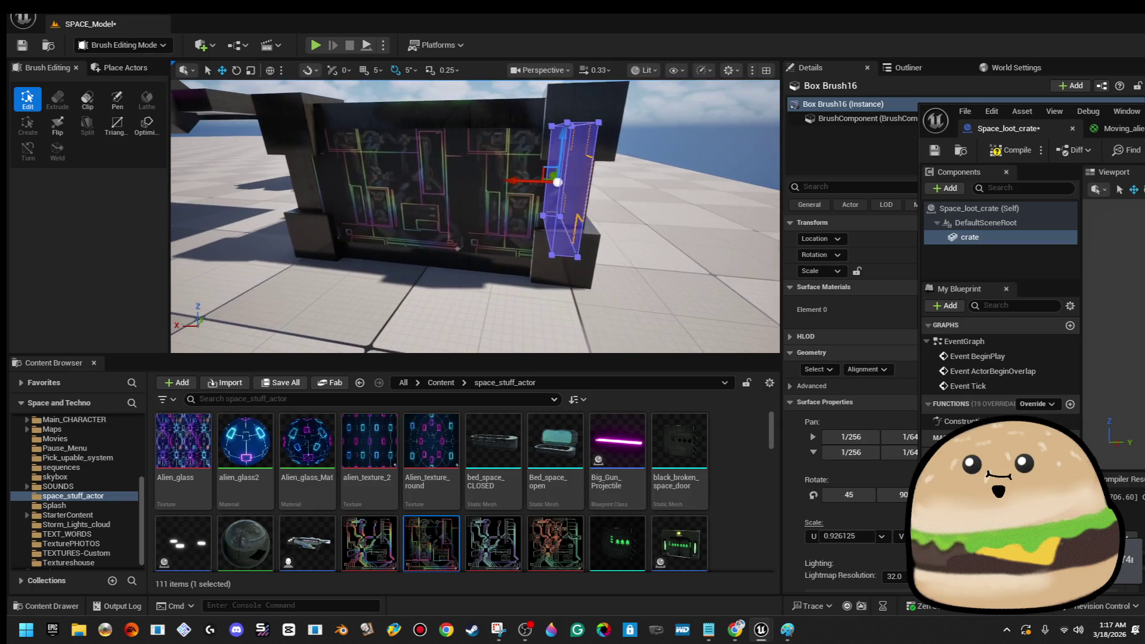
click(406, 198)
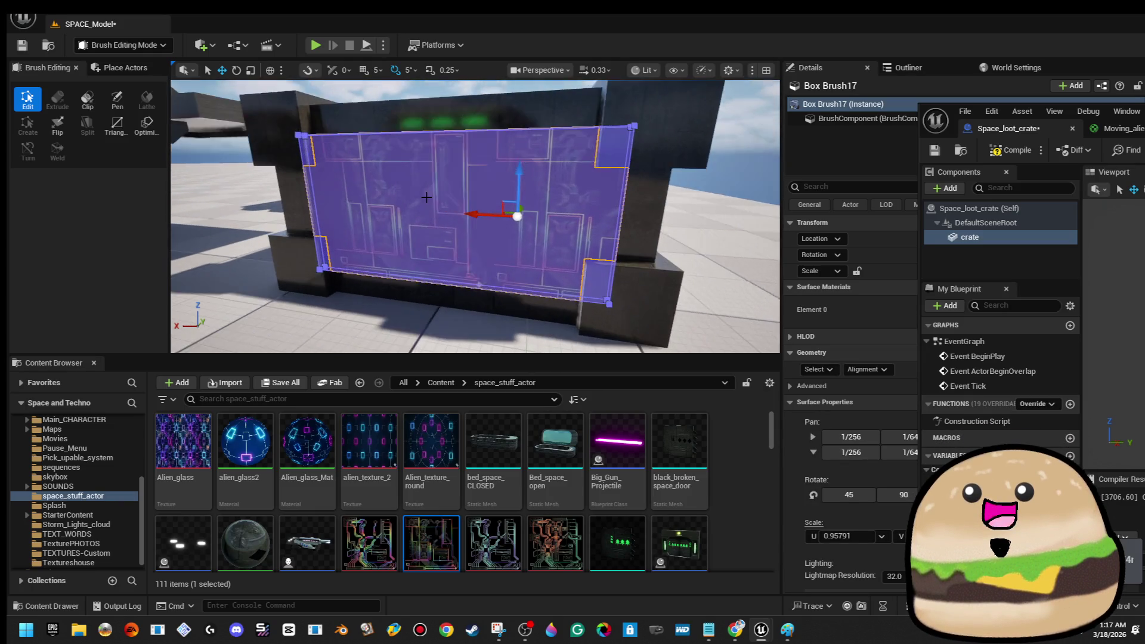
click(611, 194)
key(f)
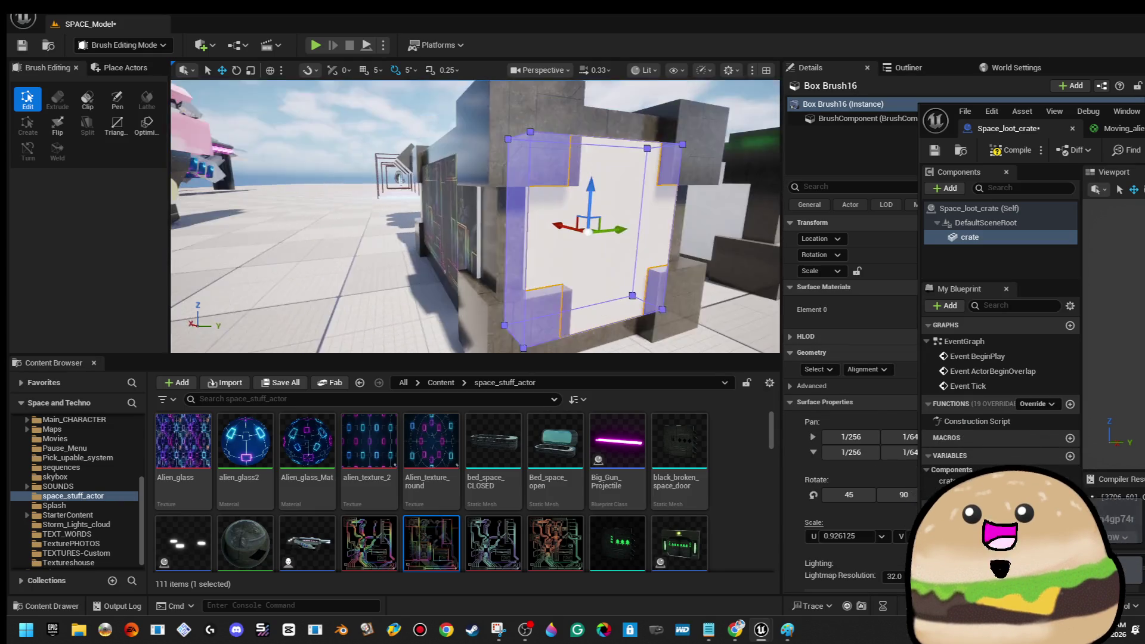
mouse_move(444, 539)
mouse_down()
mouse_move(629, 325)
mouse_move(611, 273)
mouse_up()
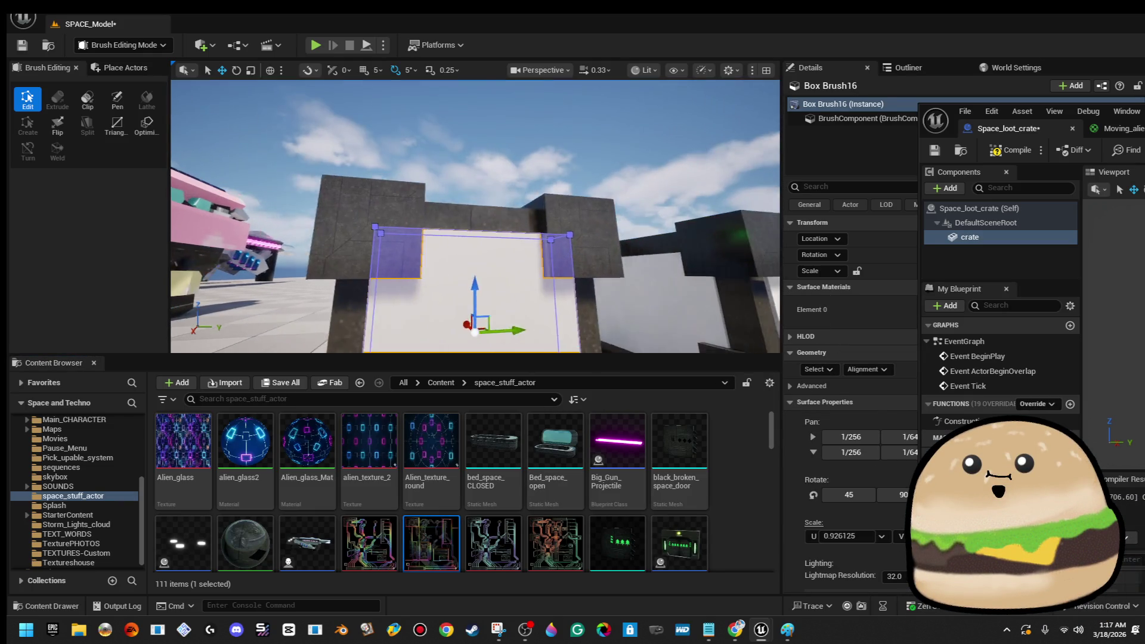
click(582, 161)
- Reapply the circuit texture for a closer look, then undo it back to plain white
mouse_move(489, 207)
mouse_down()
mouse_move(316, 328)
mouse_move(405, 298)
mouse_up()
mouse_move(431, 543)
mouse_down()
mouse_move(465, 322)
mouse_move(422, 186)
mouse_move(382, 287)
mouse_move(340, 283)
mouse_up()
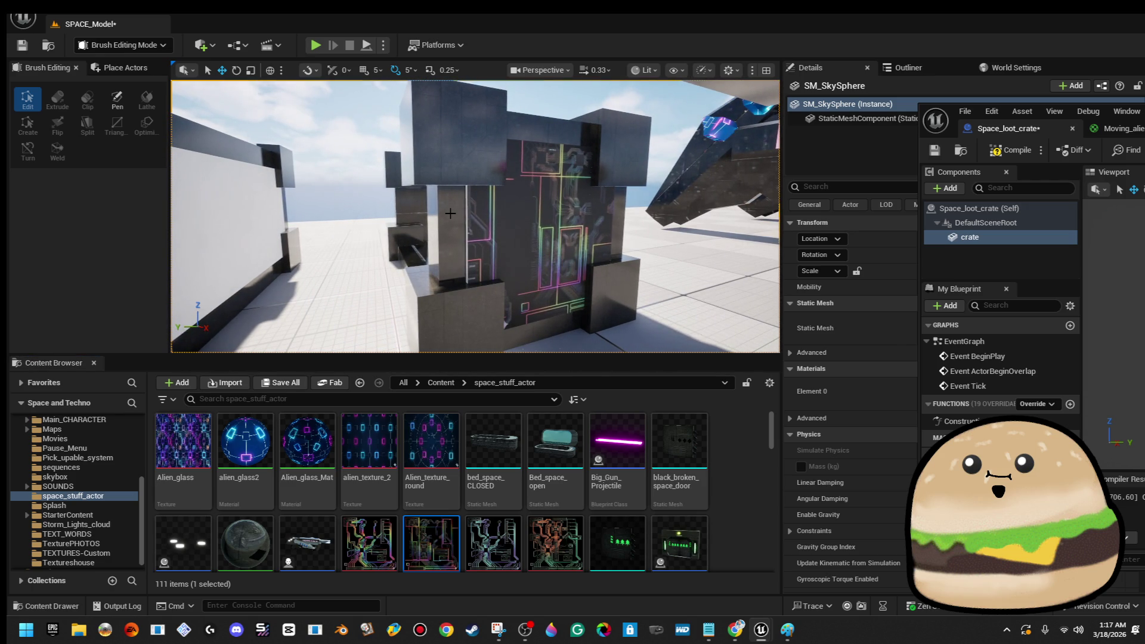
key(ctrl+z)
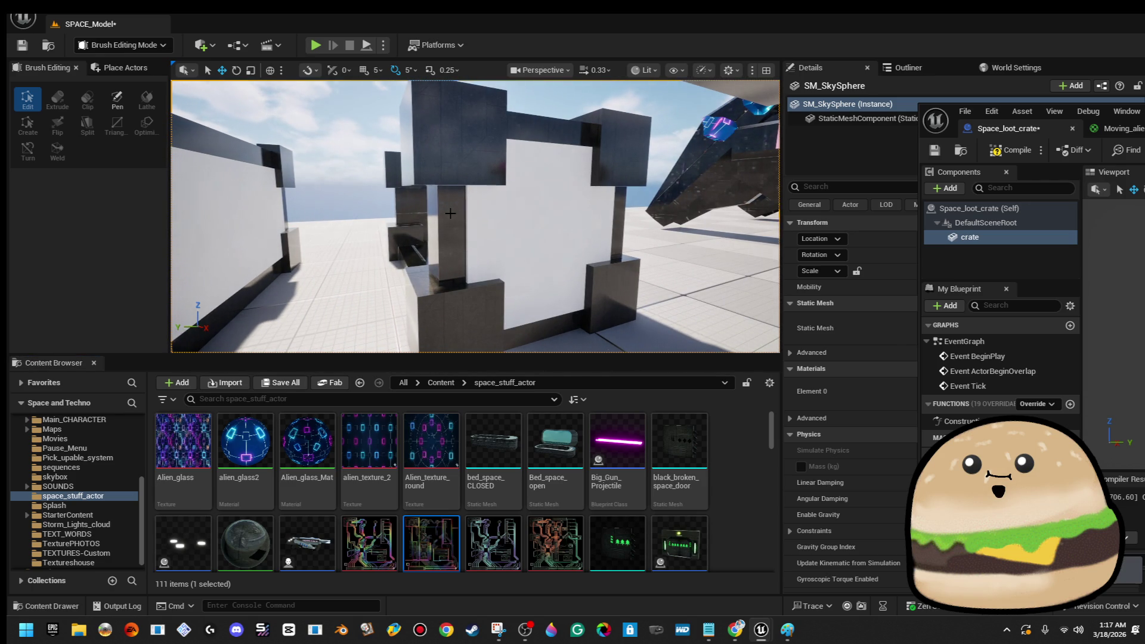
- Open the new Gemini_Generated_Image circuit material for editing
scroll(728, 534, down, 10)
scroll(727, 534, down, 10)
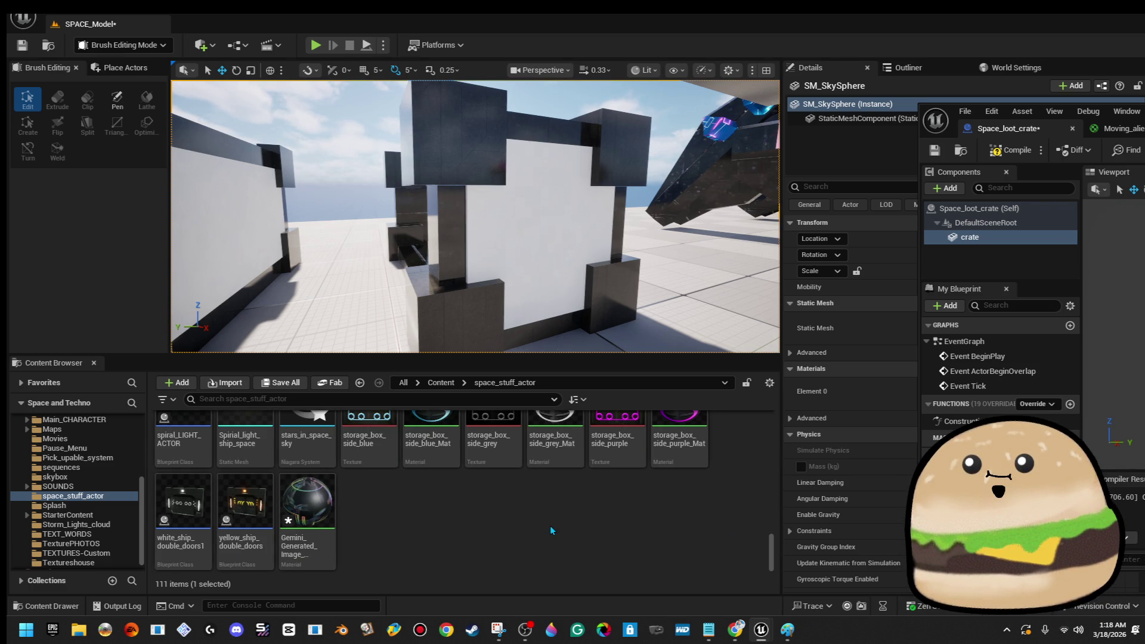
double_click(307, 506)
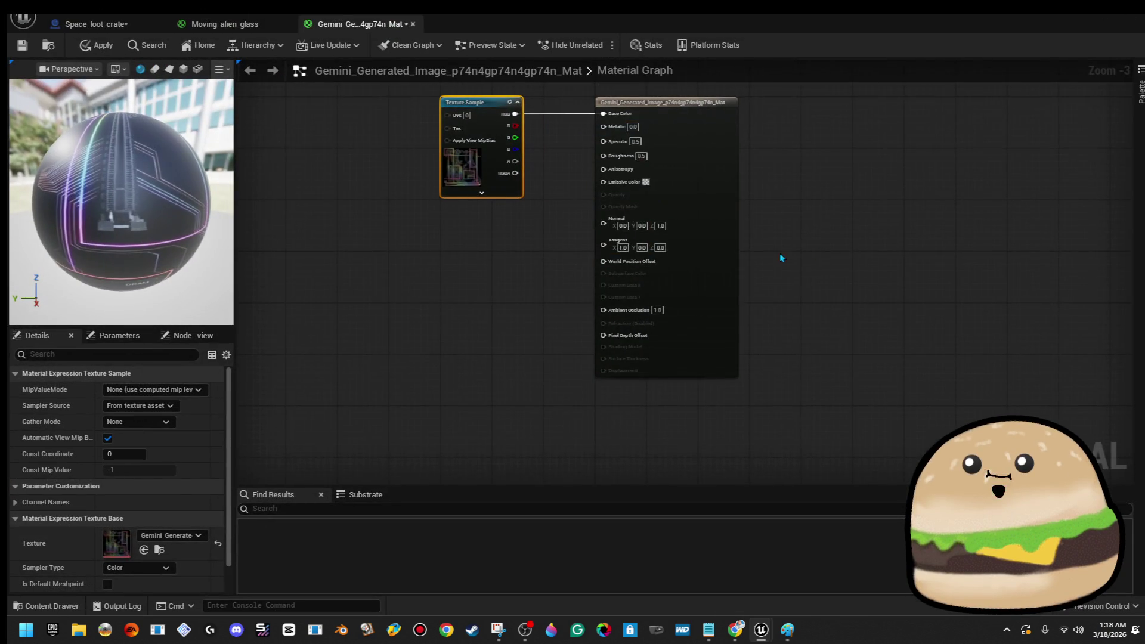
- Wire a Constant of 0 into Specular and move the Texture Sample node left
scroll(585, 203, up, 3)
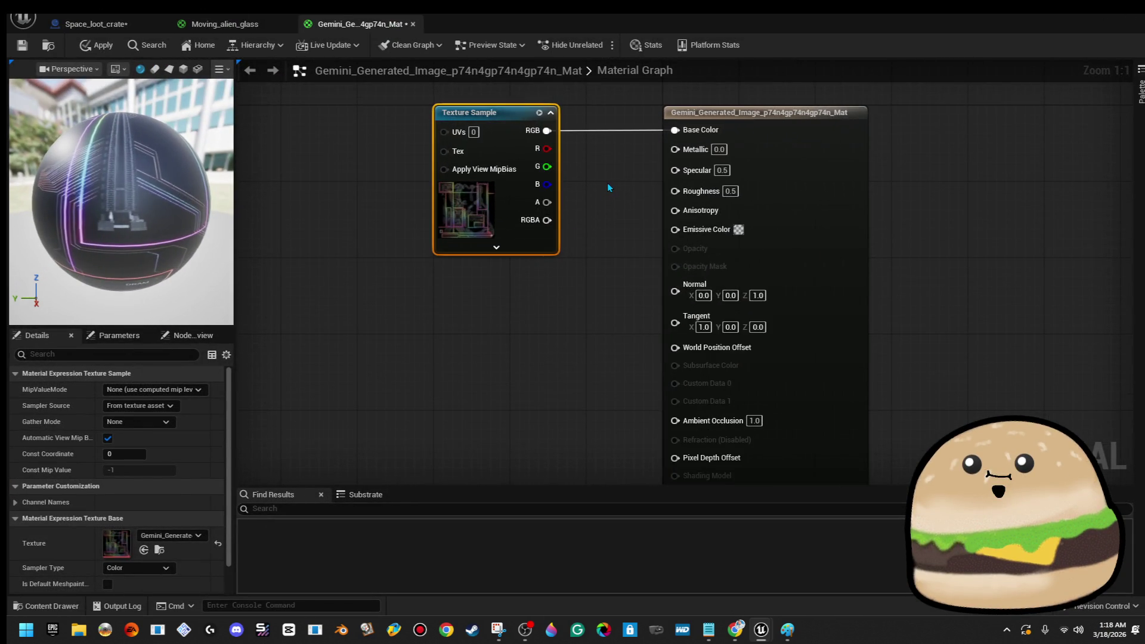
click(631, 176)
mouse_move(638, 179)
mouse_down()
mouse_move(579, 217)
mouse_move(673, 210)
mouse_move(675, 170)
mouse_up()
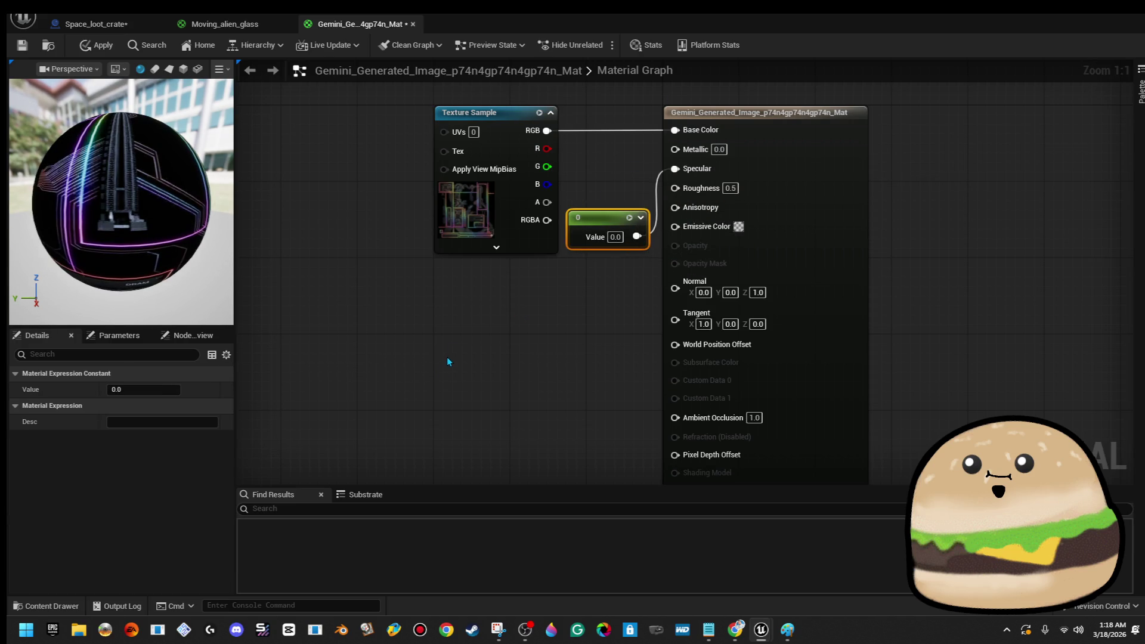
drag(499, 233, 451, 233)
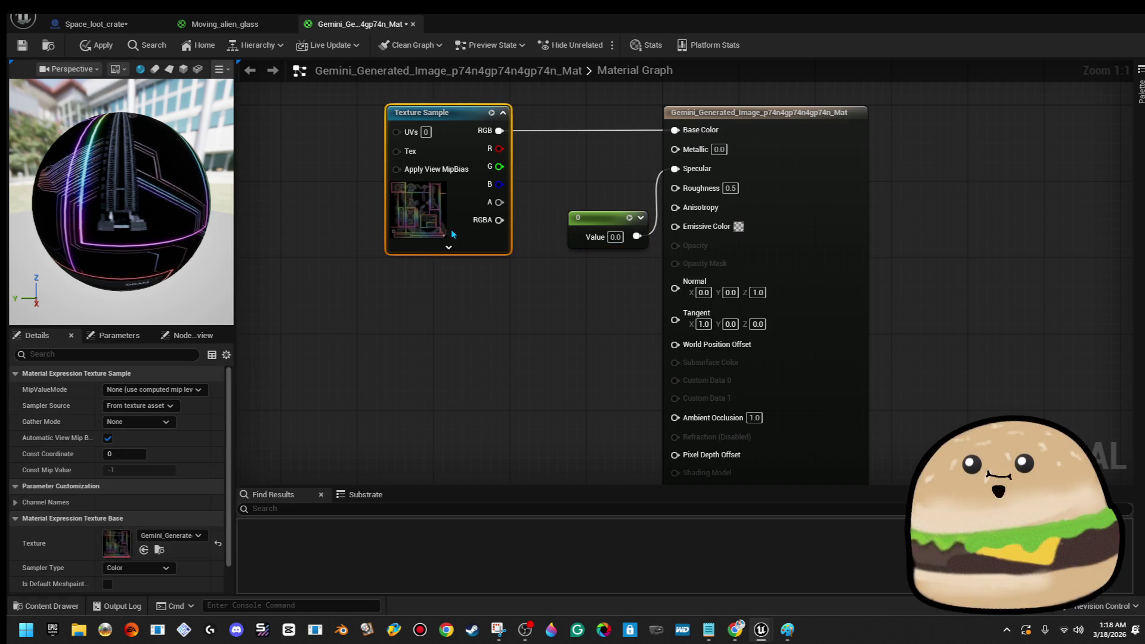
drag(461, 291, 603, 330)
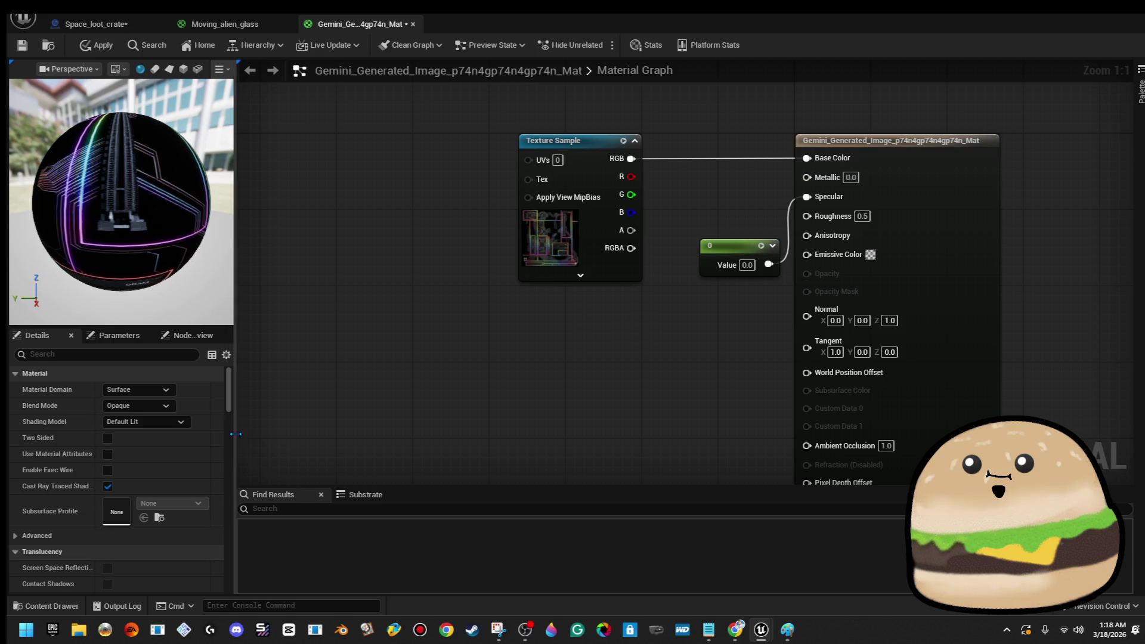
mouse_move(578, 227)
mouse_down()
mouse_move(425, 236)
mouse_move(415, 227)
mouse_move(535, 273)
mouse_up()
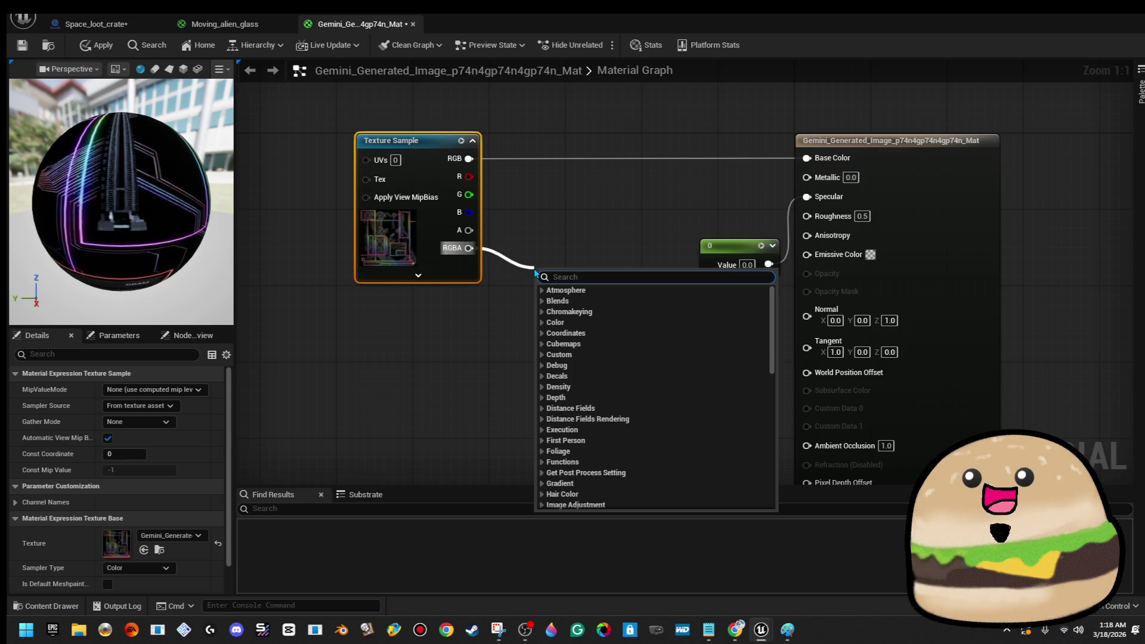
- Feed the texture RGBA through a Multiply of 5 into Emissive Color and apply
text(multiply)
click(599, 302)
mouse_move(585, 292)
mouse_down()
mouse_move(785, 280)
mouse_move(808, 253)
mouse_move(699, 214)
mouse_up()
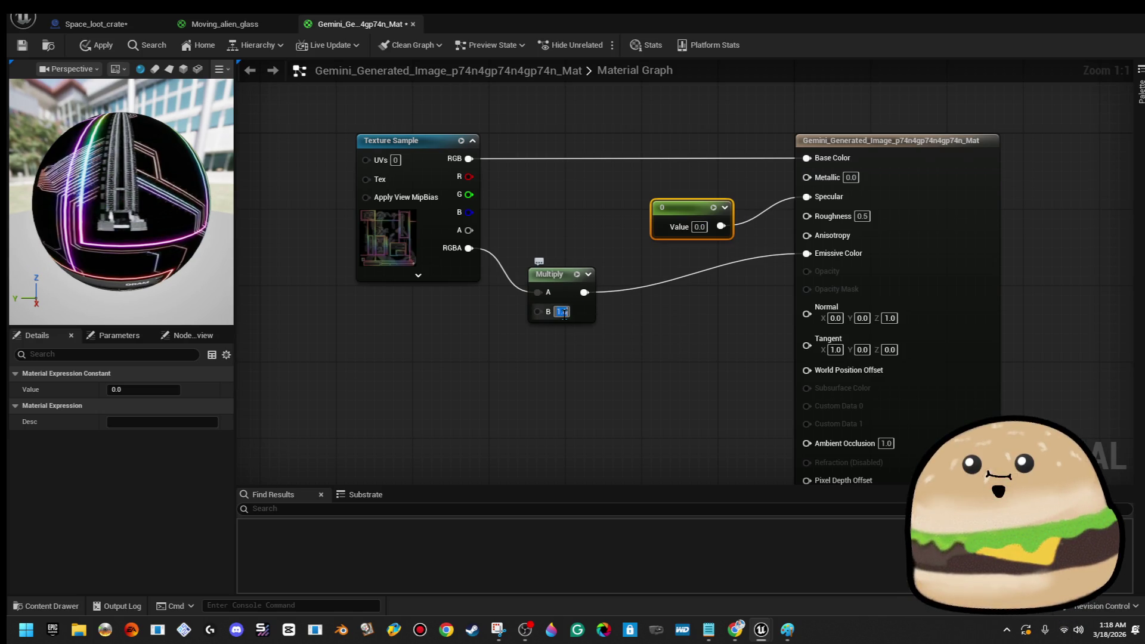
text(5)
key(Return)
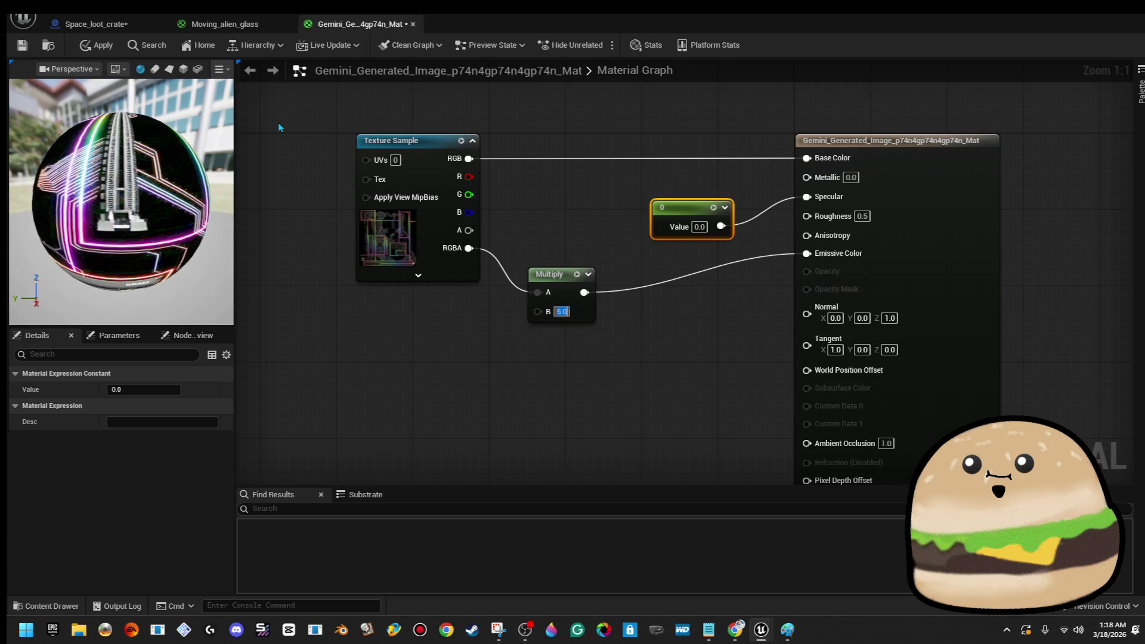
click(103, 47)
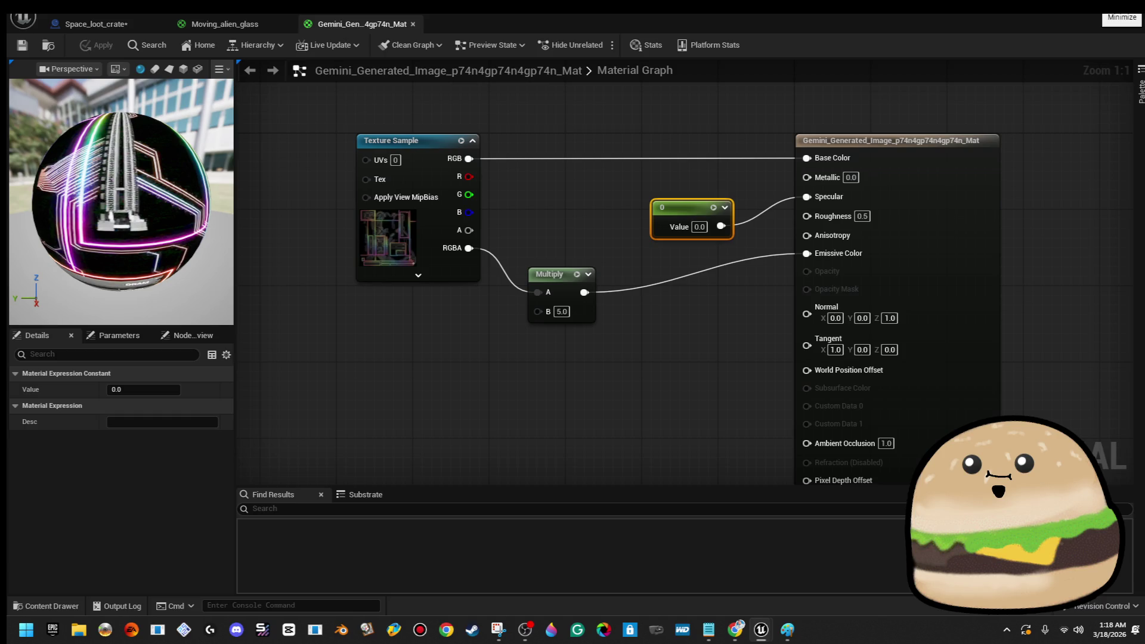
click(1091, 7)
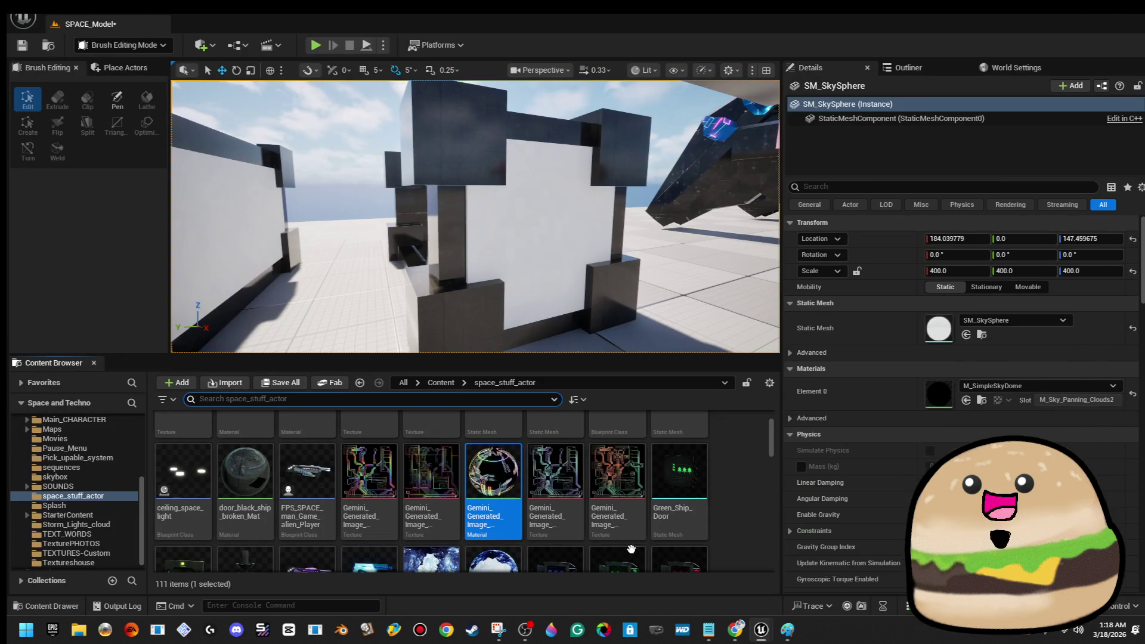
right_click(508, 477)
mouse_move(644, 442)
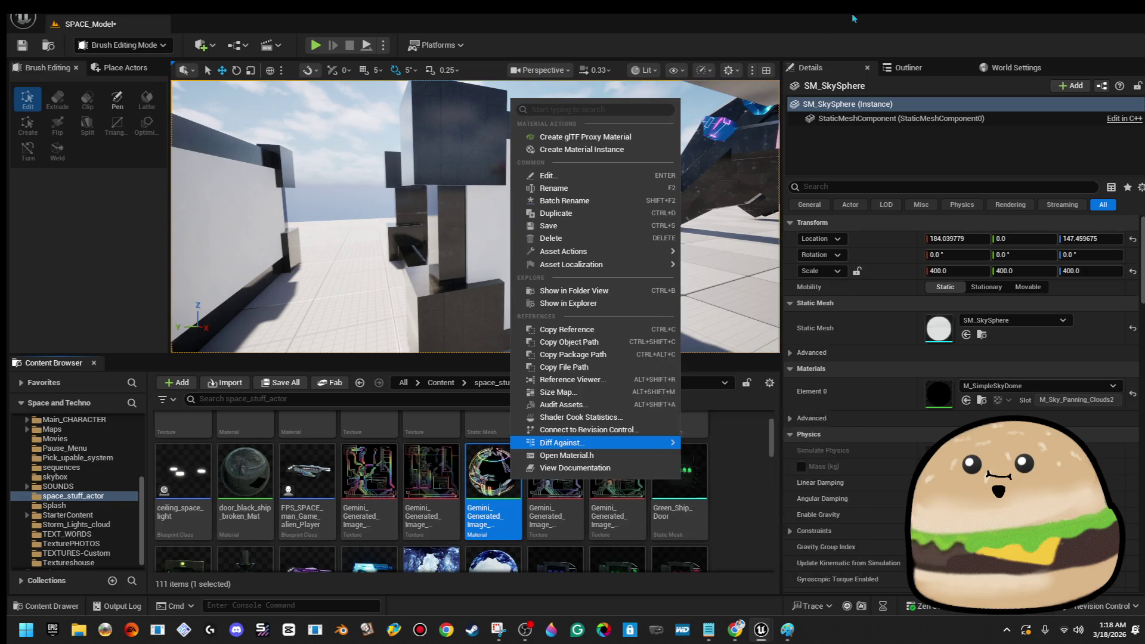
key(super+d)
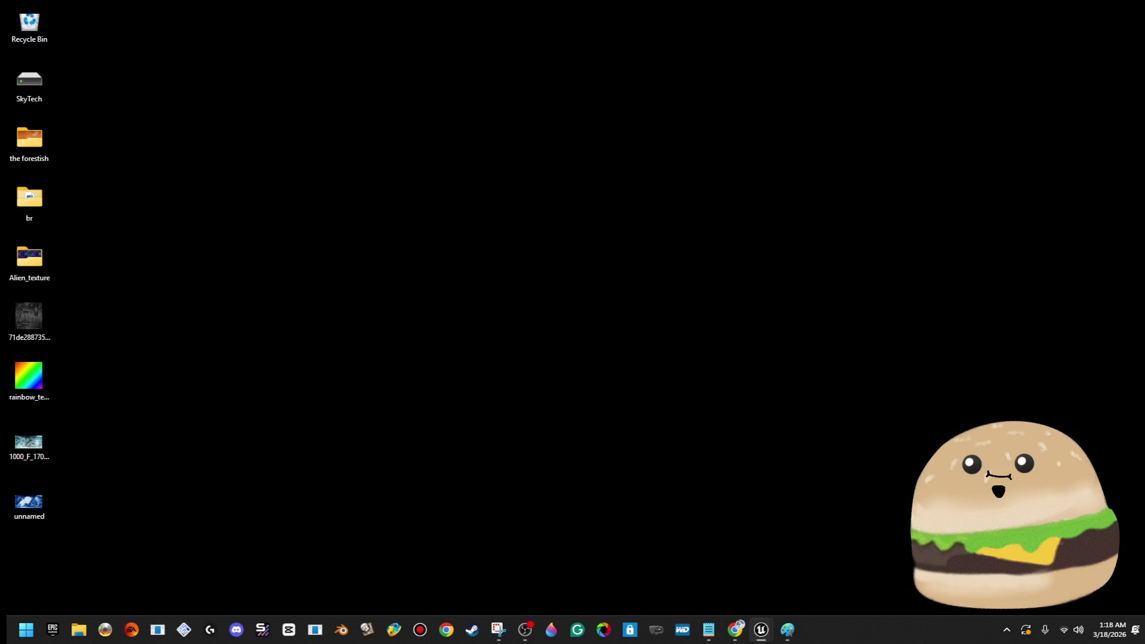
key(super+d)
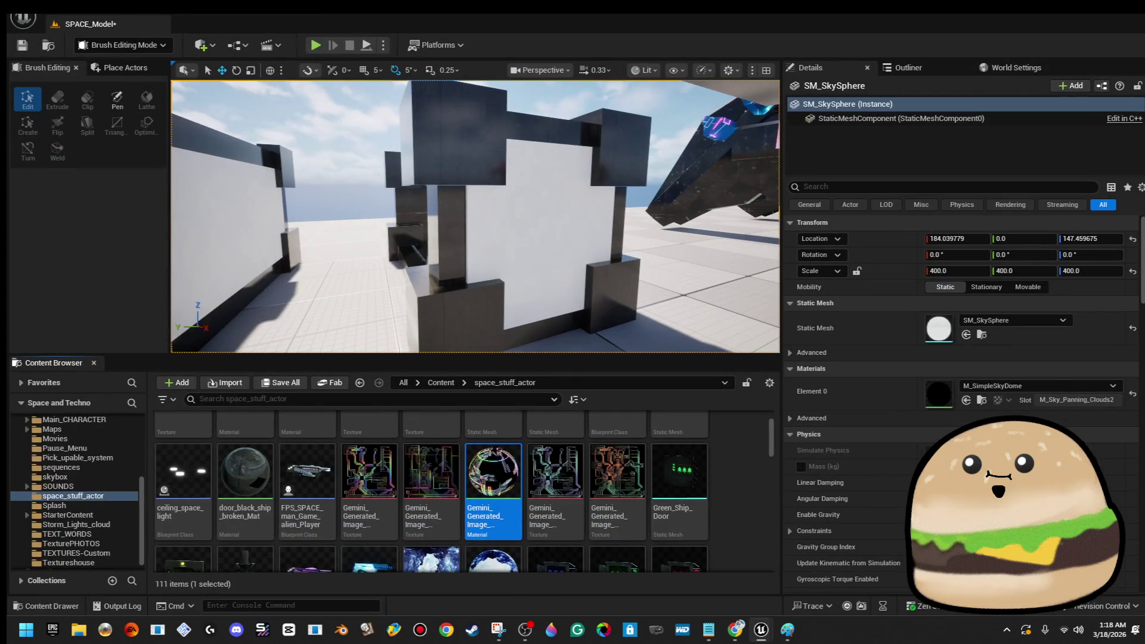
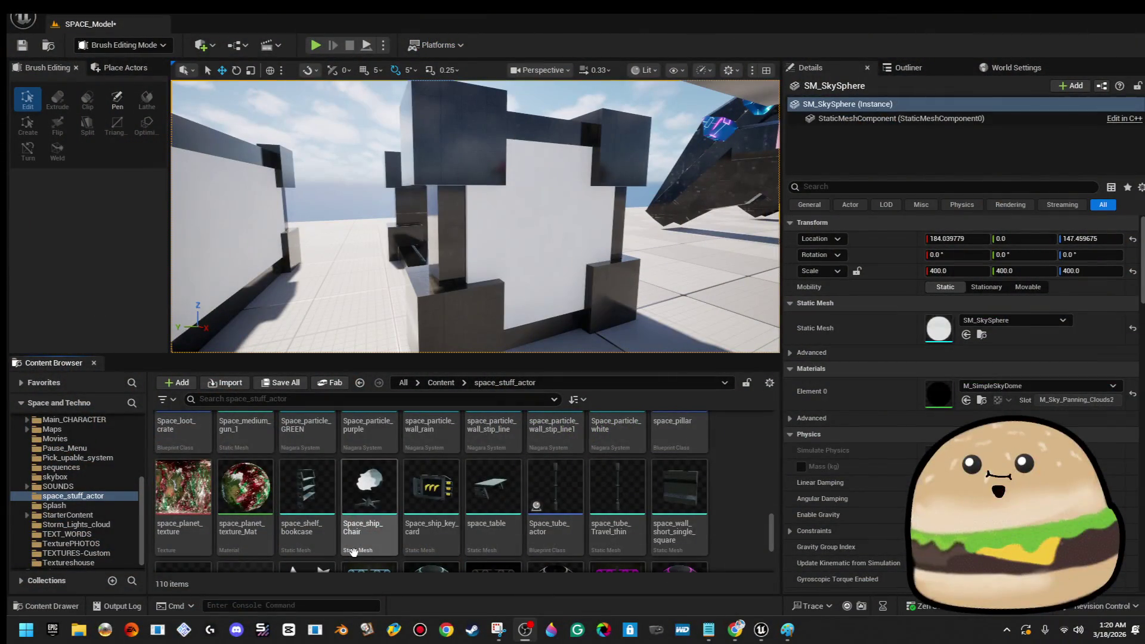
- Rename the Gemini_Generated_Image material in the Content Browser to space_0_ship_wire_lines
scroll(418, 525, down, 6)
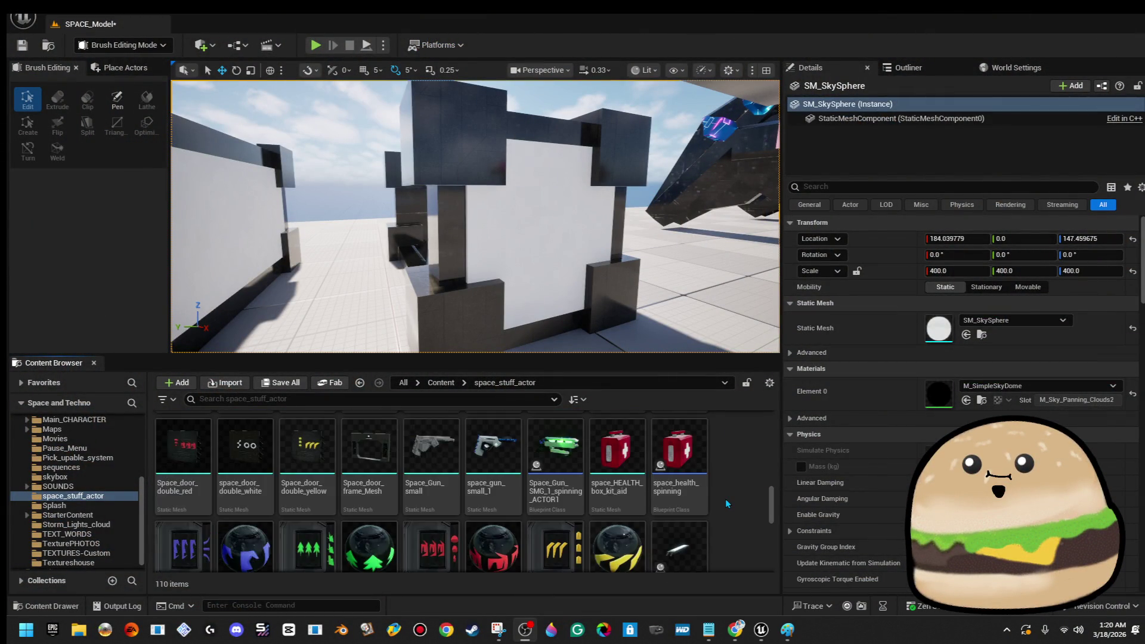
scroll(739, 496, down, 5)
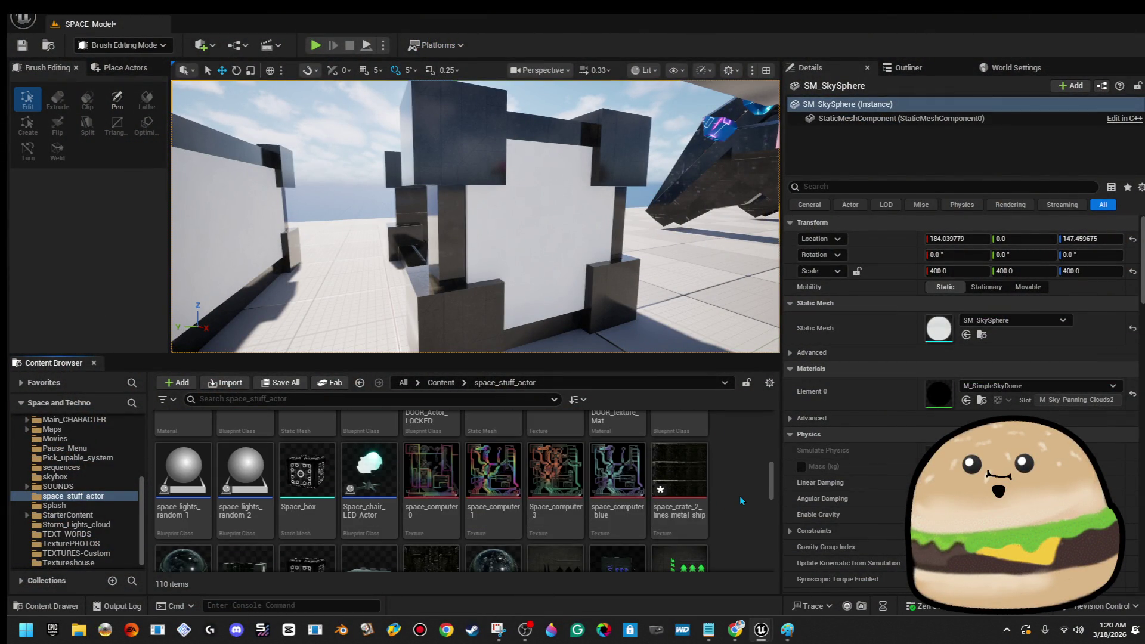
scroll(739, 496, down, 6)
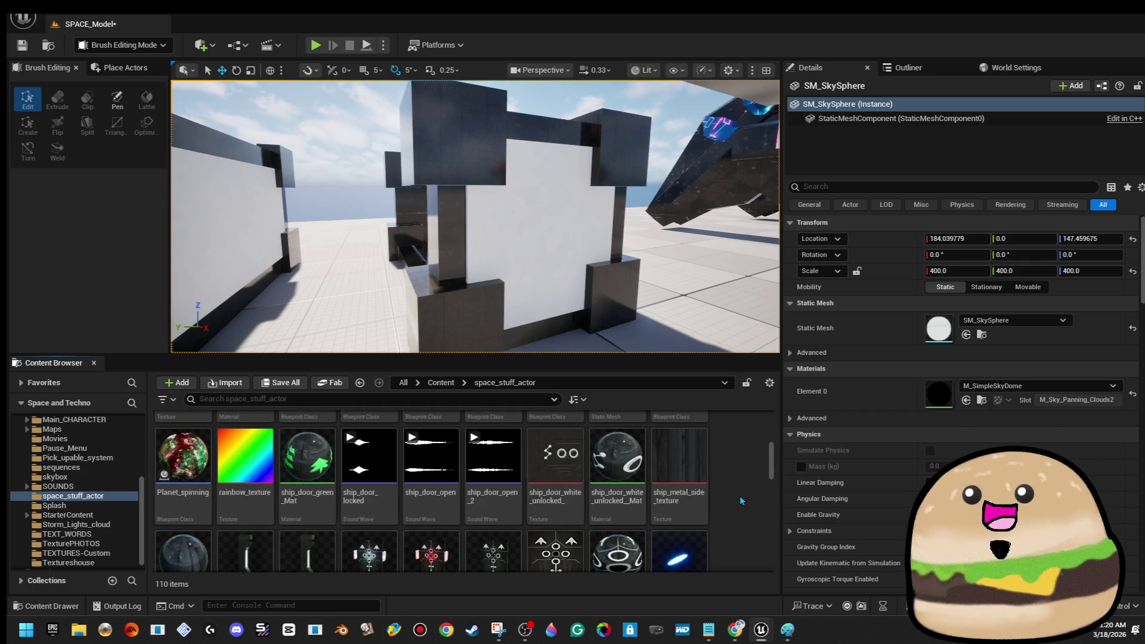
scroll(739, 496, up, 5)
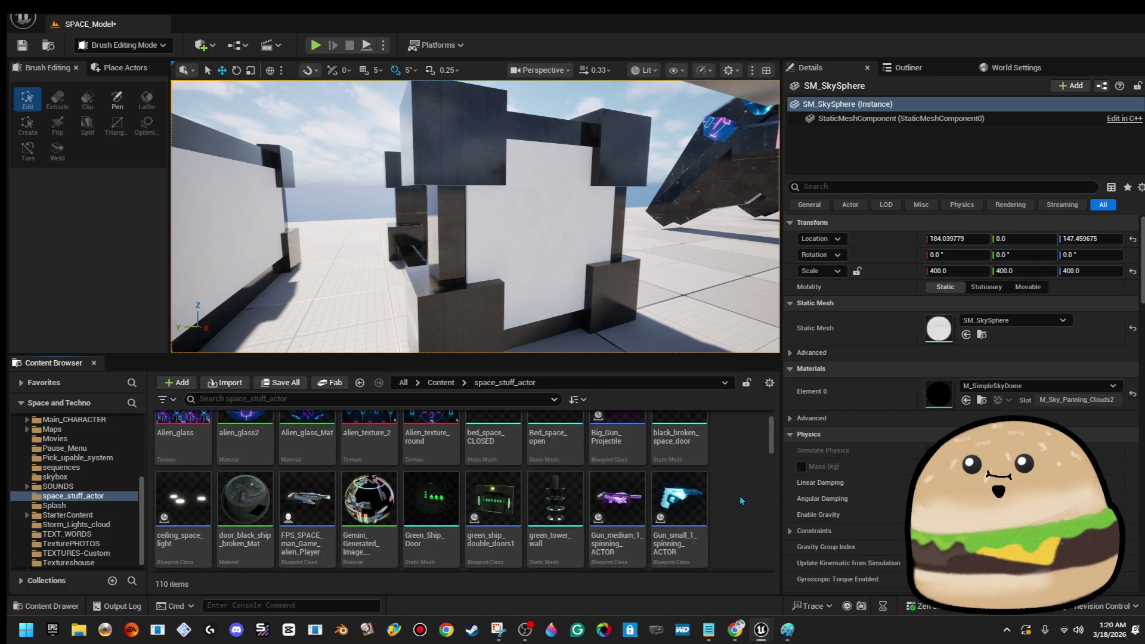
right_click(382, 501)
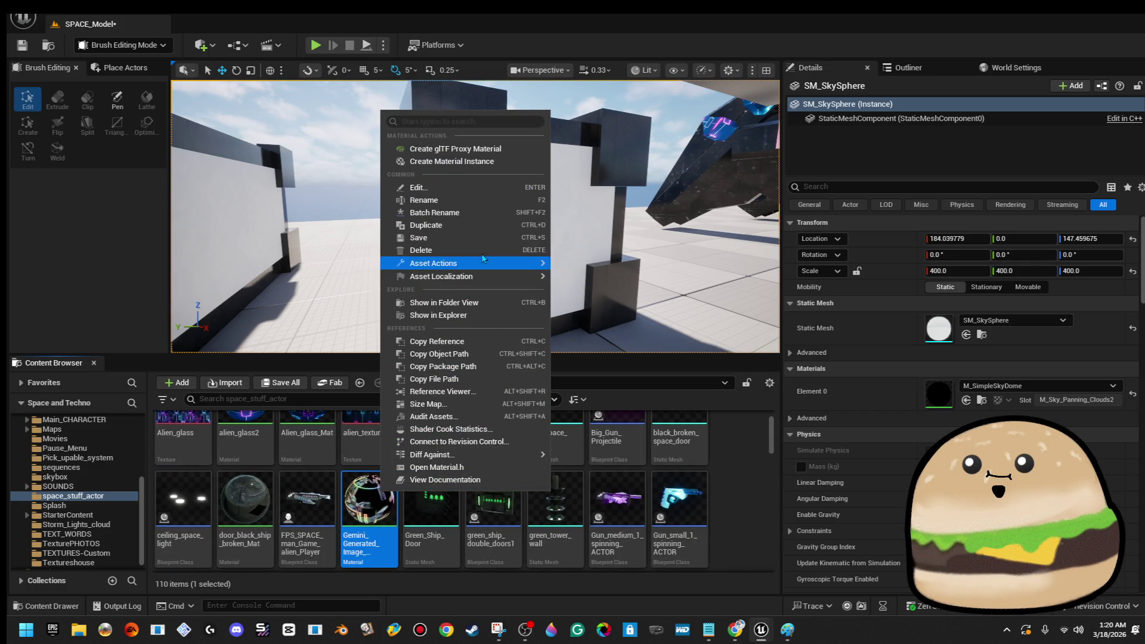
click(477, 200)
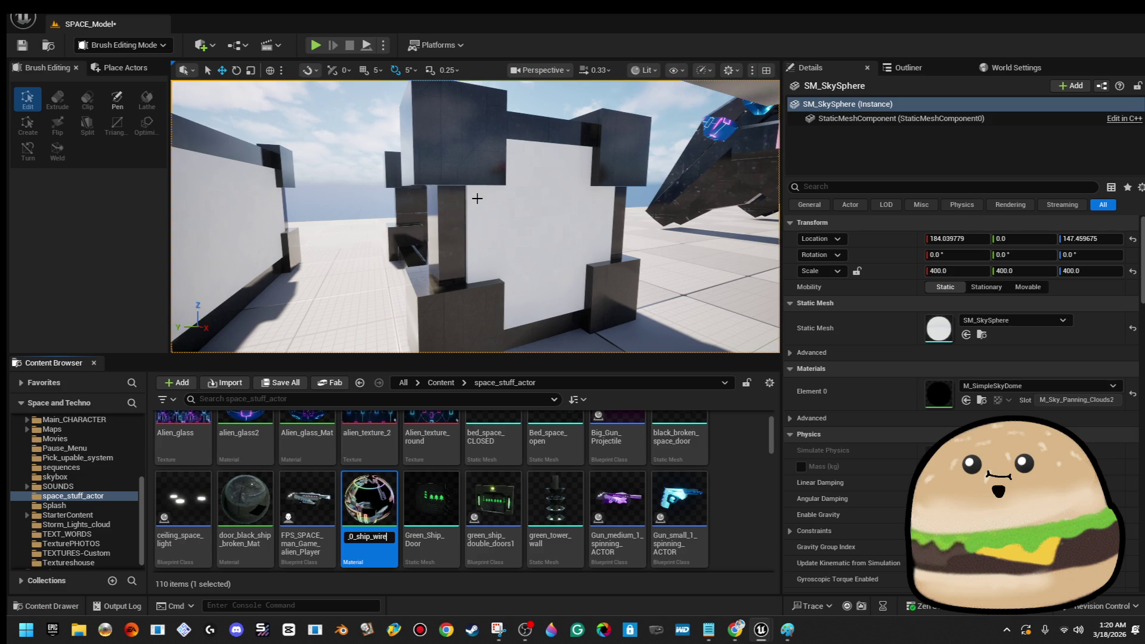
key(Return)
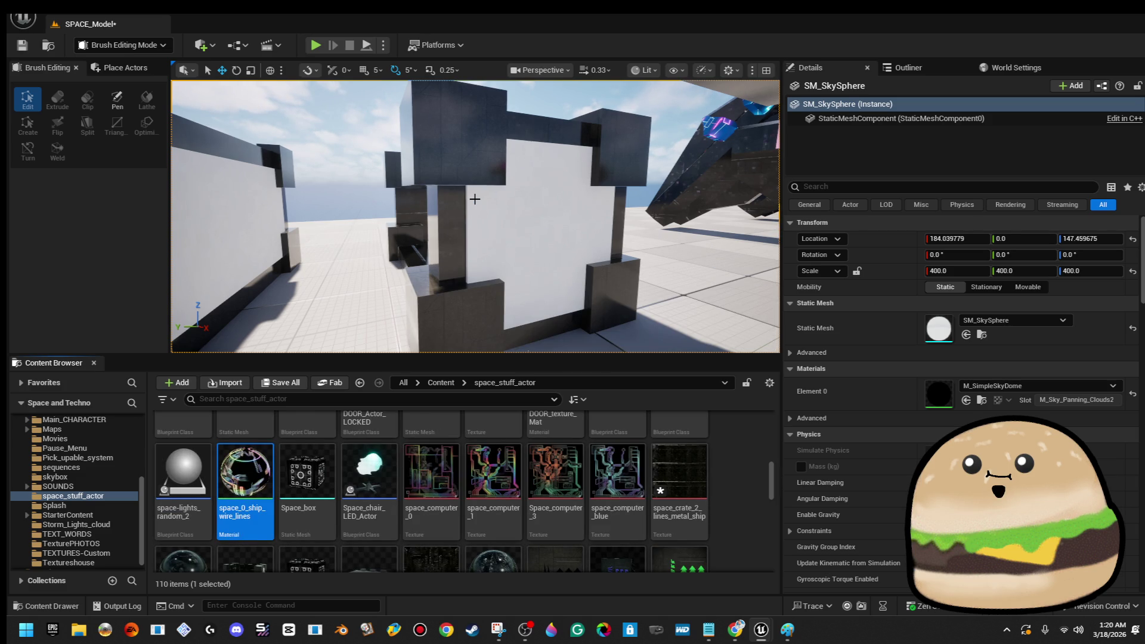
- Swing the view above the structure and select the space_crate_BOX crate in the level
mouse_move(251, 478)
mouse_move(519, 250)
mouse_down()
mouse_move(536, 248)
mouse_move(513, 253)
mouse_up()
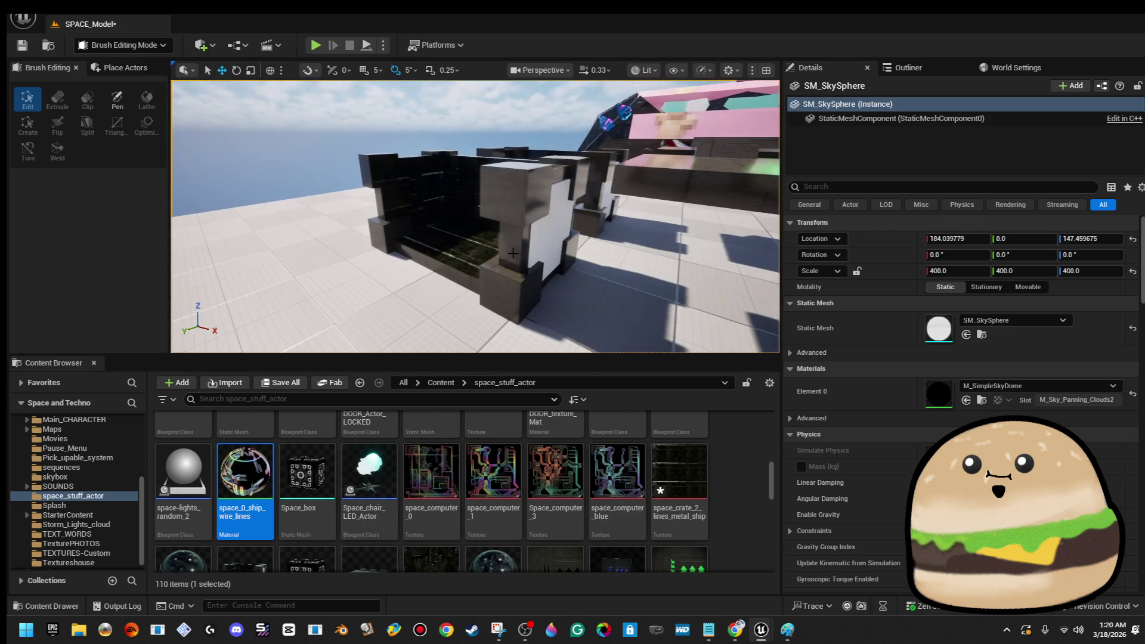
right_click(513, 253)
click(247, 482)
- Open the crate's static mesh and set its Element 1 slot to space_0_ship_wire_lines
drag(247, 483, 250, 490)
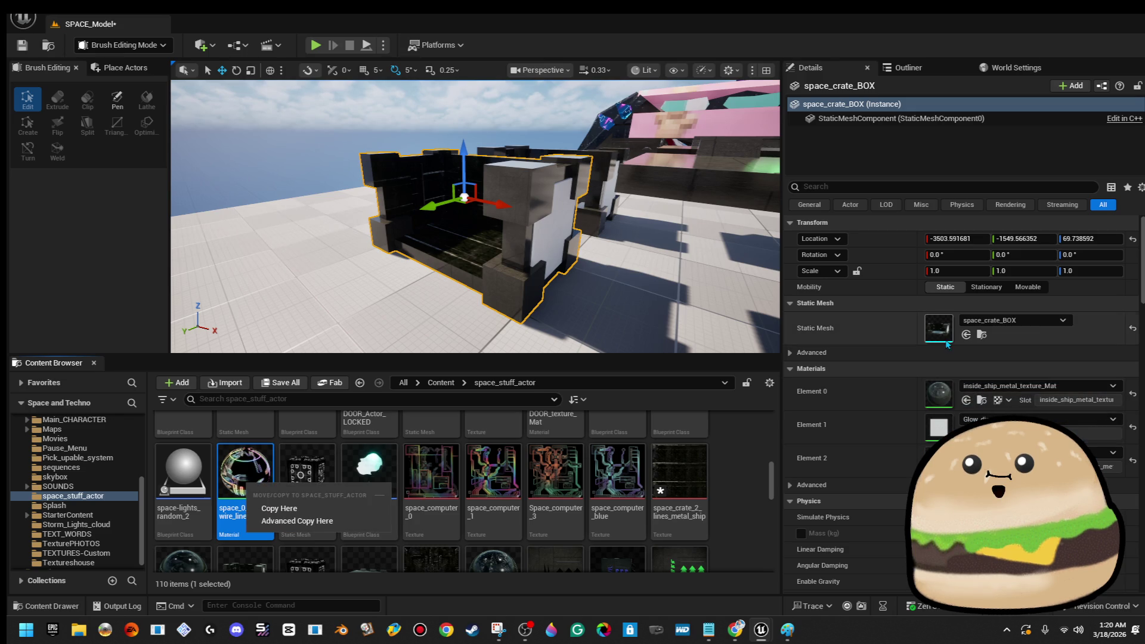
double_click(940, 334)
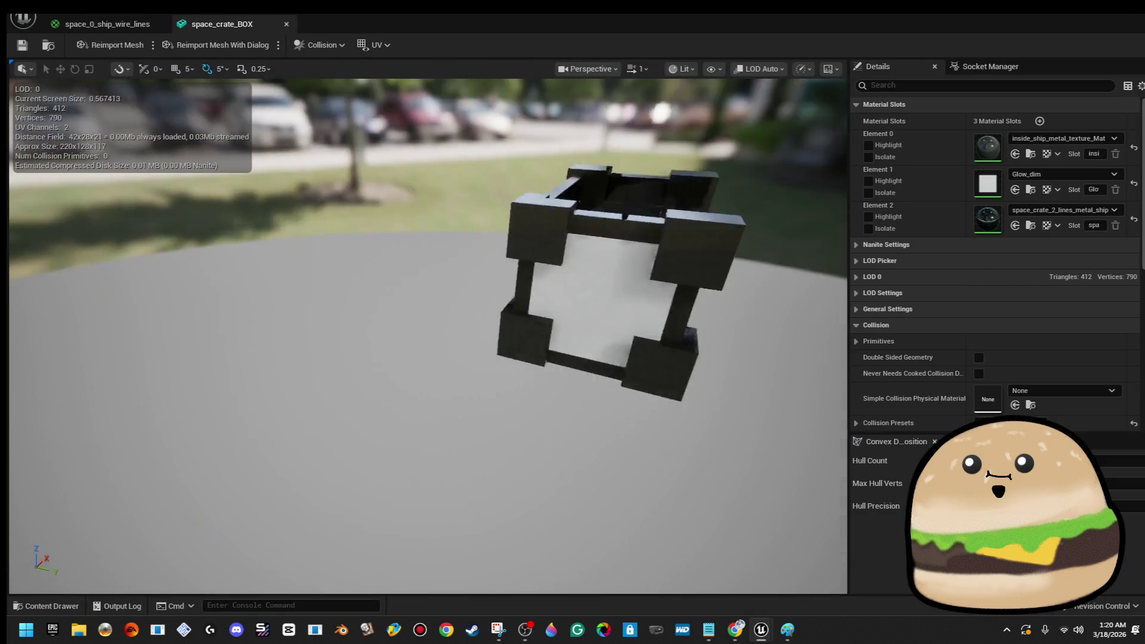
mouse_move(557, 327)
mouse_down()
mouse_move(525, 331)
mouse_move(557, 327)
mouse_up()
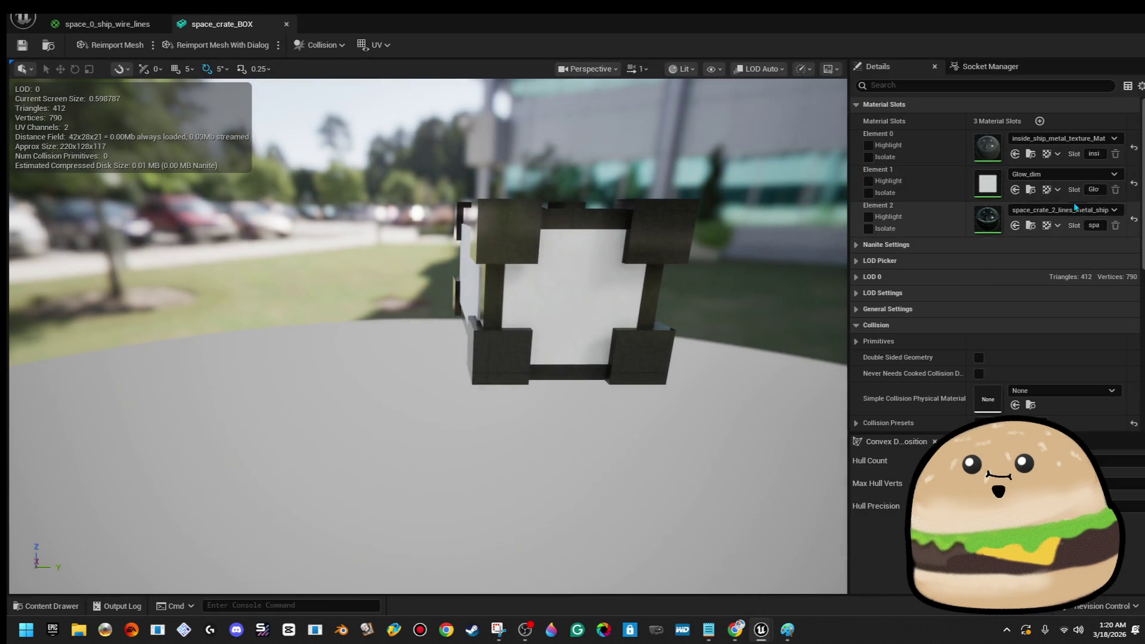
click(1069, 182)
text(space l)
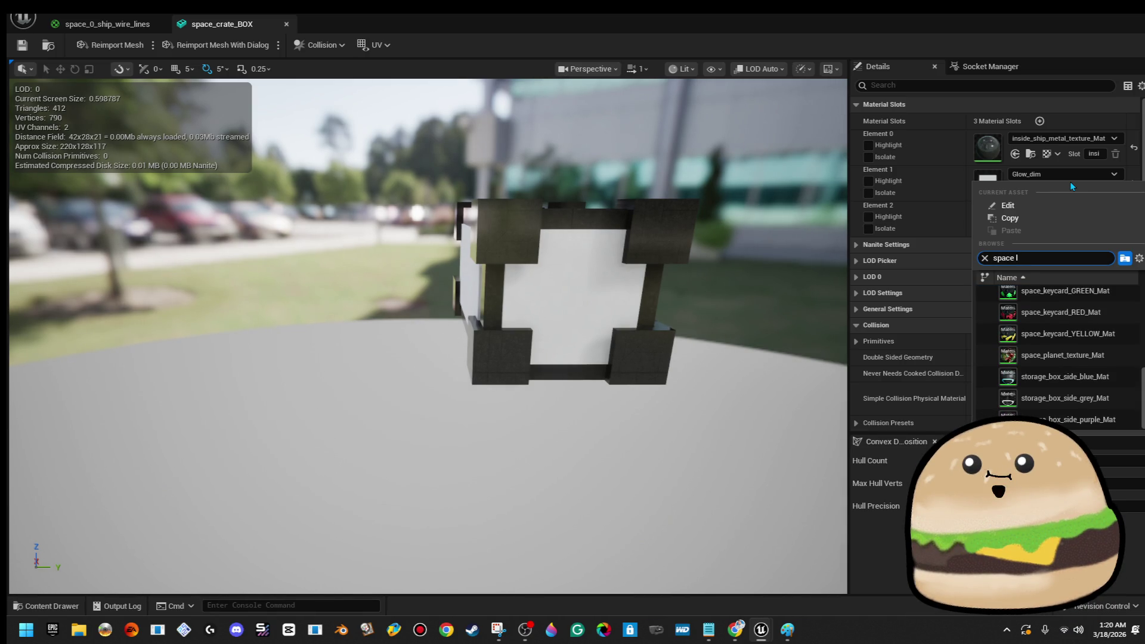
text(ines)
key(Down)
key(Return)
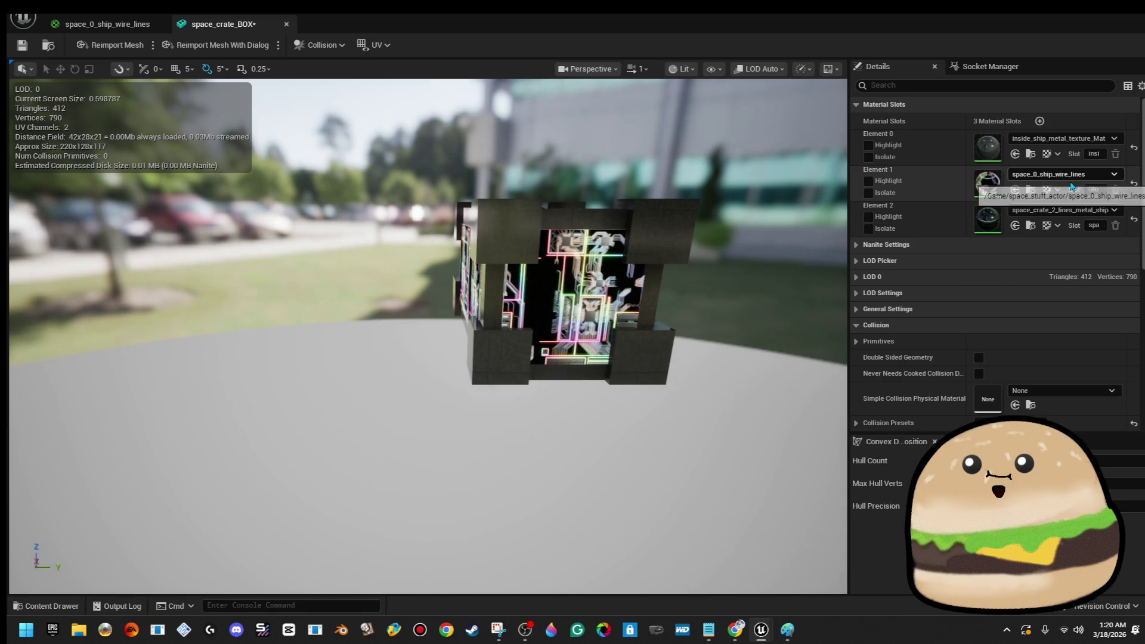
- Inspect the crate's new circuit panel up close, then open the space_0_ship_wire_lines material graph
scroll(596, 357, up, 5)
drag(596, 358, 518, 456)
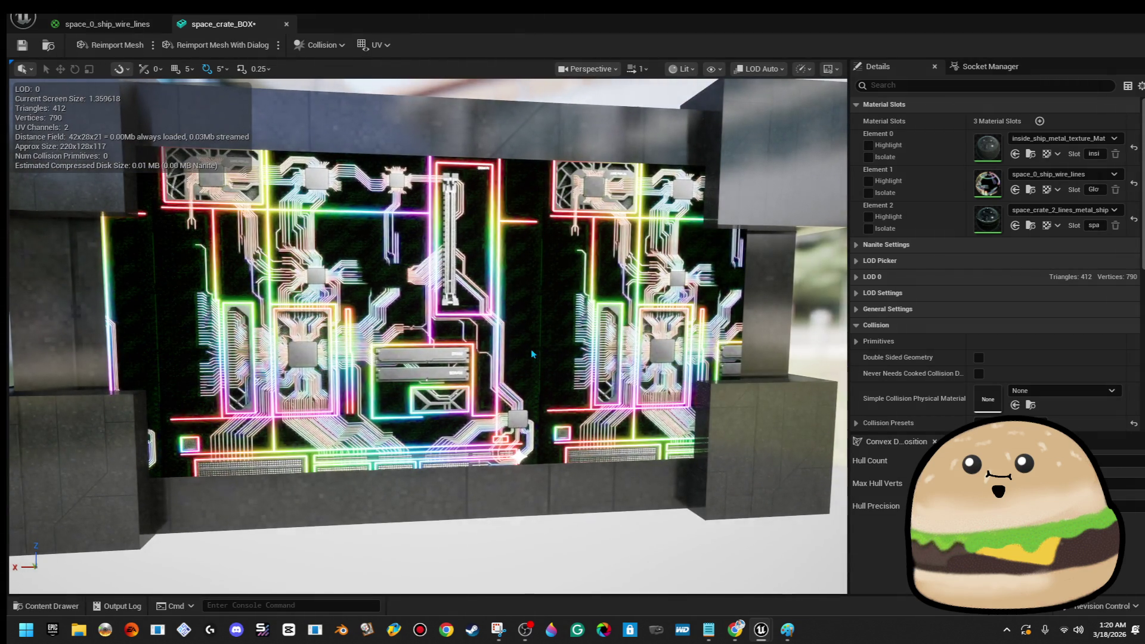
scroll(532, 353, down, 5)
drag(532, 354, 608, 363)
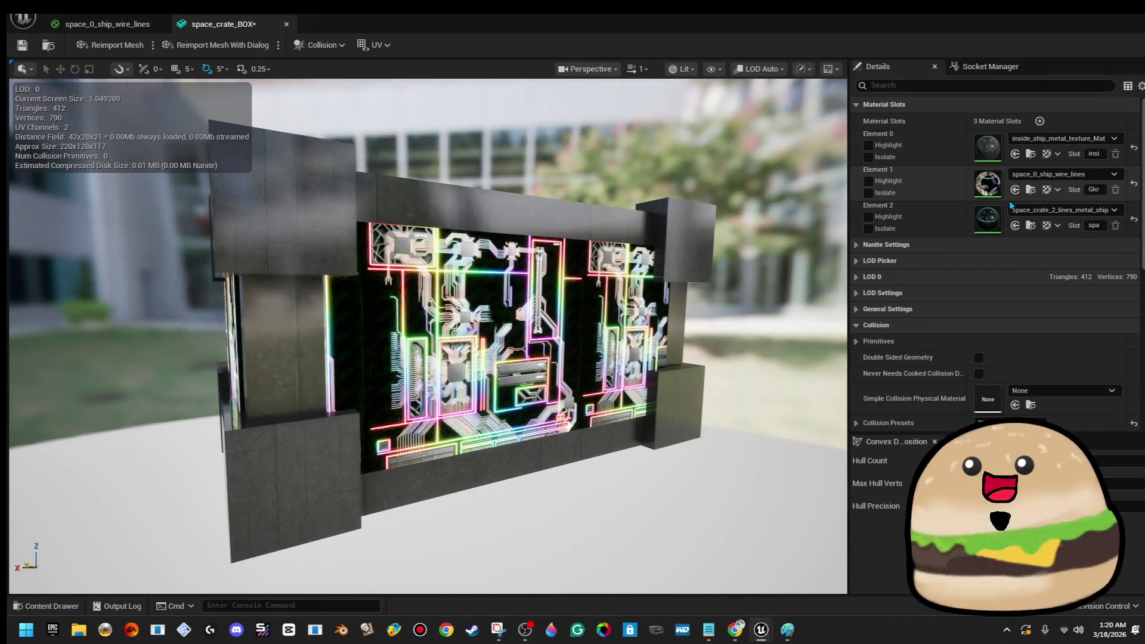
double_click(998, 190)
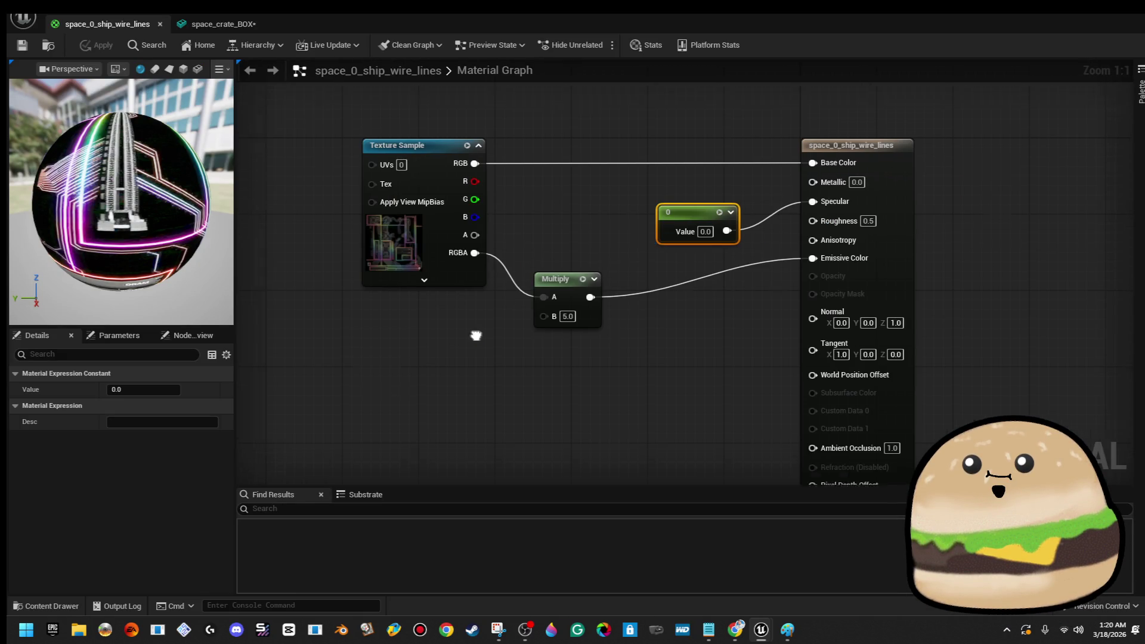
- Add a TextureCoordinate node and wire it into the Texture Sample's UVs
right_click(423, 239)
text(te)
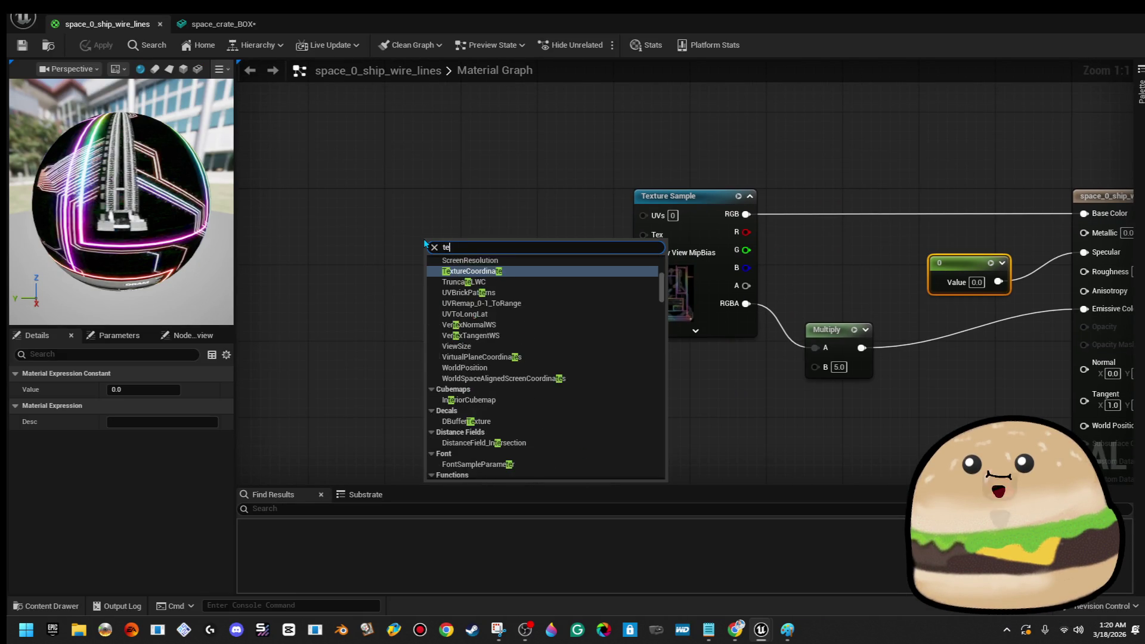
text(xt)
key(BackSpace)
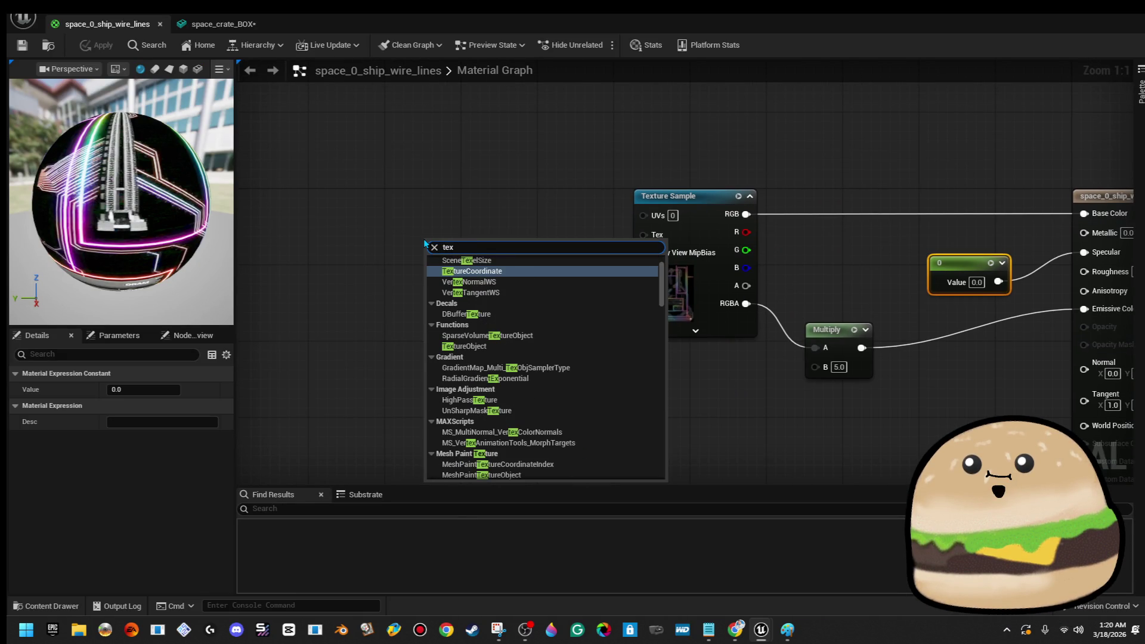
key(Return)
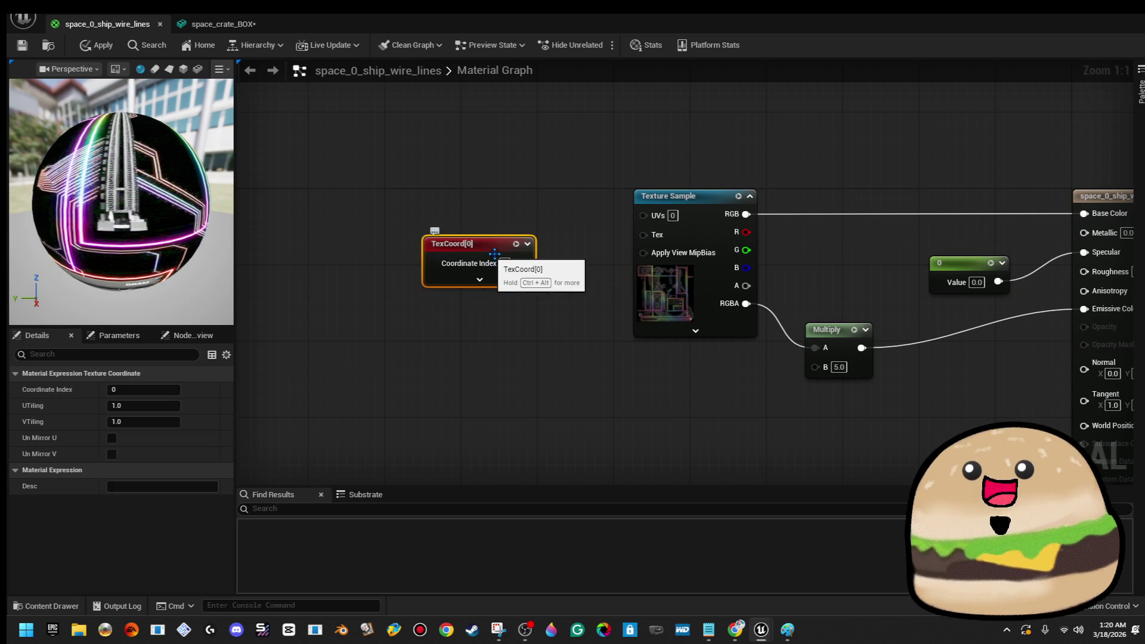
drag(531, 265, 643, 215)
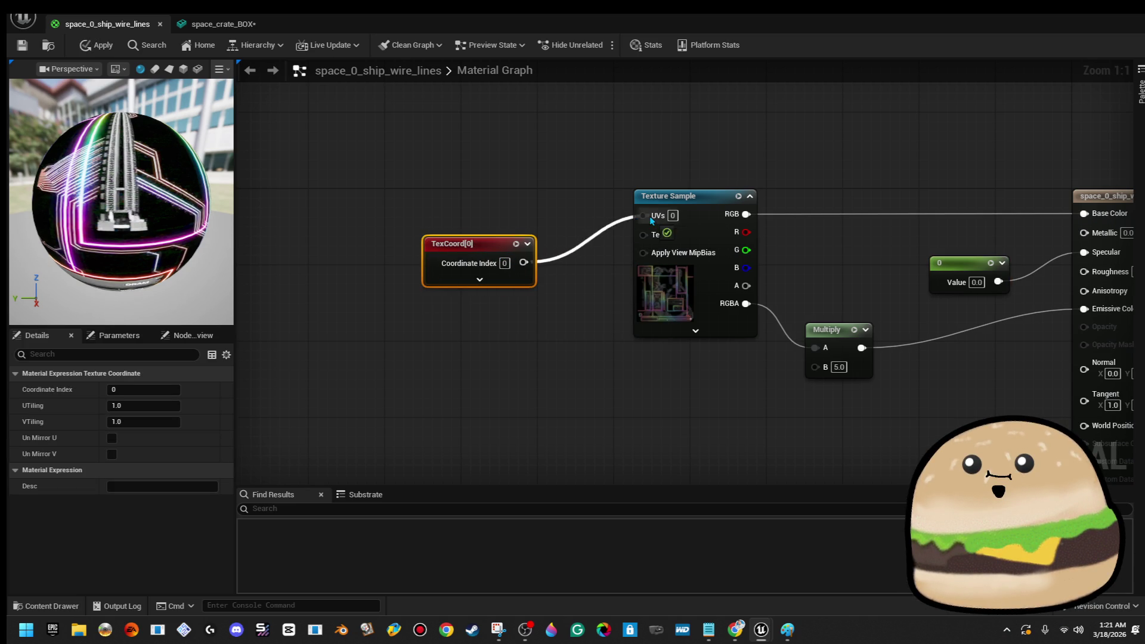
- Set the TexCoord node's tiling to 3.0 by 3.0 and apply the material
drag(489, 236, 508, 188)
click(498, 232)
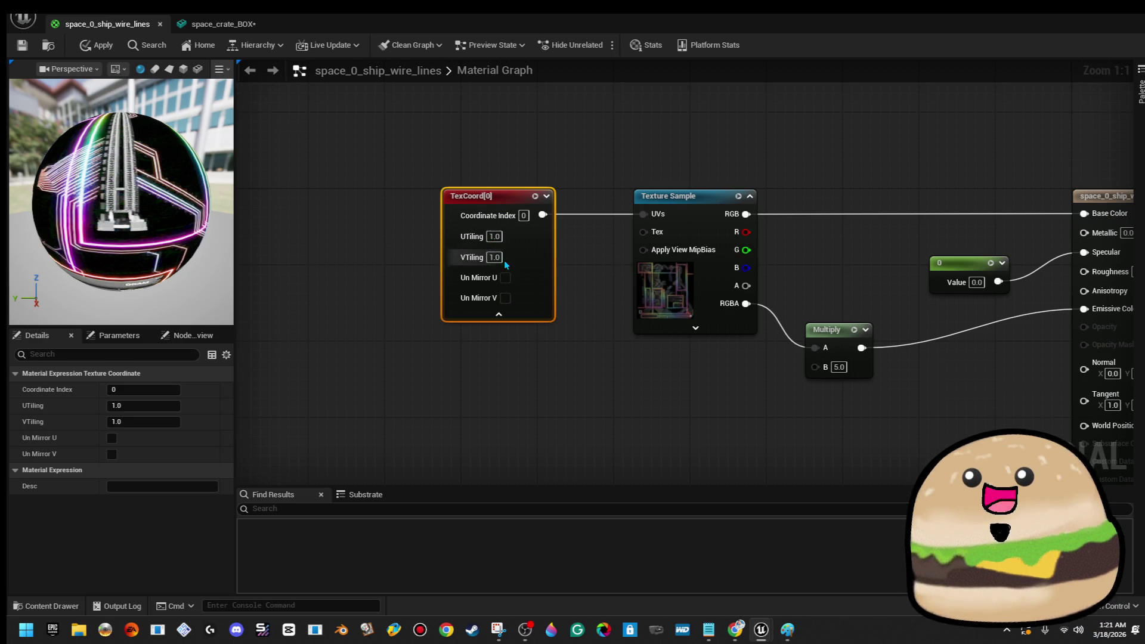
text(3)
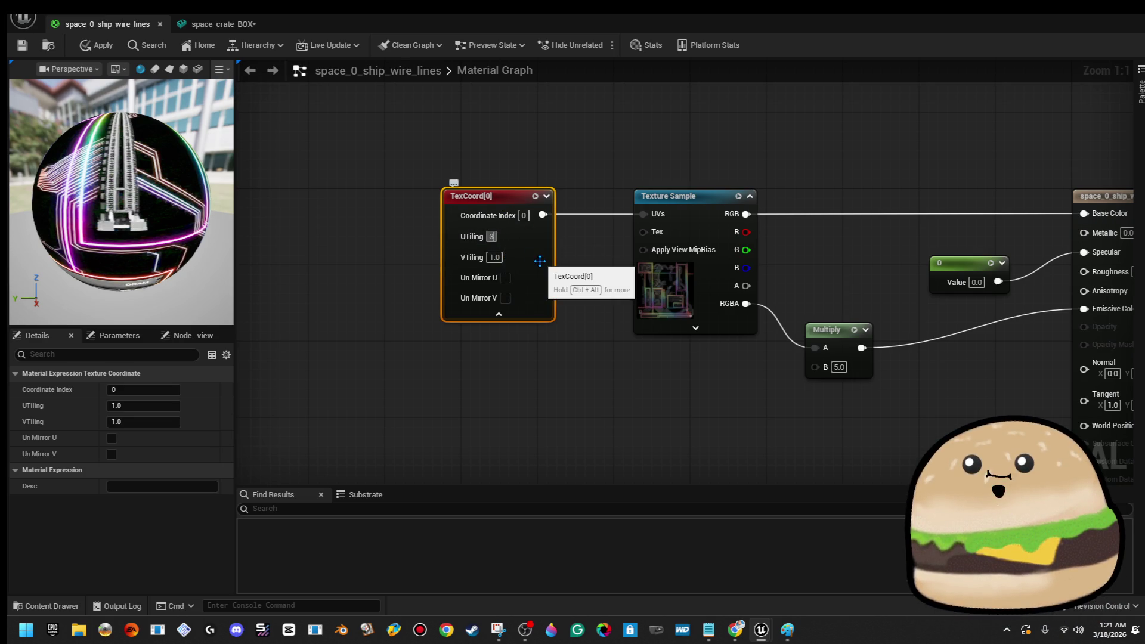
key(Tab)
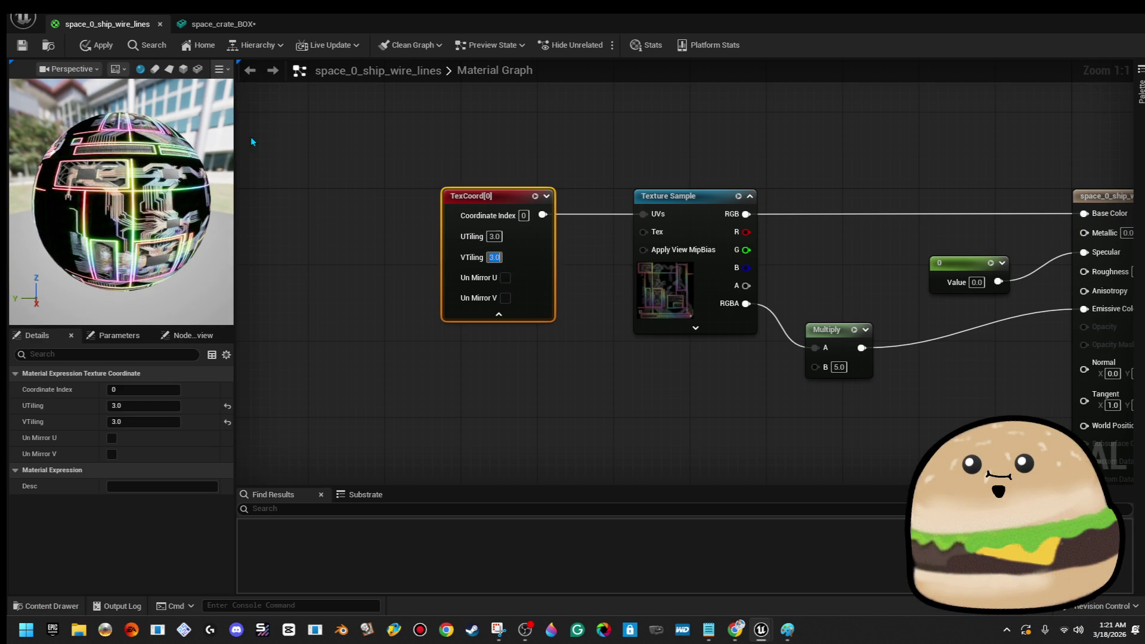
click(116, 45)
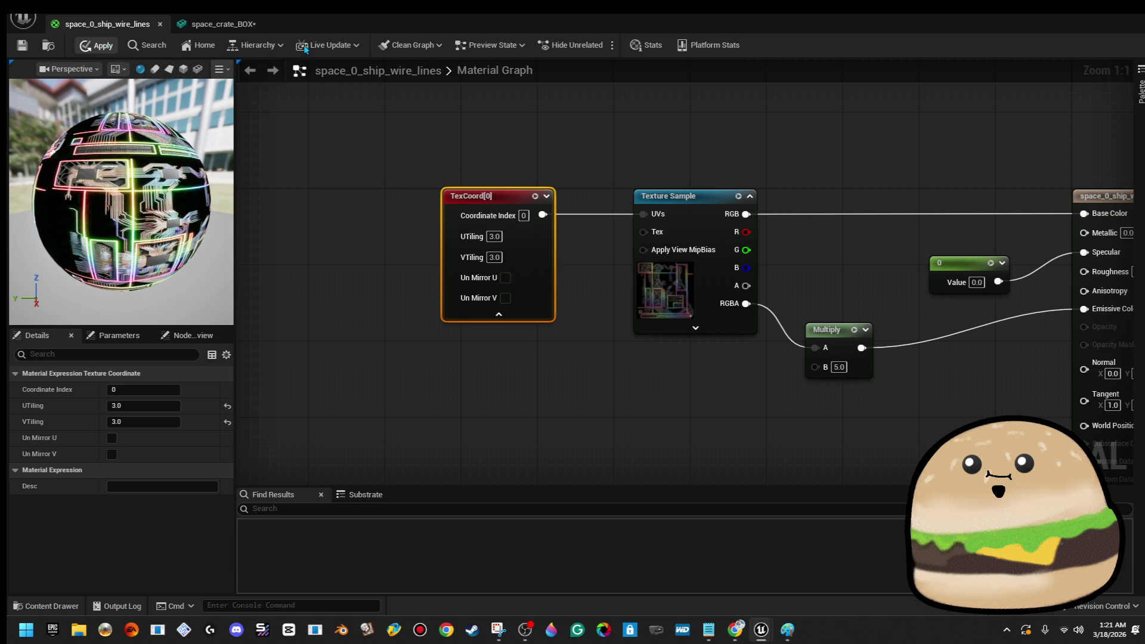
mouse_move(492, 18)
mouse_down()
mouse_move(646, 71)
mouse_move(1143, 110)
mouse_up()
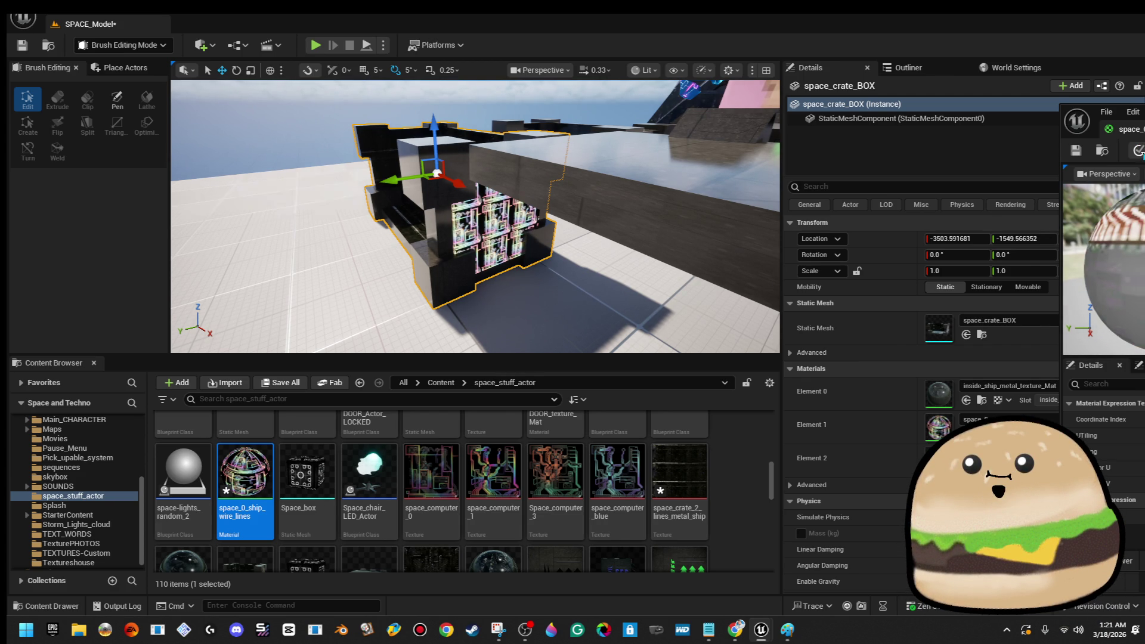
drag(541, 222, 406, 239)
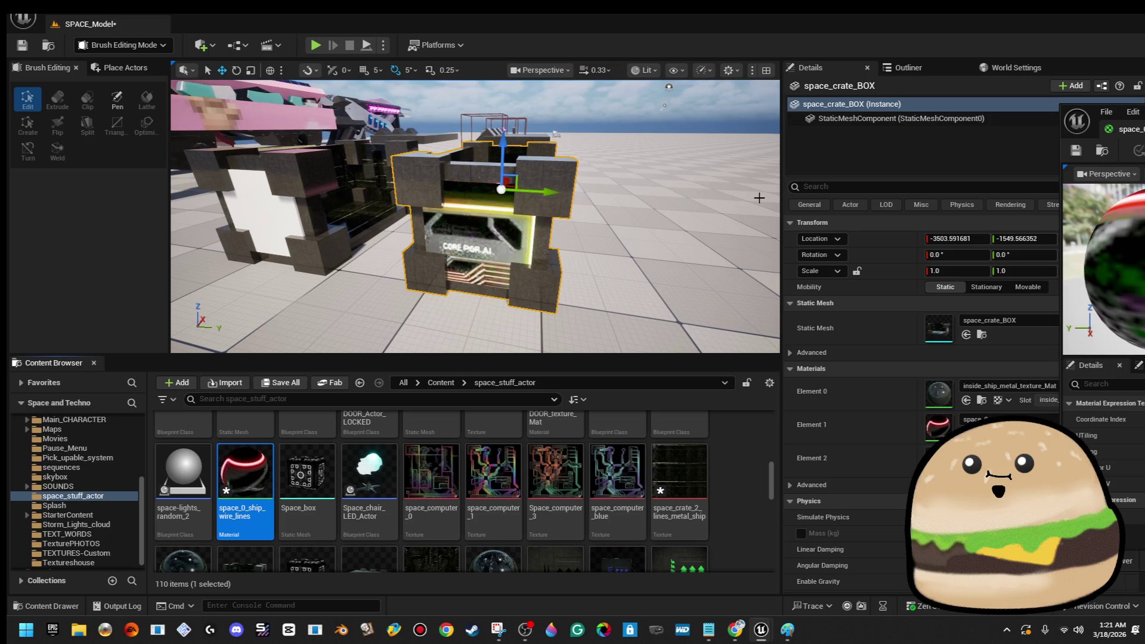
mouse_move(403, 162)
mouse_down()
mouse_move(435, 136)
mouse_move(406, 134)
mouse_move(402, 154)
mouse_up()
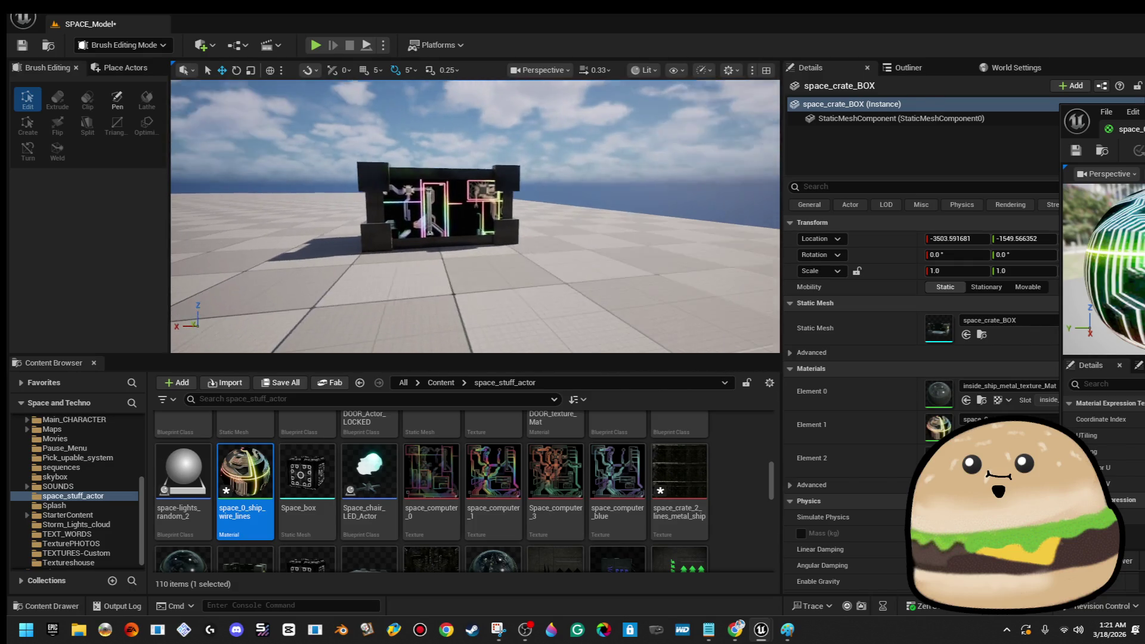
mouse_move(454, 218)
mouse_down()
mouse_move(385, 219)
mouse_move(404, 218)
mouse_up()
click(409, 225)
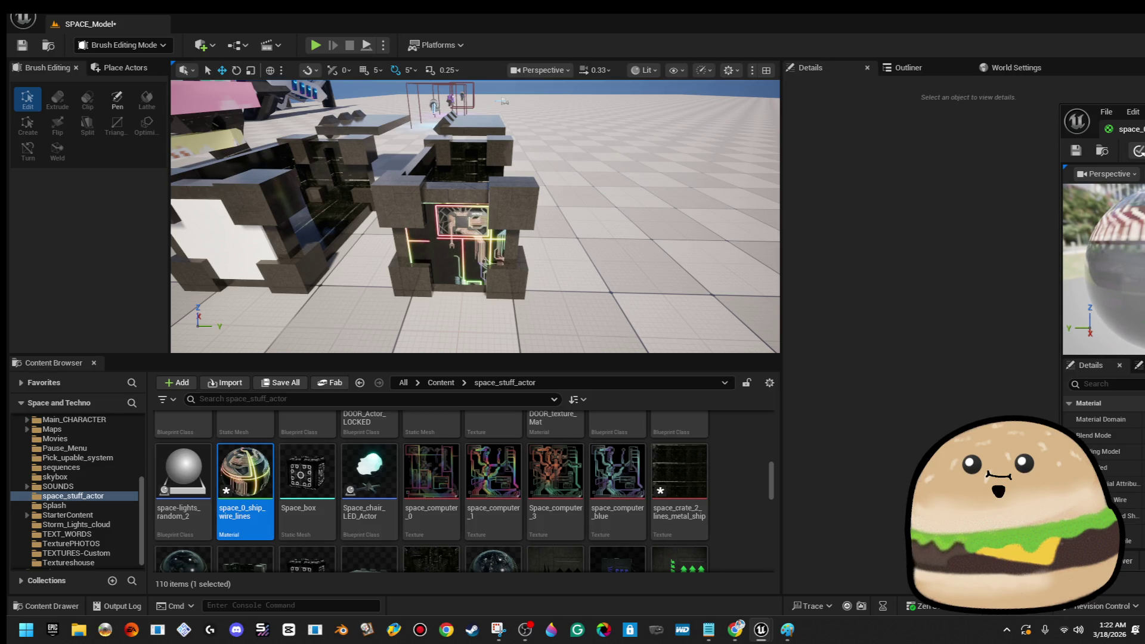
mouse_move(603, 141)
mouse_down()
mouse_move(566, 84)
mouse_move(498, 71)
mouse_up()
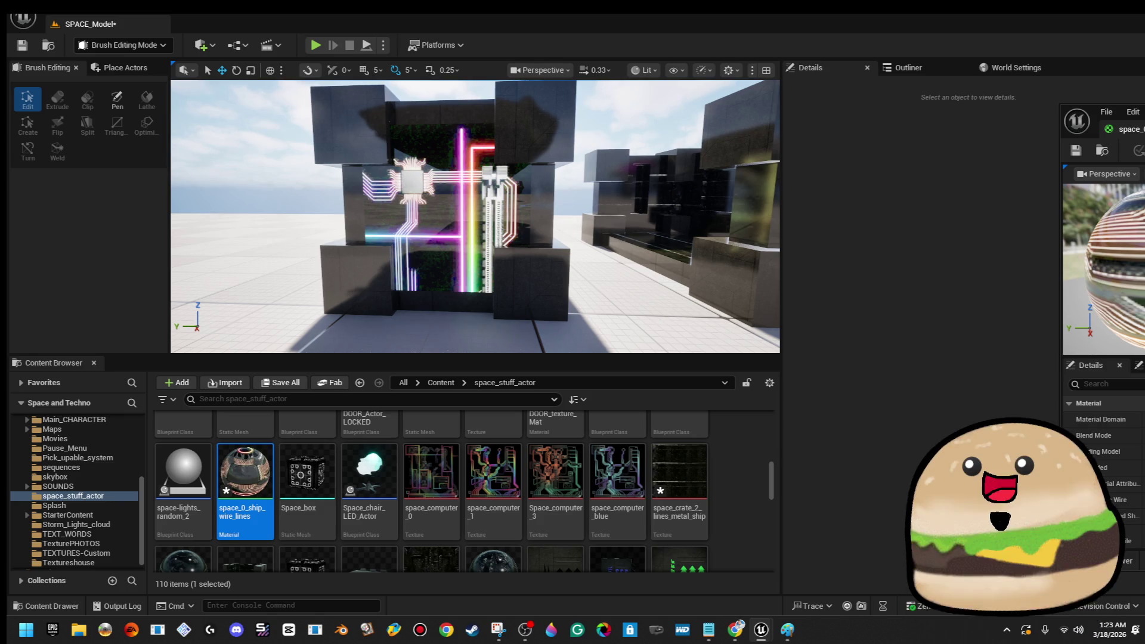
- Create a material from the Alien_texture_round texture named alien_texture_roundx
scroll(692, 477, down, 5)
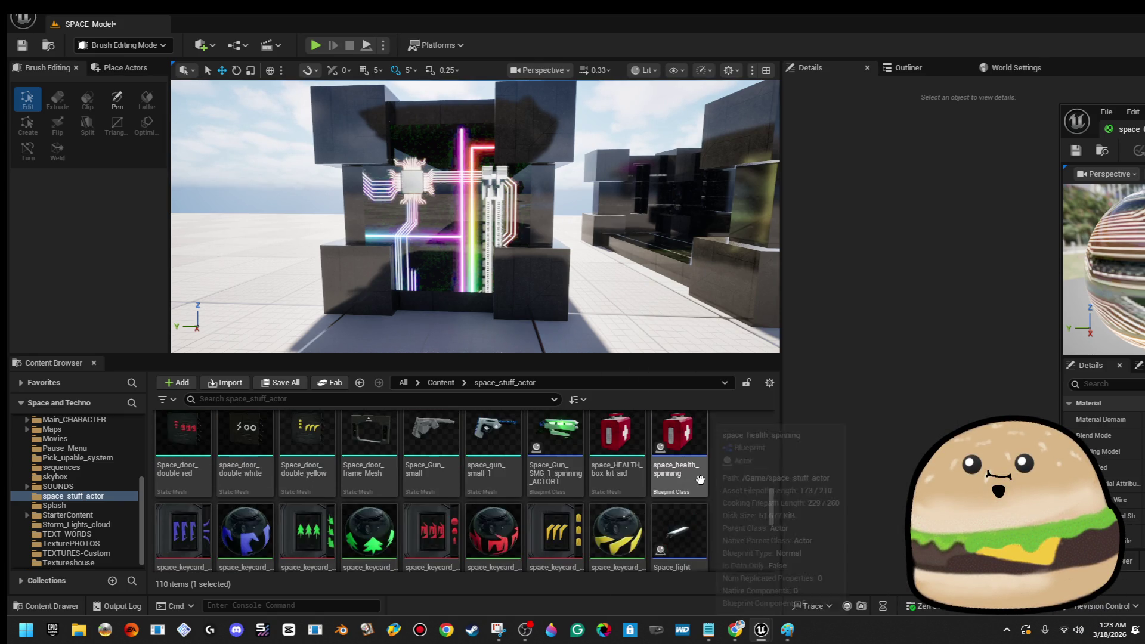
scroll(700, 480, down, 6)
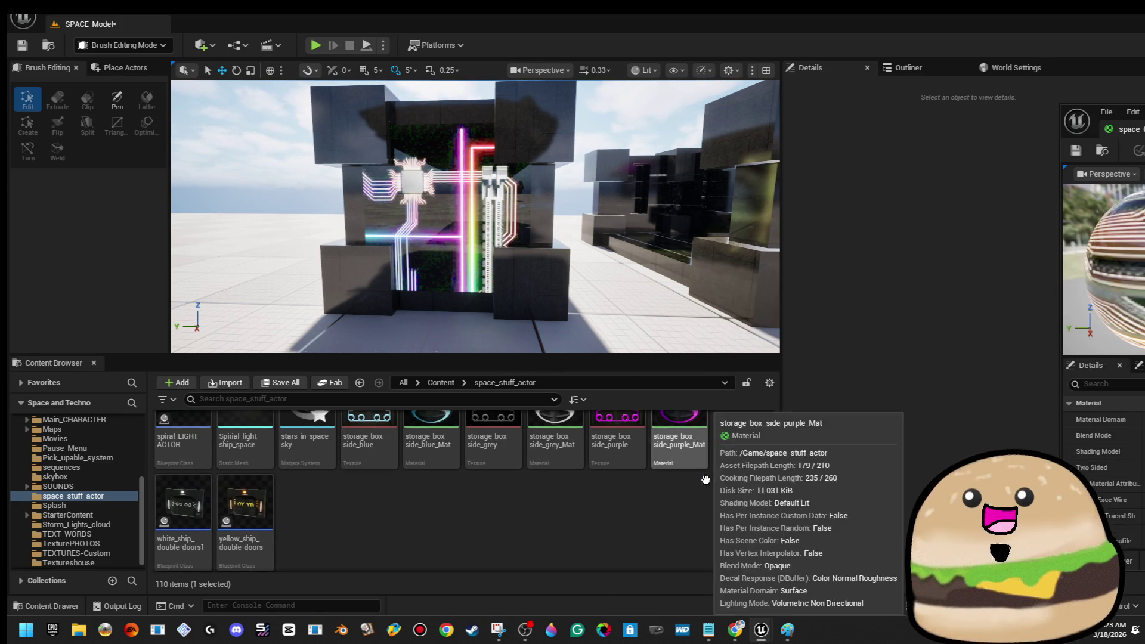
scroll(616, 547, up, 3)
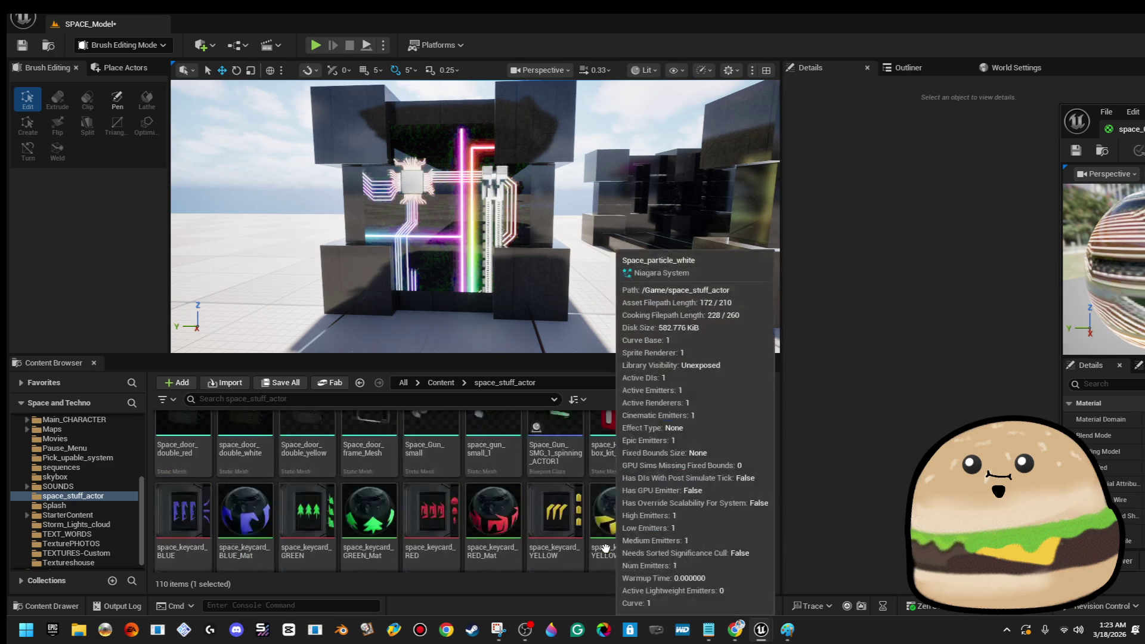
scroll(596, 550, up, 10)
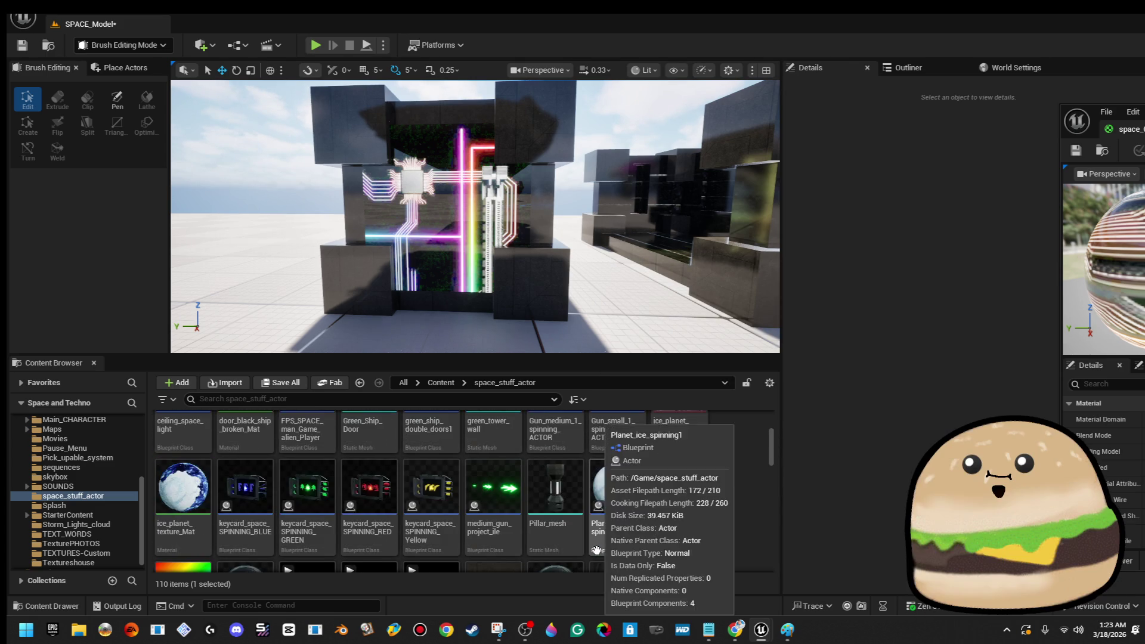
scroll(596, 550, up, 1)
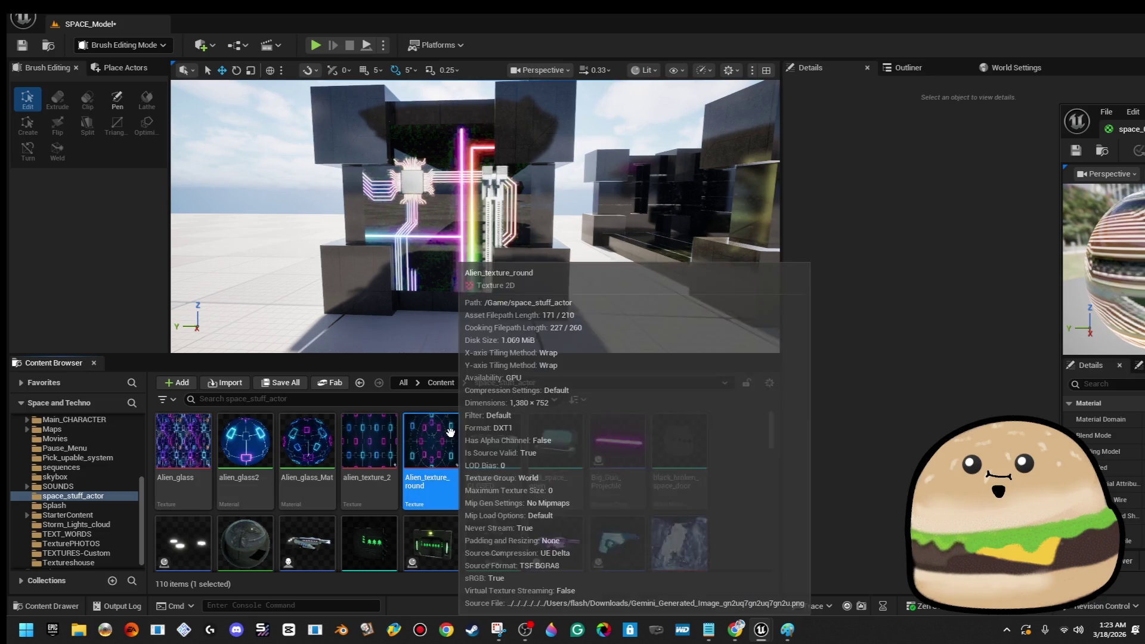
right_click(452, 459)
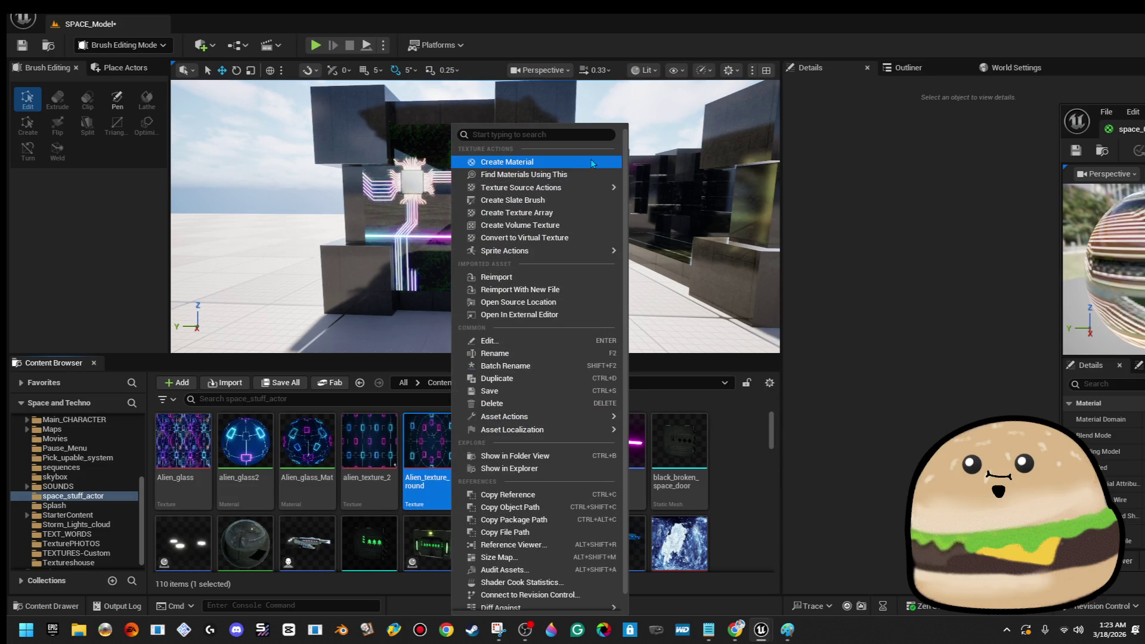
click(590, 160)
text(alien_)
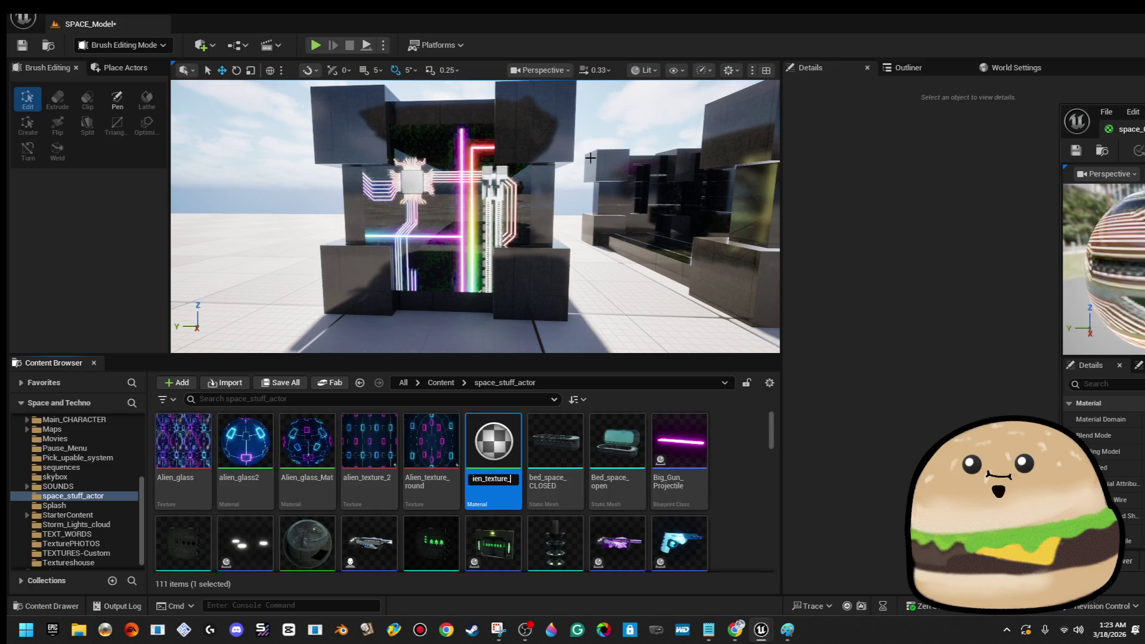
text(dx)
key(Return)
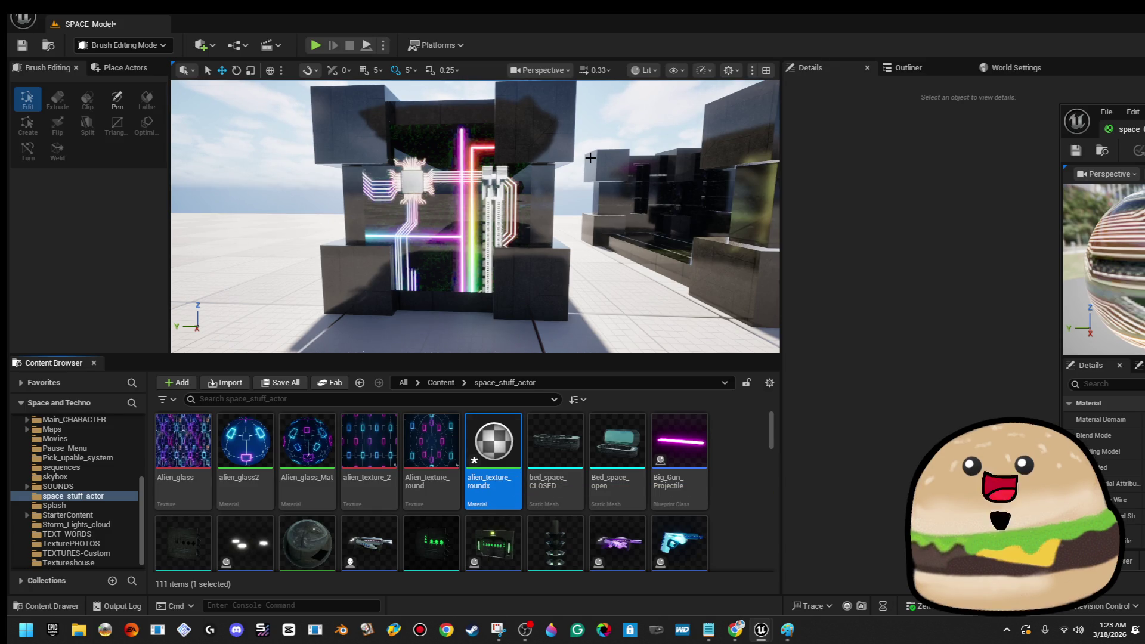
- Open the new alien_texture_roundx material and save it
right_click(475, 444)
key(Escape)
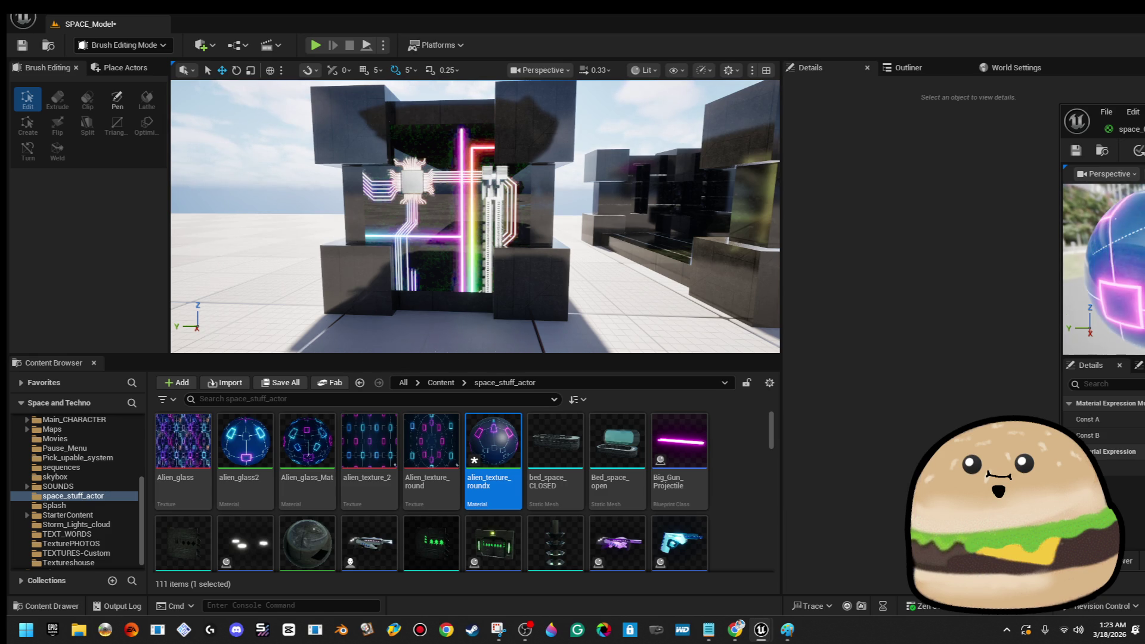
click(1080, 153)
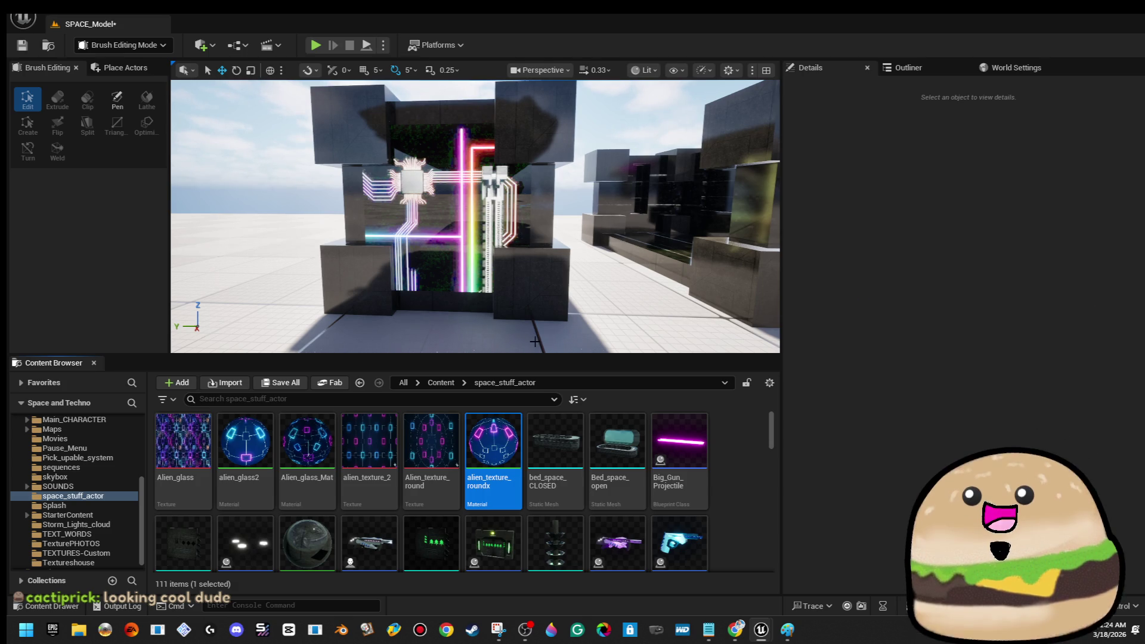
- Edit space_crate_BOX and drag alien_texture_roundx onto its Glow_dim Element 1 slot
right_click(539, 209)
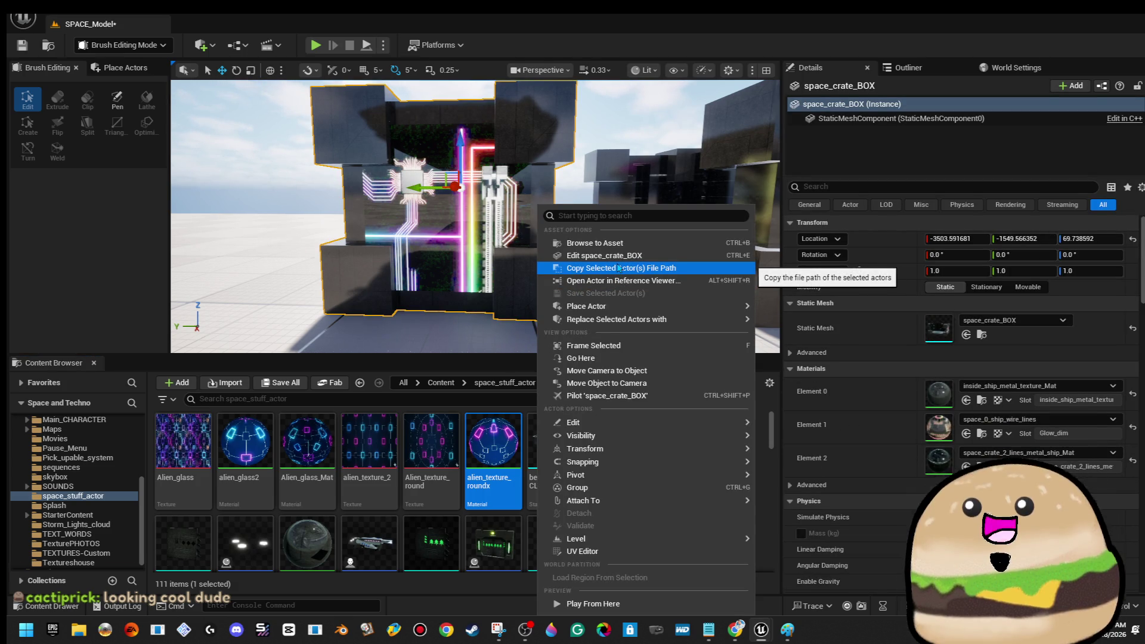
click(661, 256)
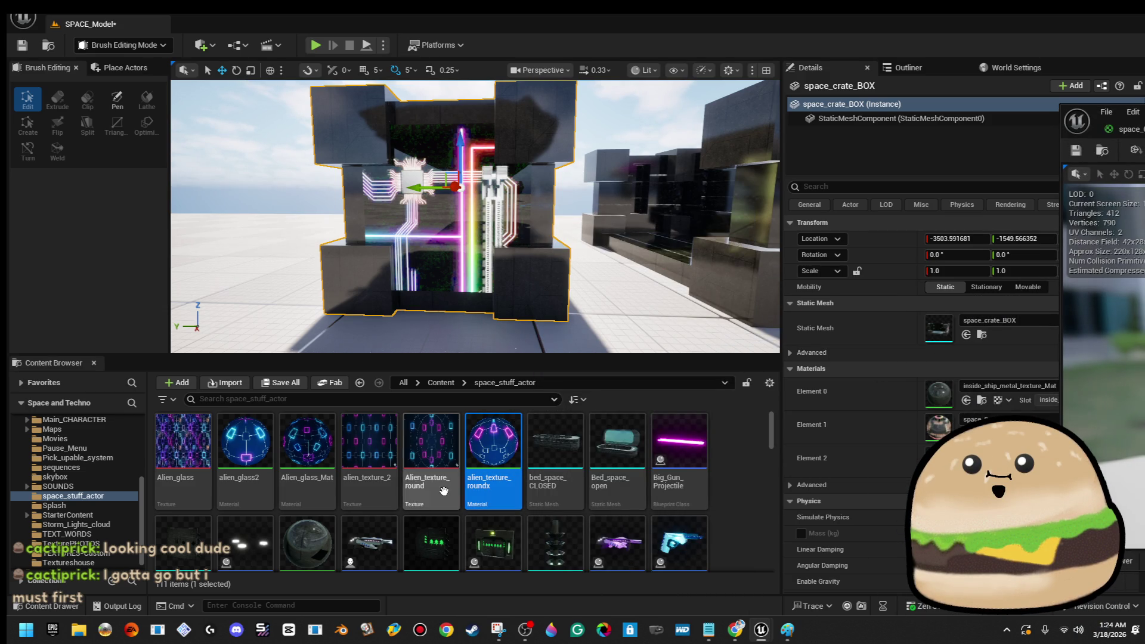
mouse_move(493, 453)
mouse_down()
mouse_move(619, 461)
mouse_move(742, 424)
mouse_move(939, 426)
mouse_up()
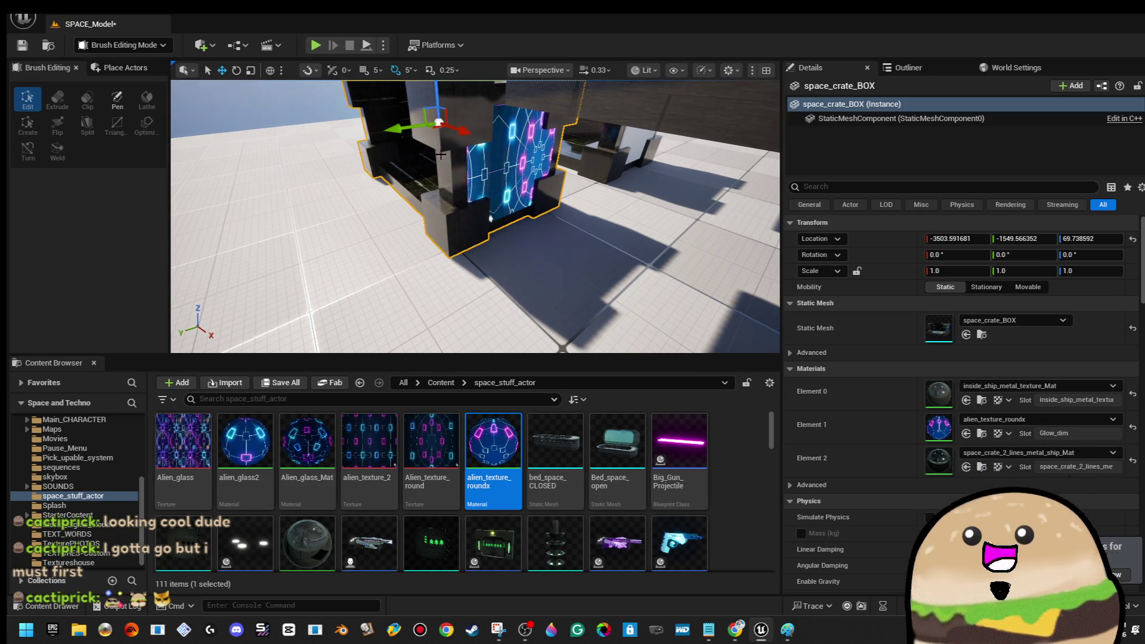
key(Delete)
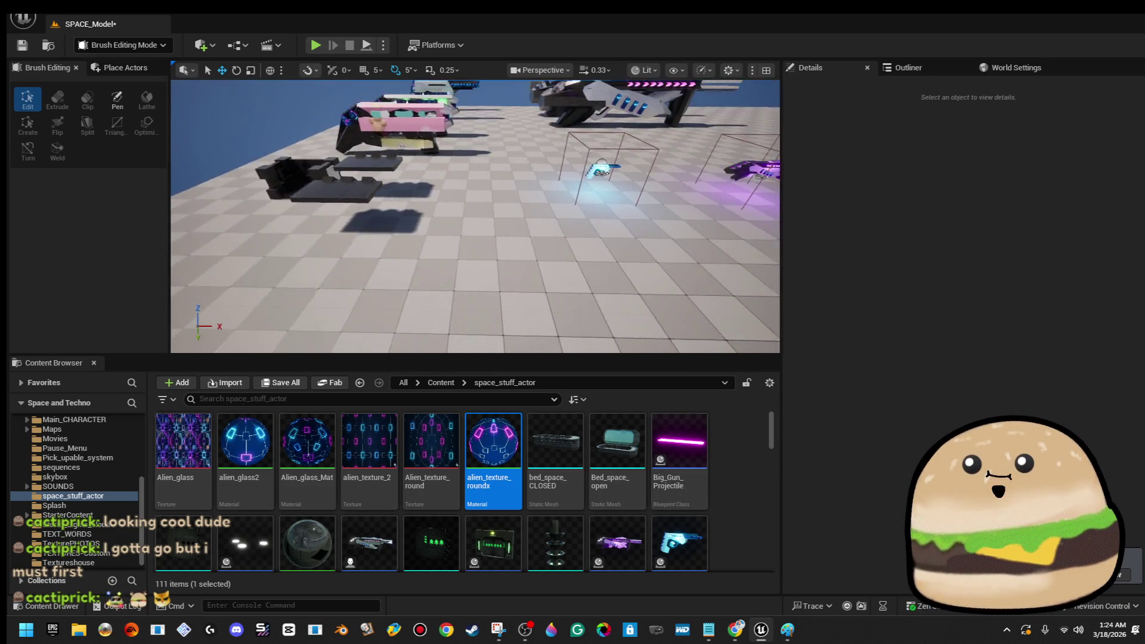
- Fly to the box model and select the three crate panel brushes
drag(533, 320, 533, 320)
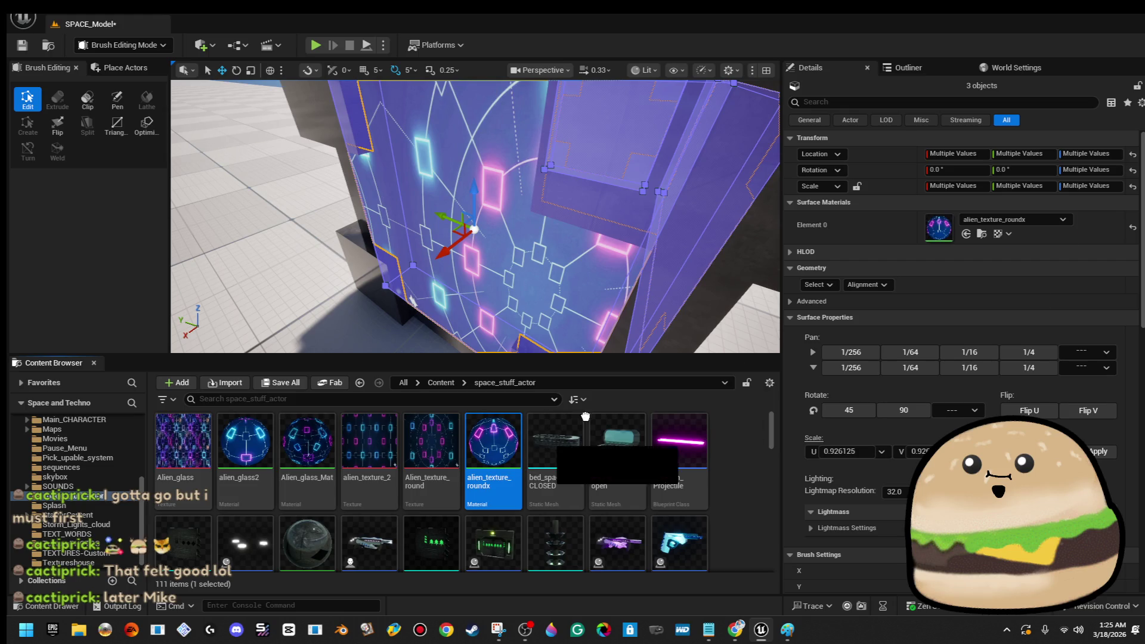
click(517, 221)
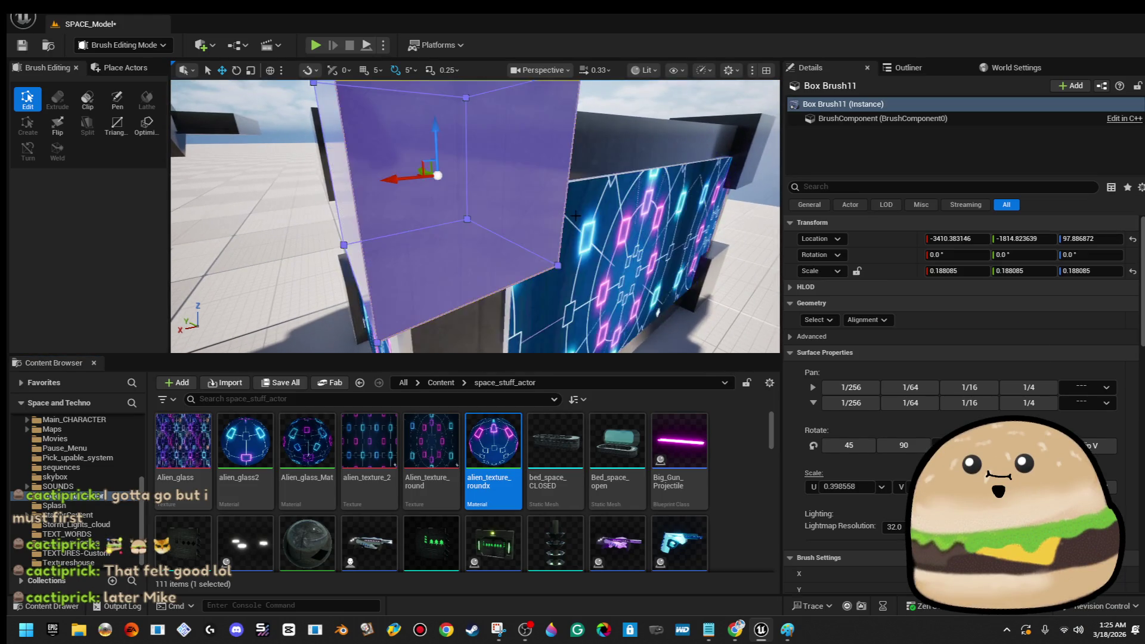
drag(465, 286, 589, 252)
ctrl+click(550, 257)
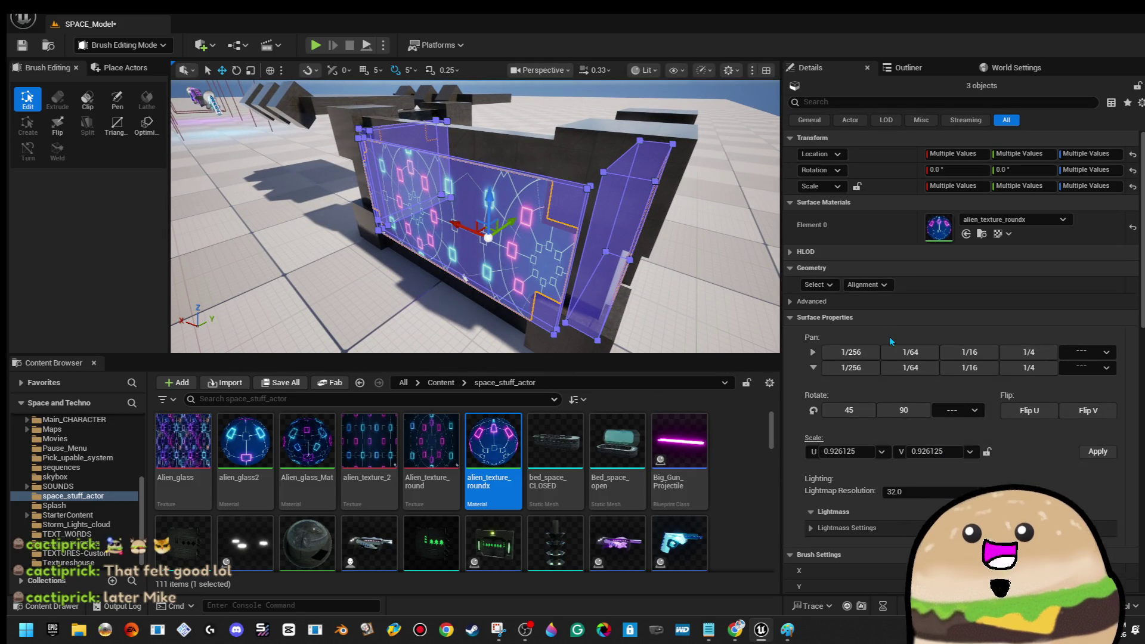
- Realign the brush surfaces and apply a 2.0 V texture scale
click(886, 285)
click(882, 356)
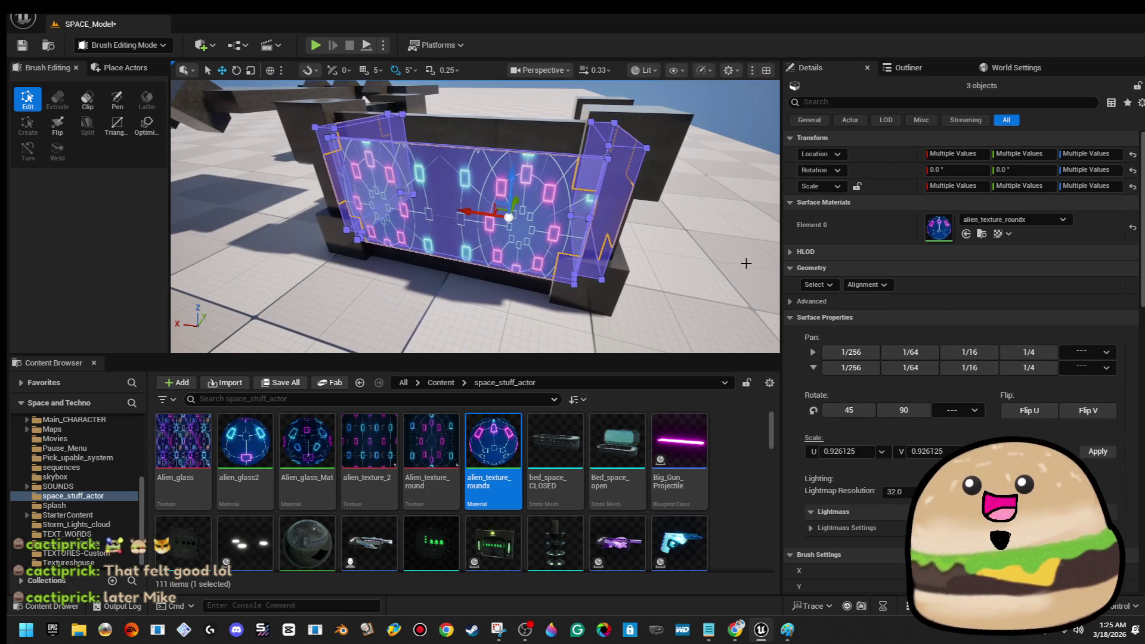
click(881, 451)
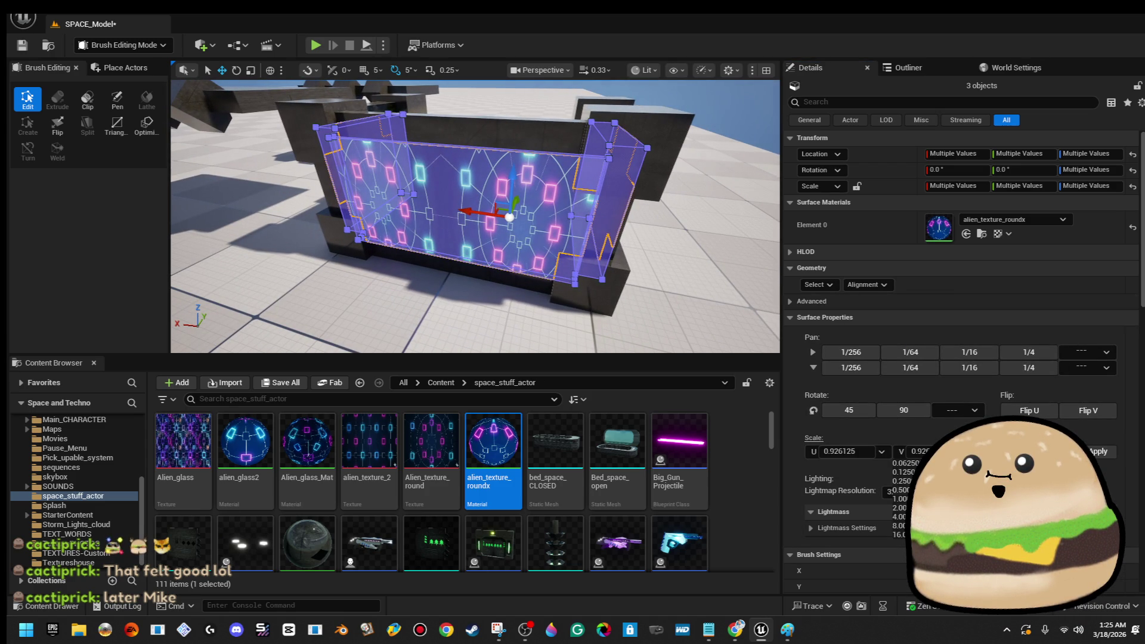
click(900, 508)
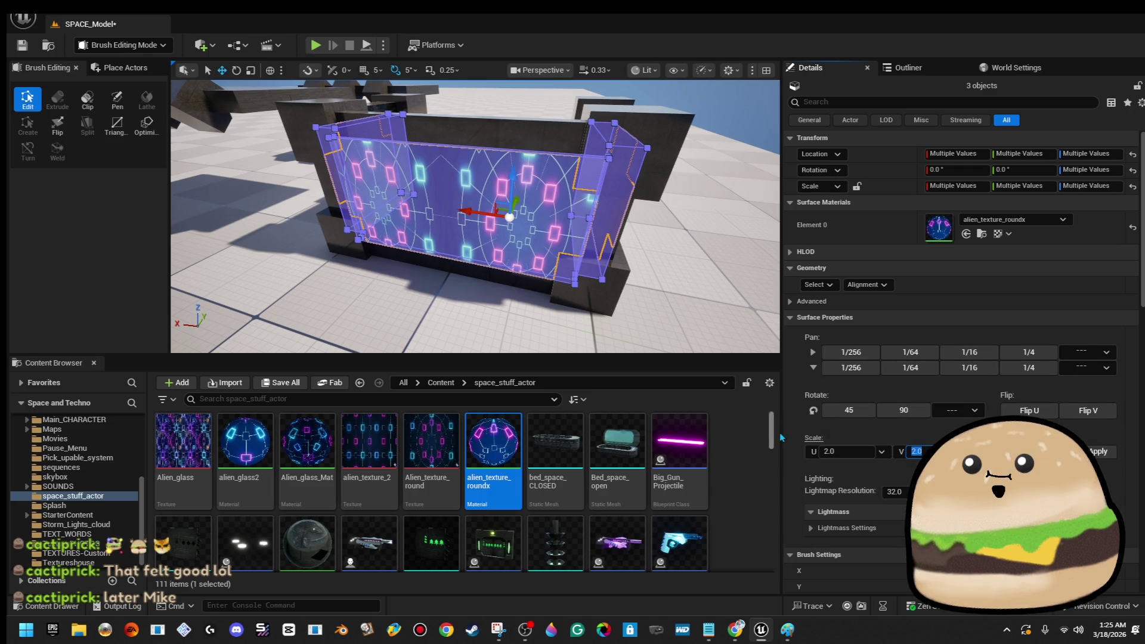
click(1100, 453)
- Rescale the panel texture to U 4.0 and V 2.0, then drag alien_glass2 onto the faces
mouse_move(453, 250)
mouse_down()
mouse_move(499, 309)
mouse_move(381, 271)
mouse_up()
text(4)
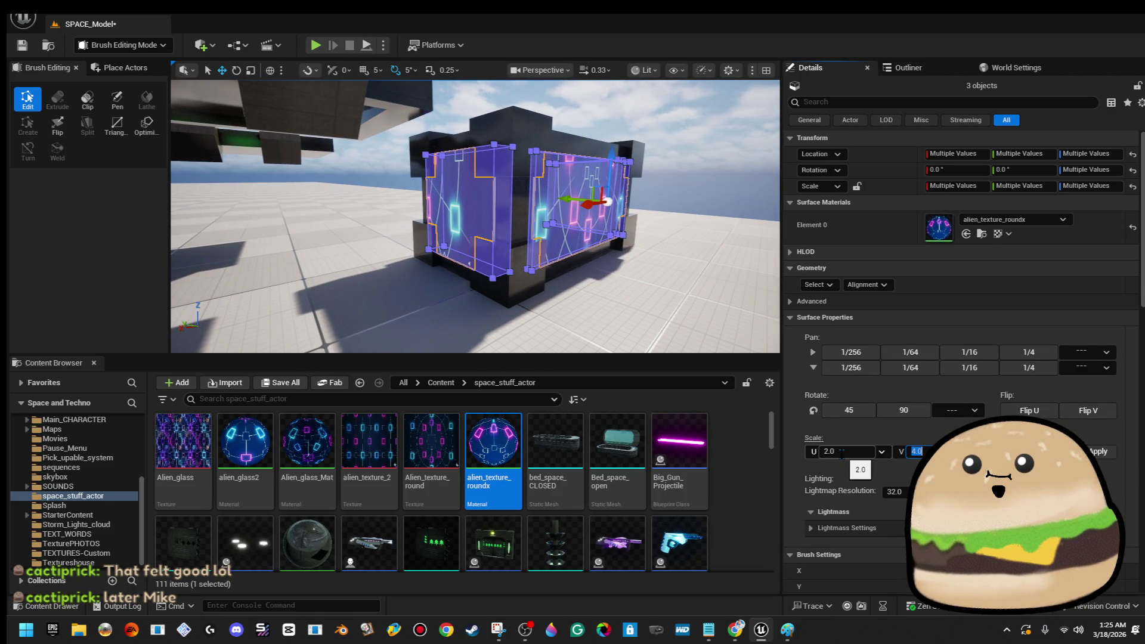
click(1098, 452)
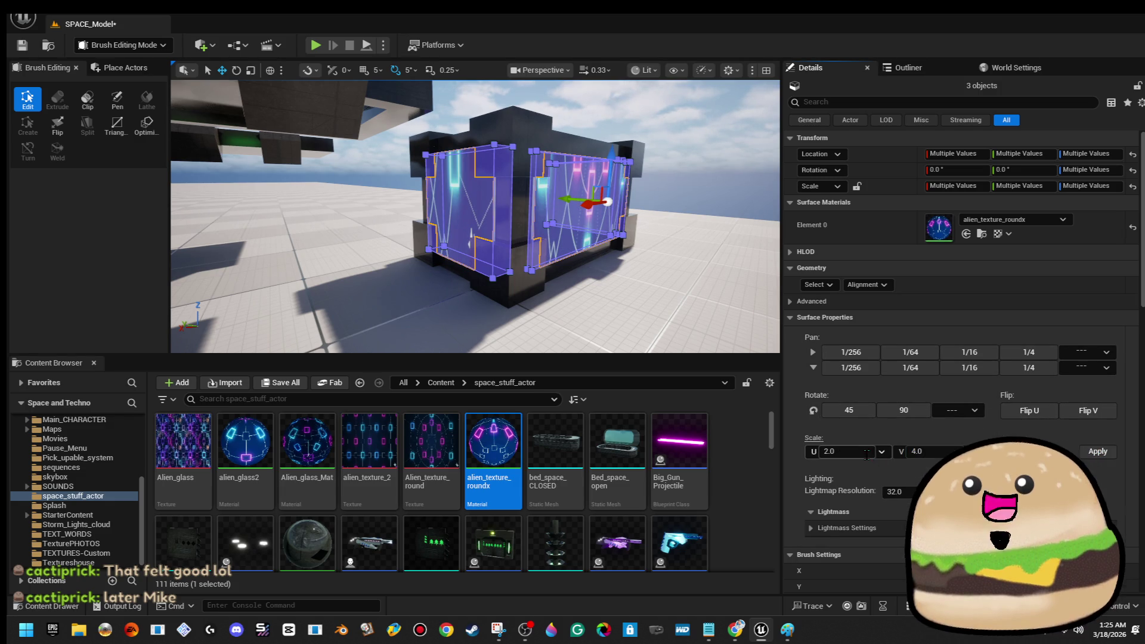
text(4)
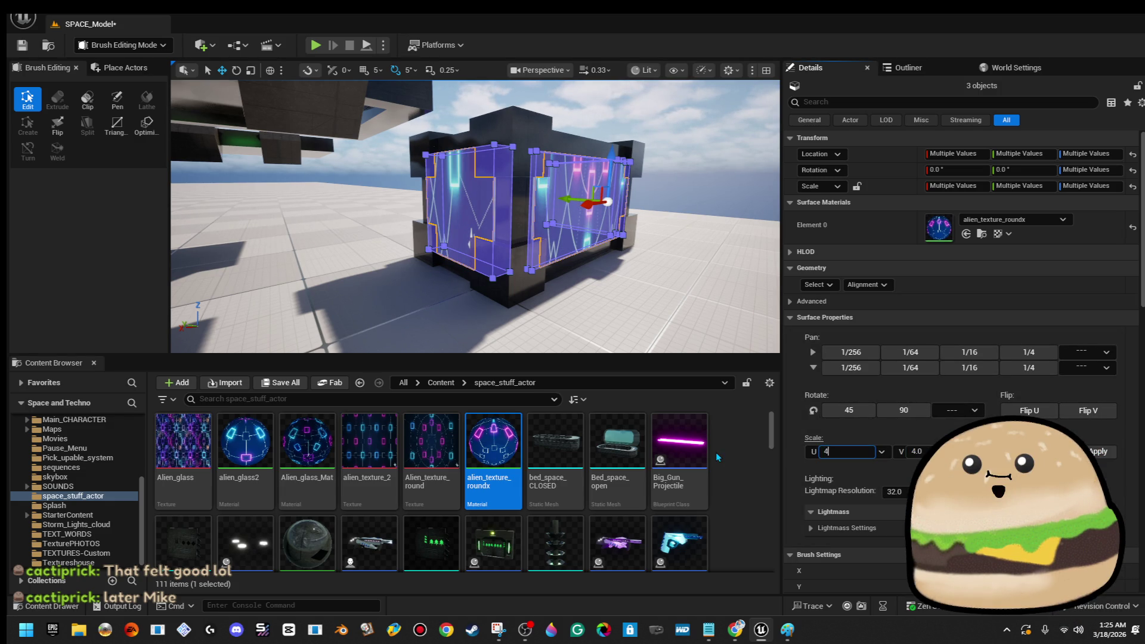
key(Tab)
text(1)
click(1108, 453)
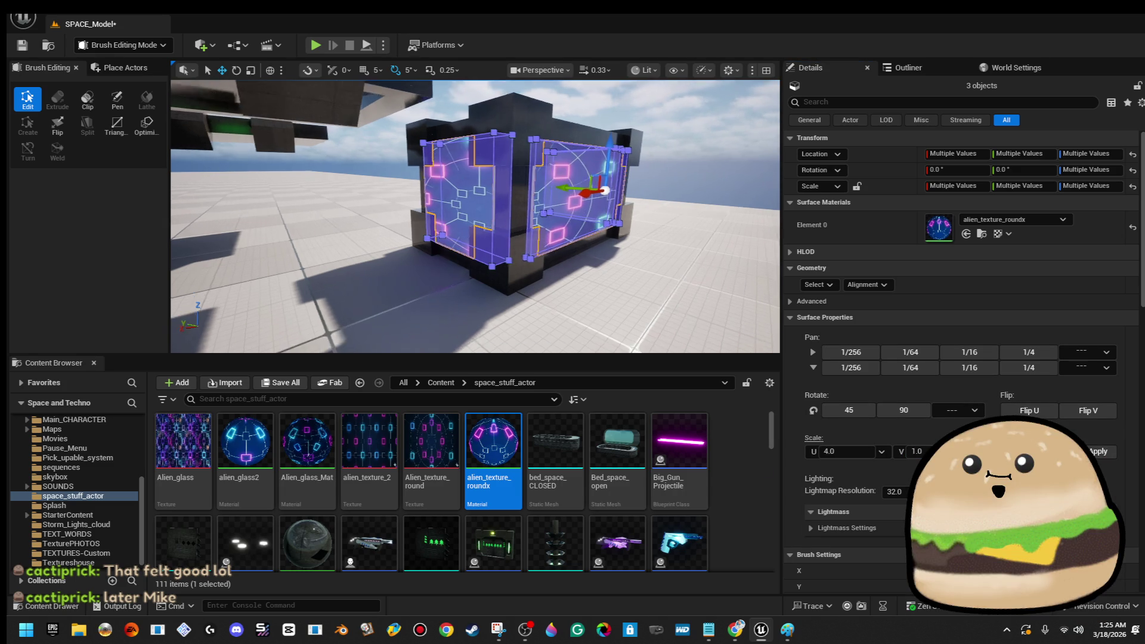
click(861, 451)
text(2)
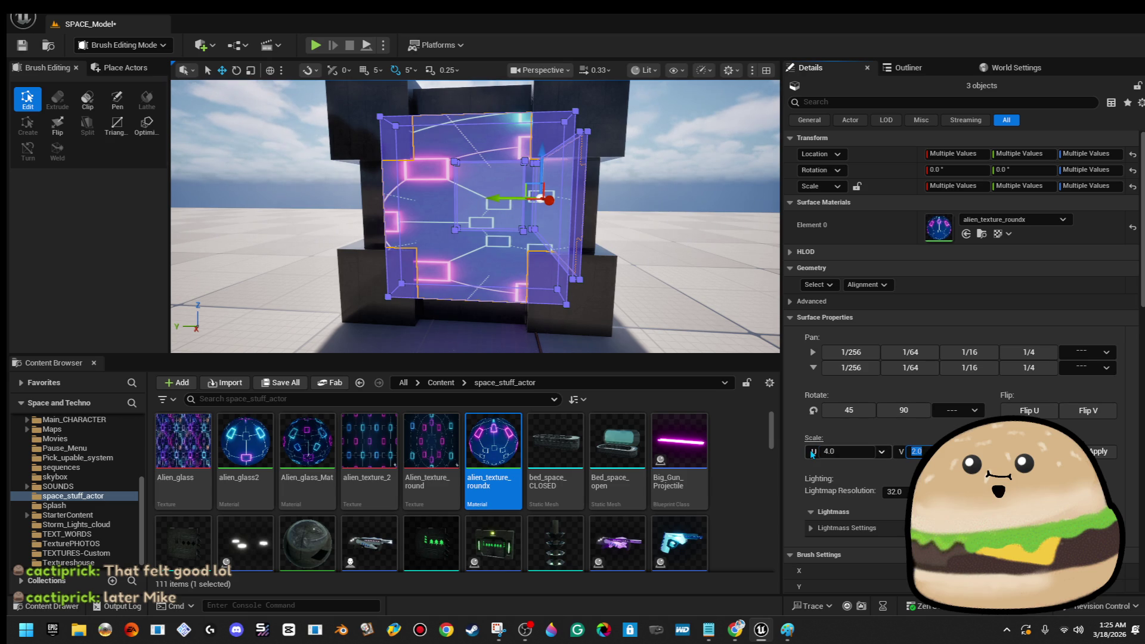
click(1107, 455)
drag(477, 215, 390, 219)
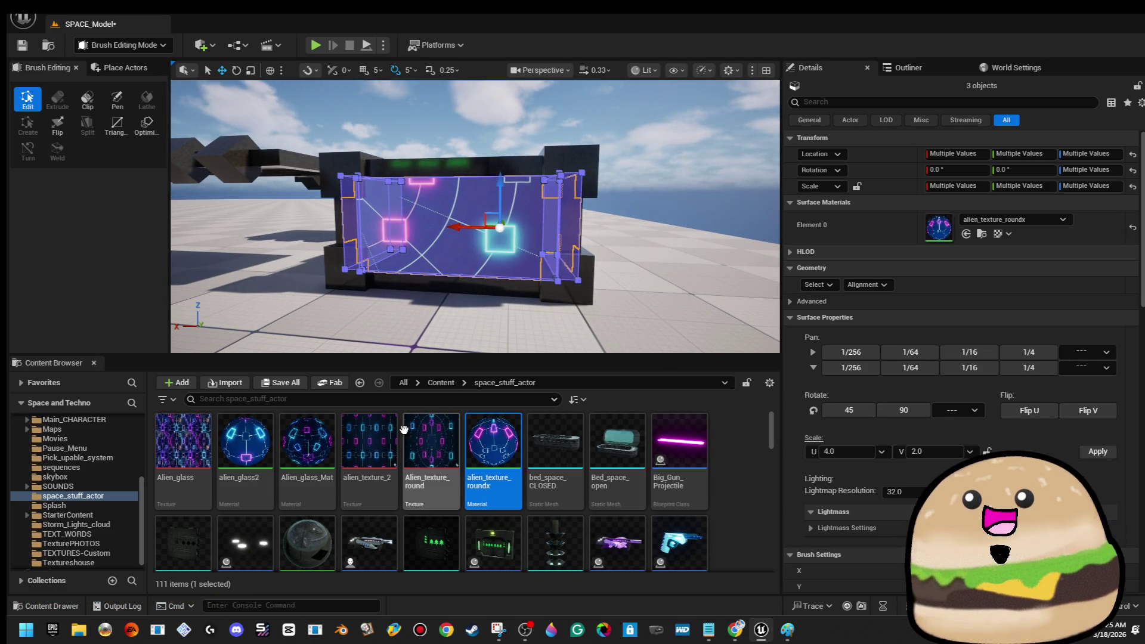
mouse_move(245, 441)
mouse_down()
mouse_move(945, 229)
mouse_move(956, 236)
mouse_up()
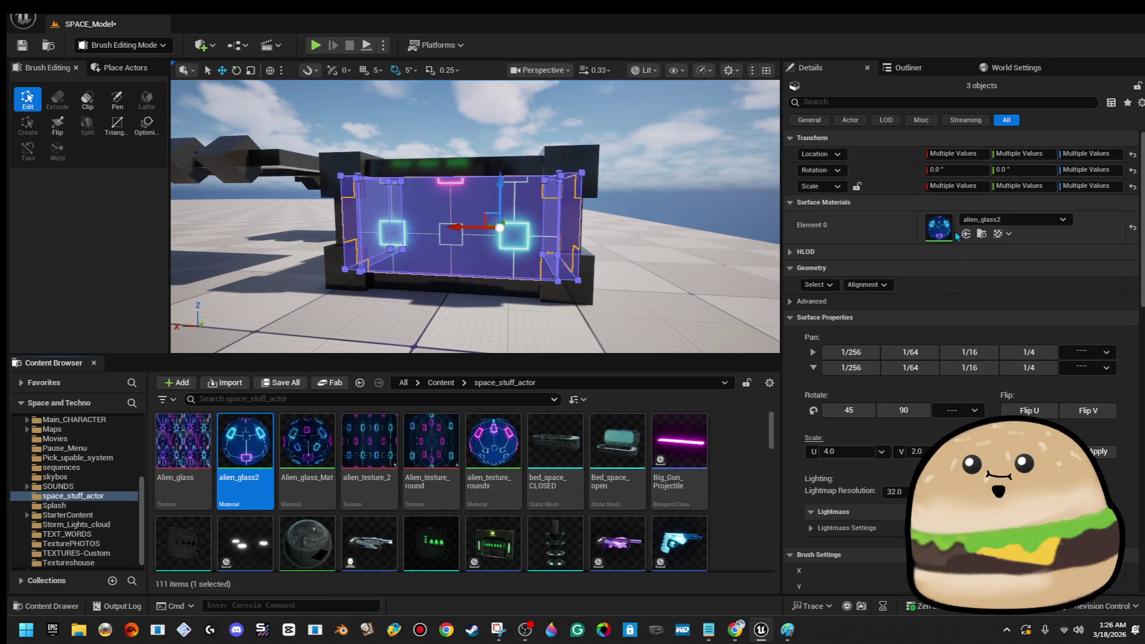
- Select the three glass panel box brushes and frame them in view
drag(477, 149, 429, 152)
click(430, 119)
mouse_move(477, 214)
mouse_down()
mouse_move(429, 191)
mouse_move(477, 215)
mouse_move(453, 191)
mouse_move(453, 226)
mouse_move(465, 208)
mouse_move(453, 202)
mouse_up()
click(435, 217)
ctrl+click(596, 196)
drag(596, 196, 584, 191)
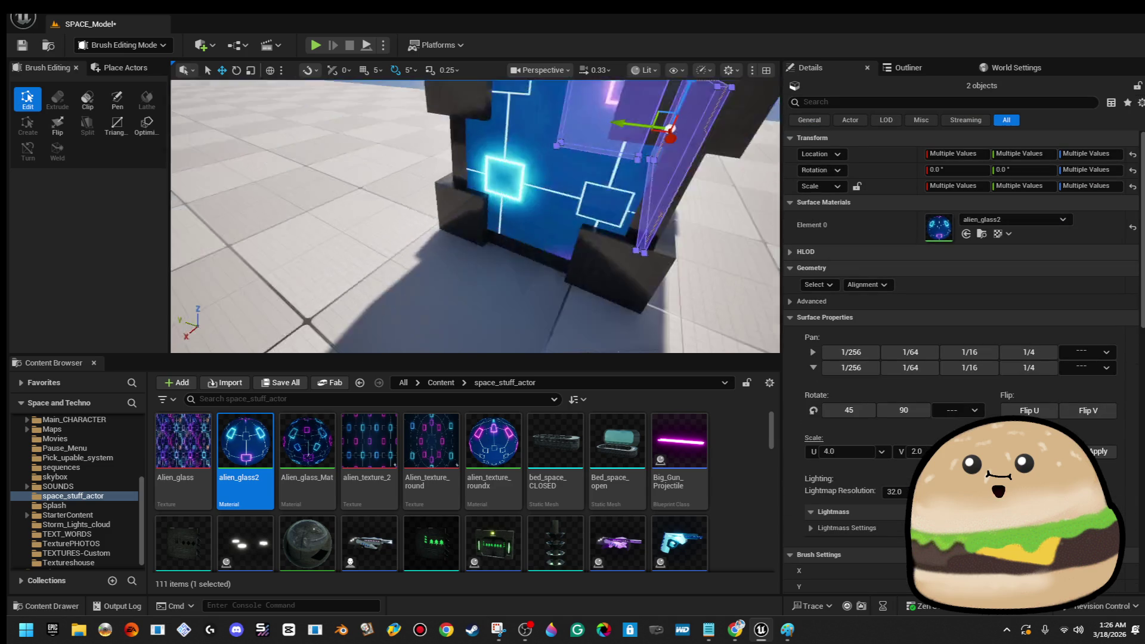
key(f)
ctrl+click(388, 280)
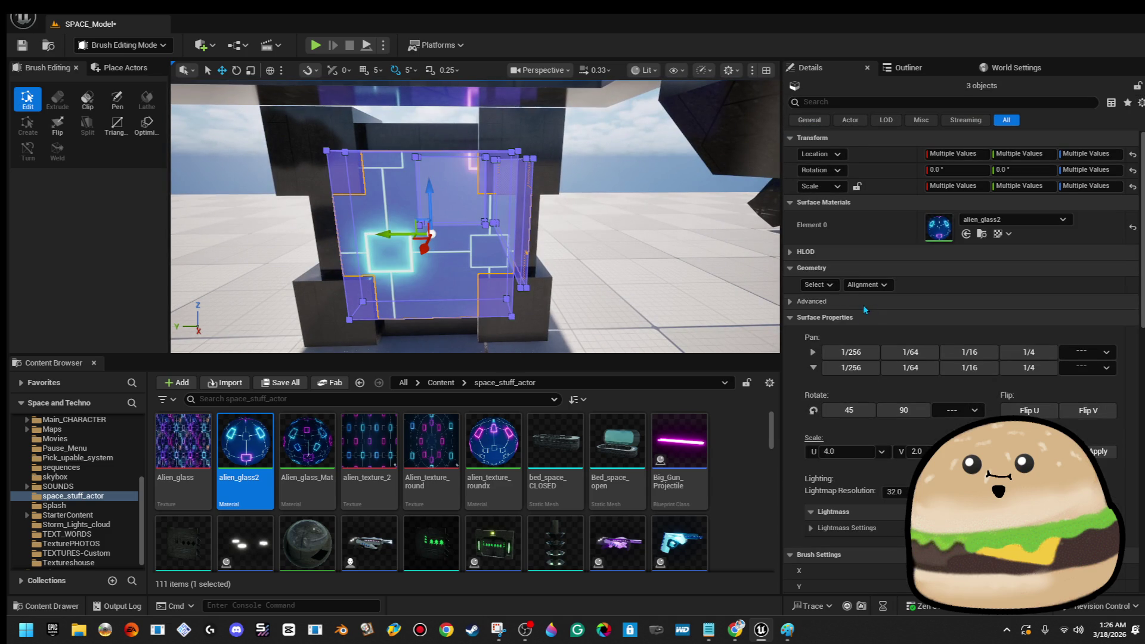
- Select the brushes' faces, set their surface alignment, and apply alien_glass2
click(825, 286)
click(835, 318)
click(878, 267)
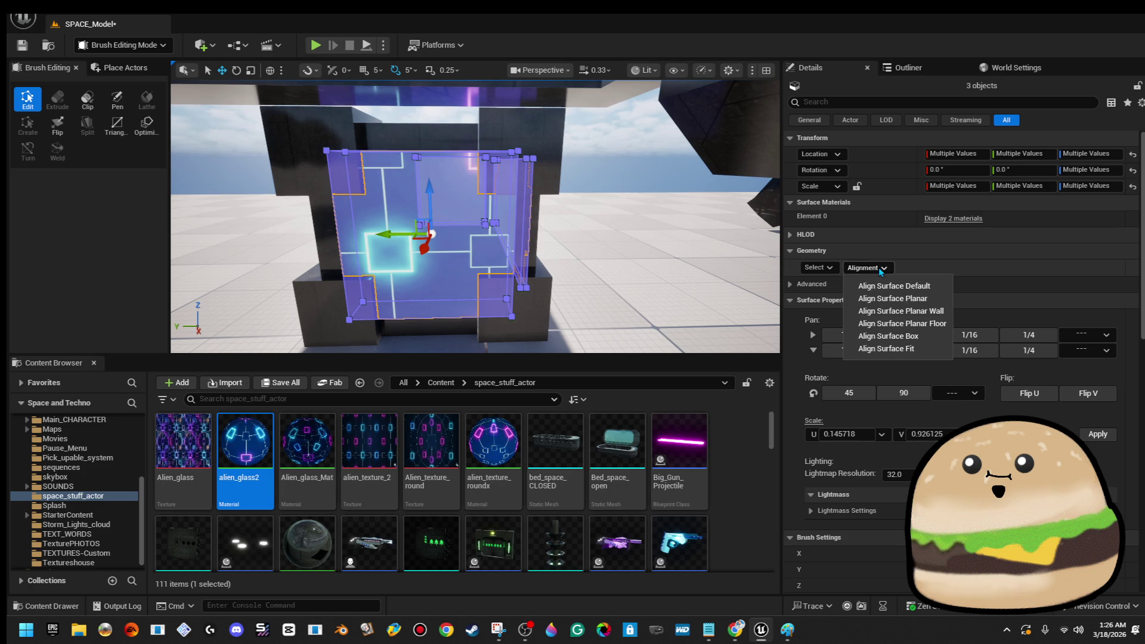
click(952, 218)
mouse_move(245, 441)
mouse_down()
mouse_move(871, 321)
mouse_move(990, 266)
mouse_up()
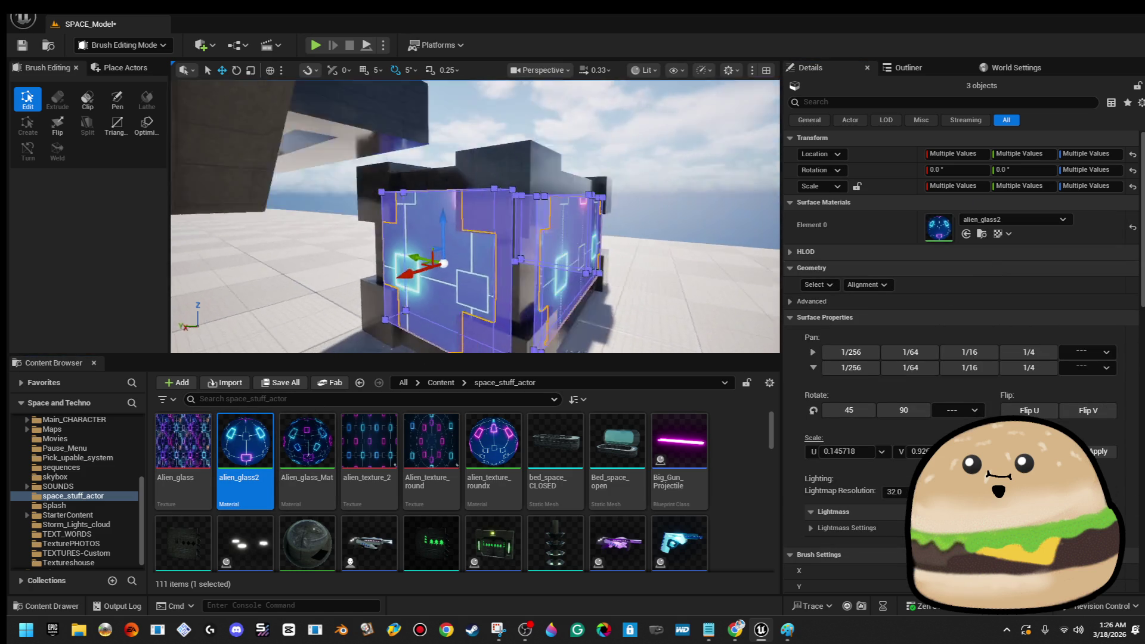
- Pan the alien_glass2 texture once in U and several 1/64 steps in V
drag(474, 216, 441, 216)
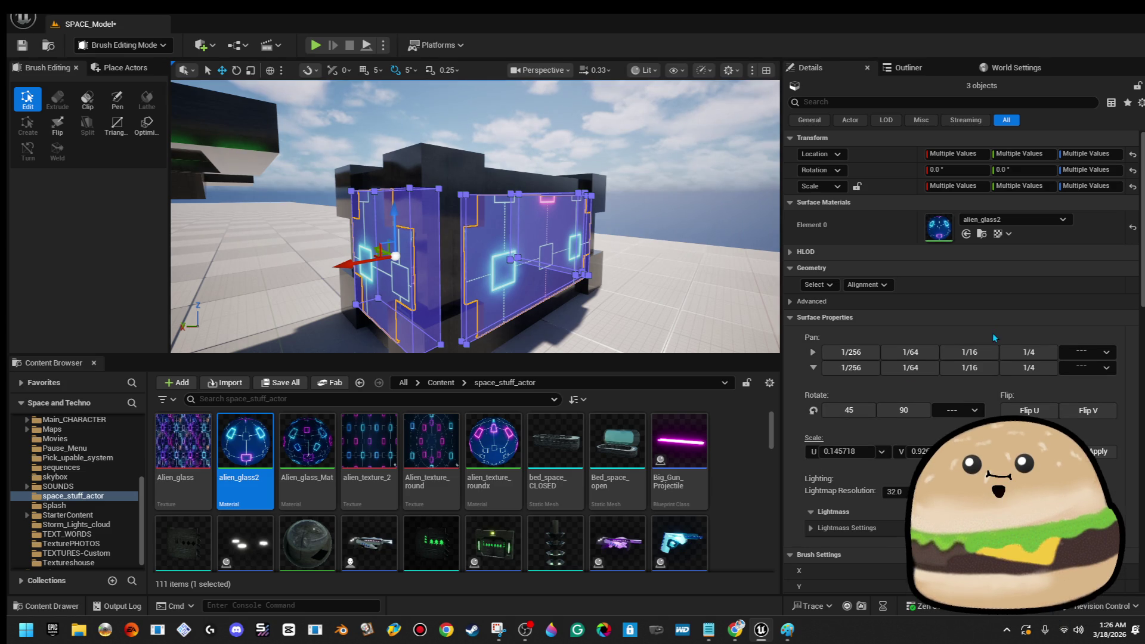
click(907, 356)
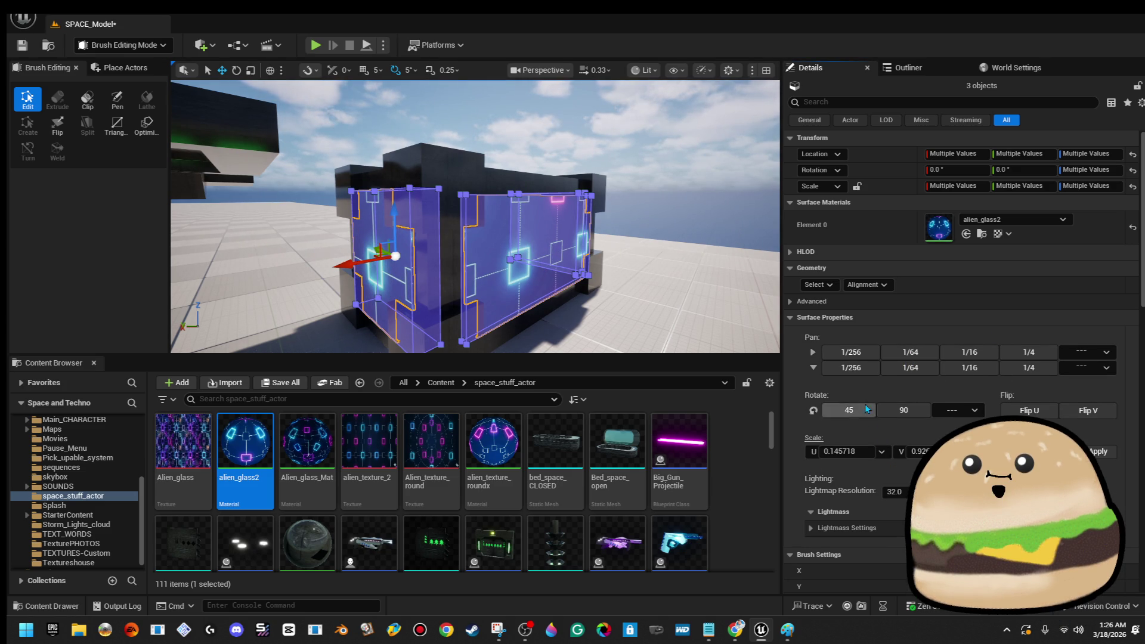
click(861, 370)
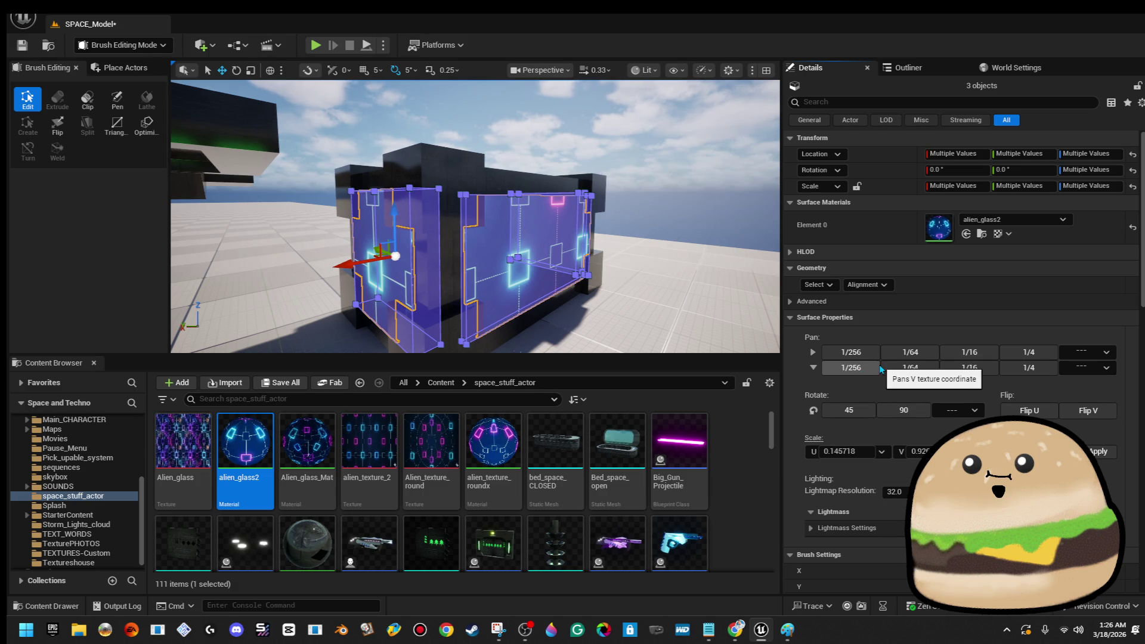
click(907, 370)
click(907, 371)
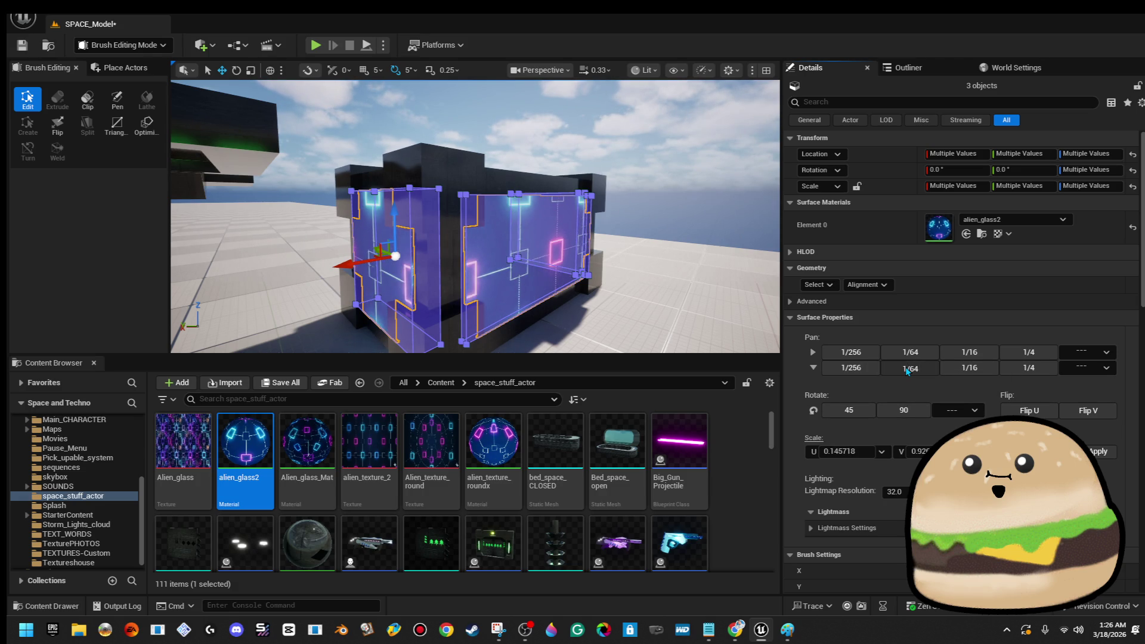
click(907, 370)
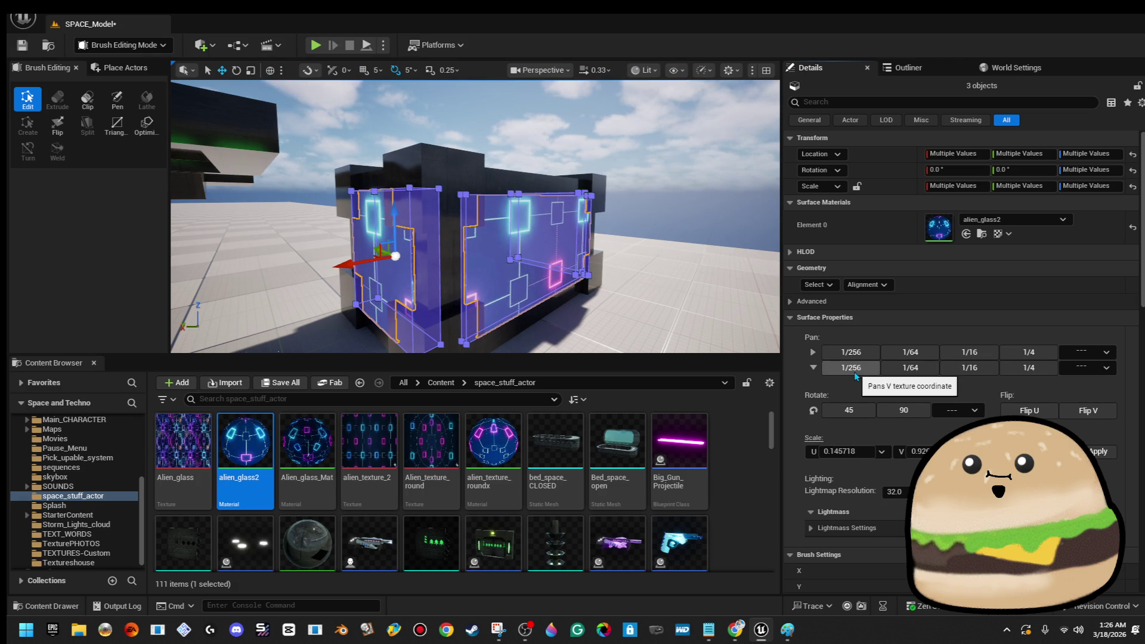
mouse_move(453, 197)
mouse_down()
mouse_move(429, 167)
mouse_move(440, 151)
mouse_move(605, 146)
mouse_up()
- Select all of Box Brush16's surfaces and pan its glass texture down two steps
click(566, 146)
click(526, 183)
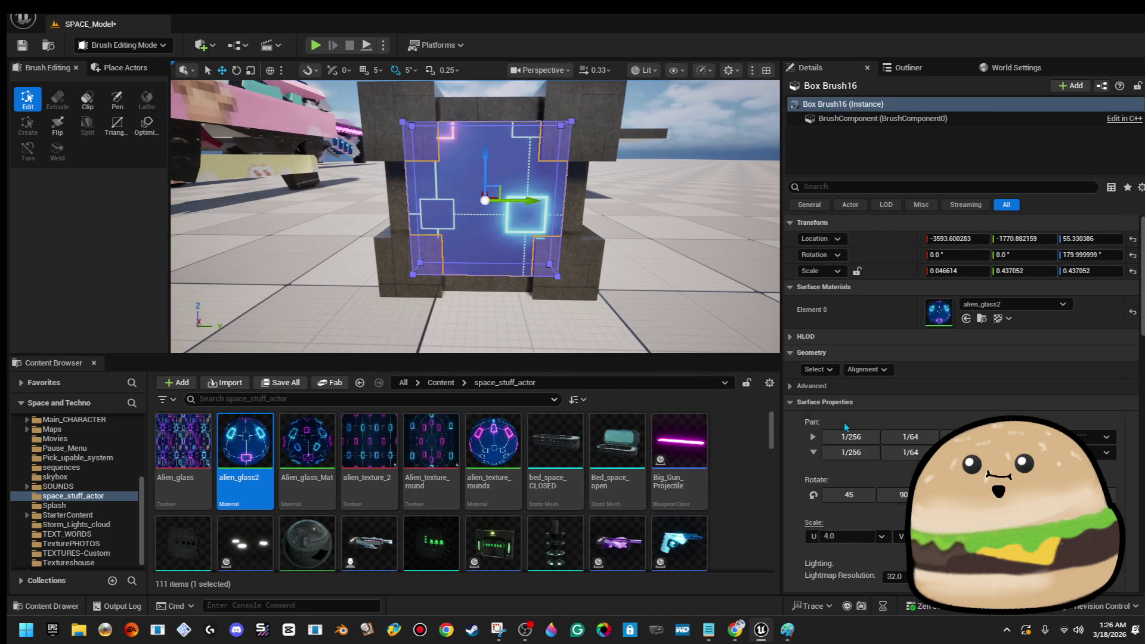
click(822, 369)
click(870, 408)
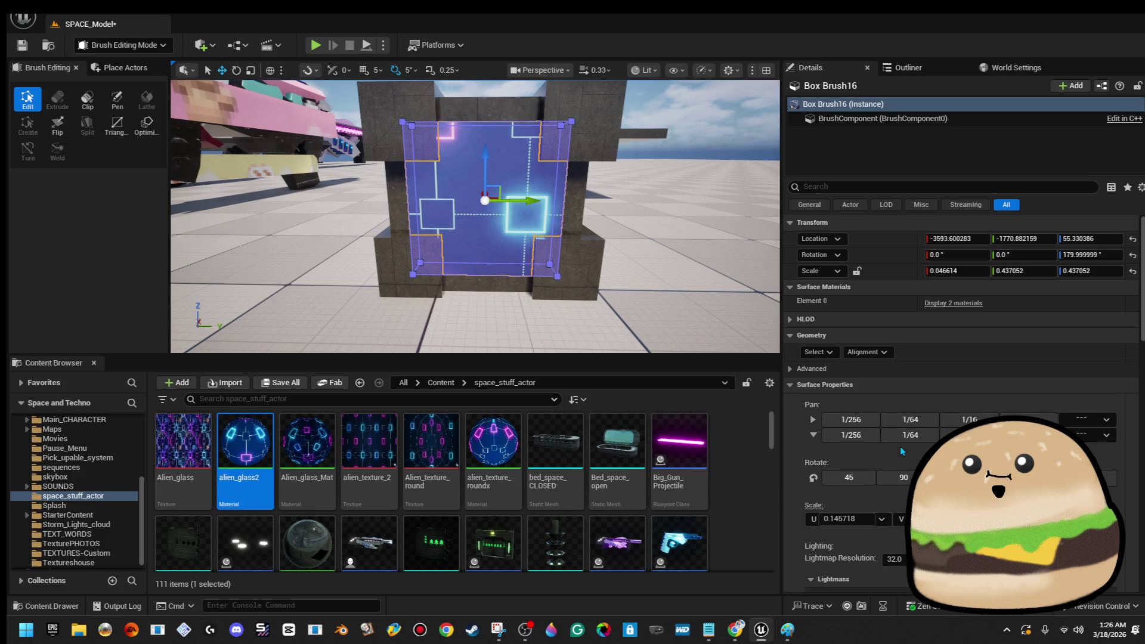
click(867, 435)
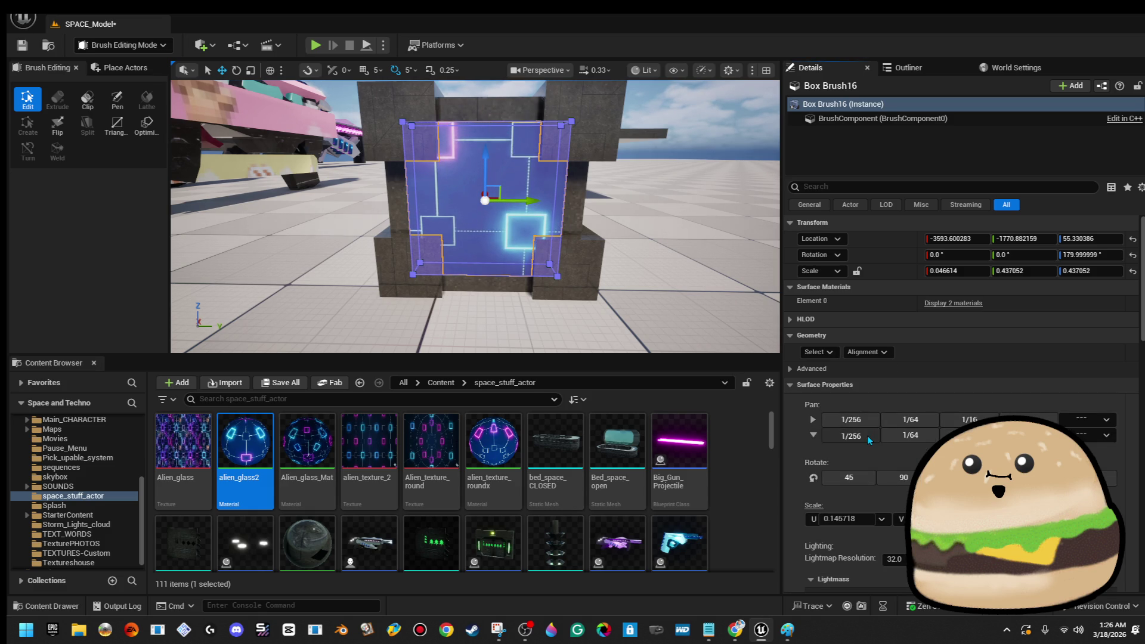
click(867, 435)
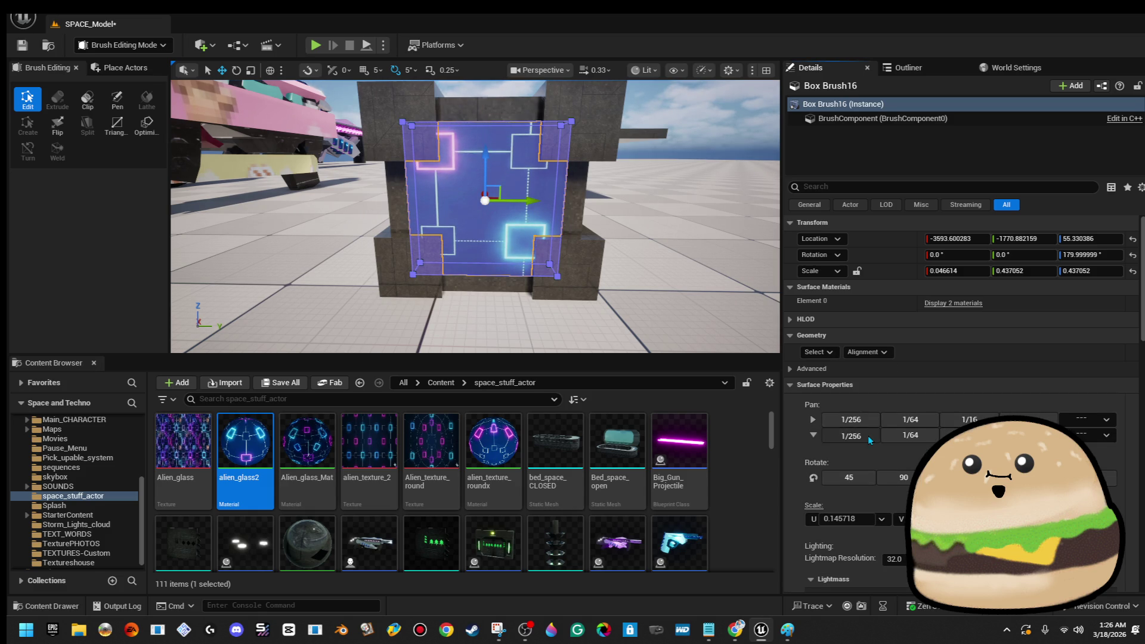
- Select the long panel Box Brush17 and pan its texture in fine vertical and horizontal steps
mouse_move(596, 269)
mouse_down()
mouse_move(524, 238)
mouse_move(453, 239)
mouse_up()
click(525, 227)
click(867, 456)
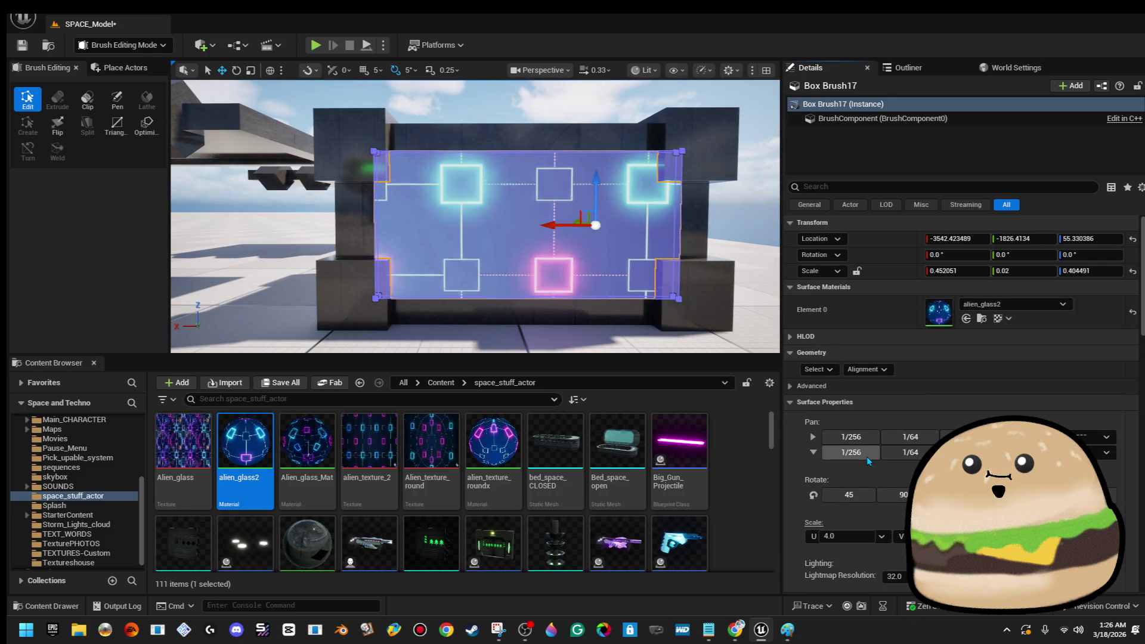
click(867, 456)
click(867, 456)
click(866, 437)
click(868, 437)
click(876, 436)
- Fine-tune Box Brush17's texture with larger 1/64 V and U pans, checking from the crate's end
click(915, 452)
click(915, 451)
click(914, 452)
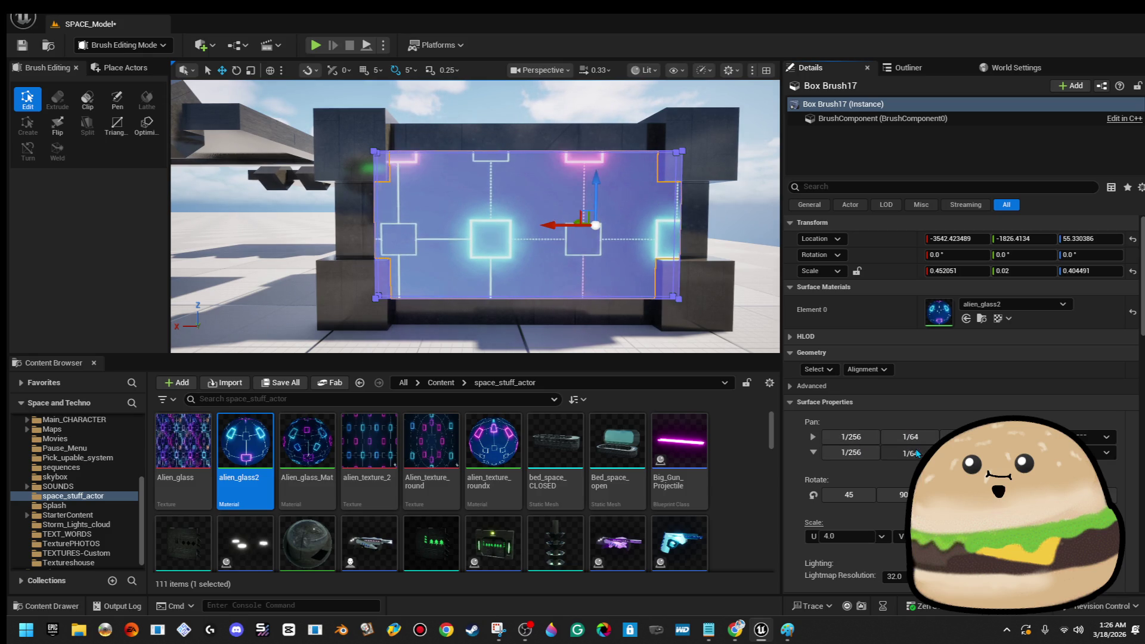
click(912, 453)
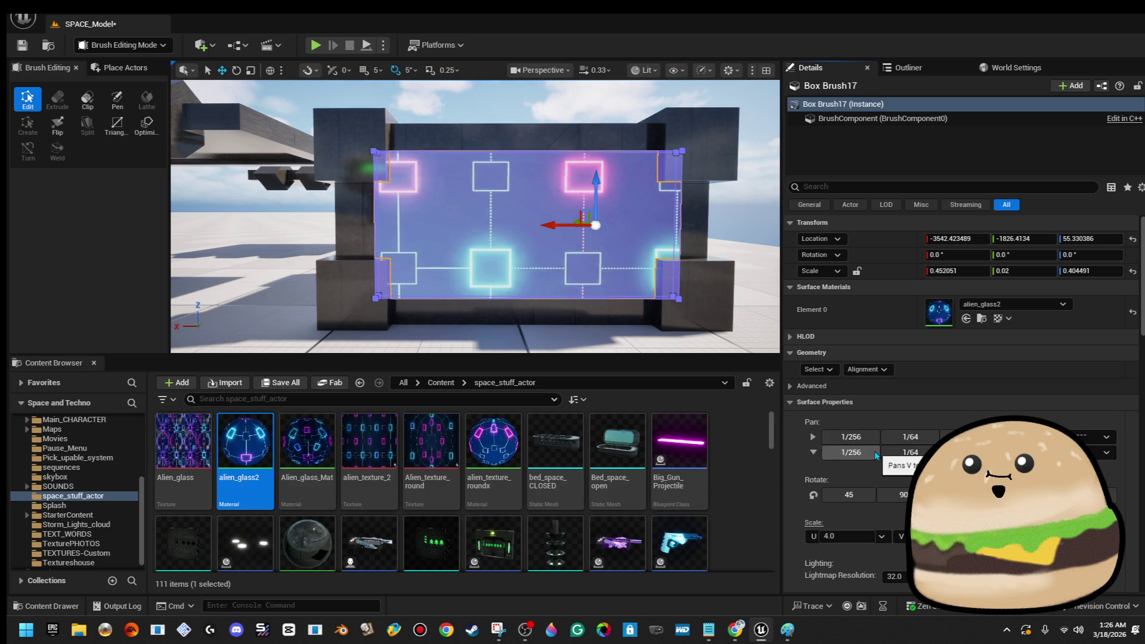
click(889, 440)
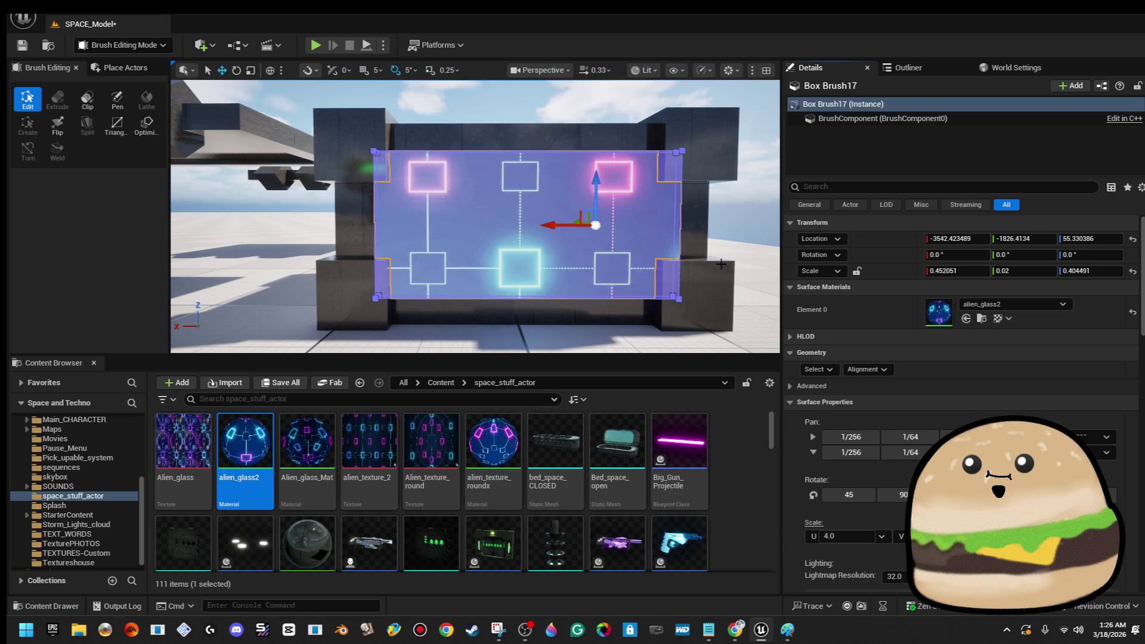
drag(537, 268, 551, 270)
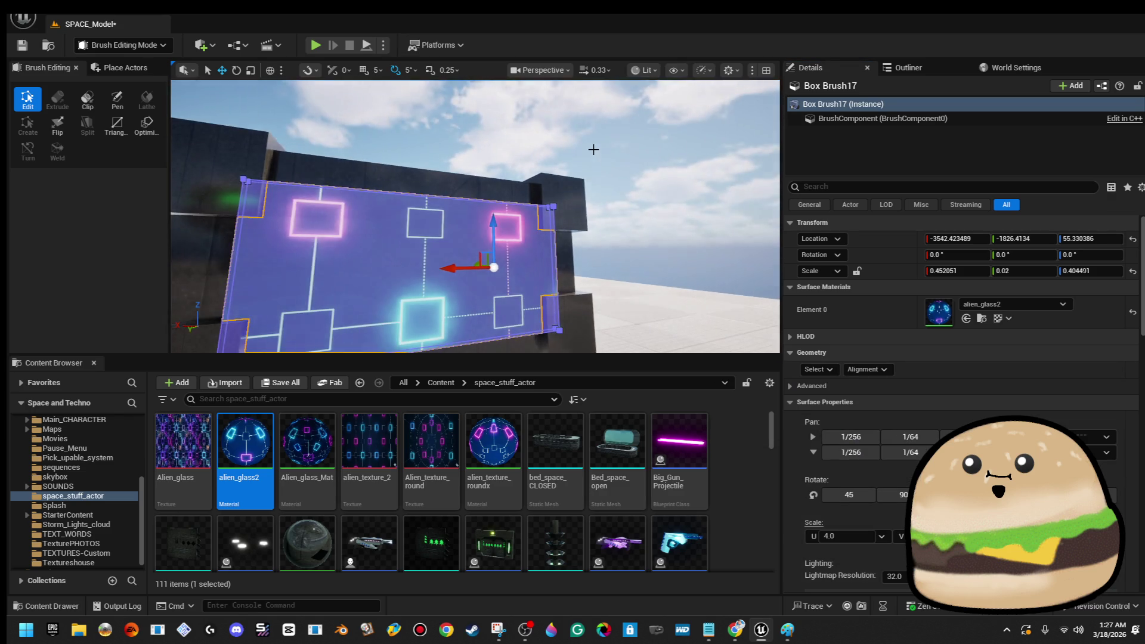
click(593, 146)
drag(475, 216, 563, 220)
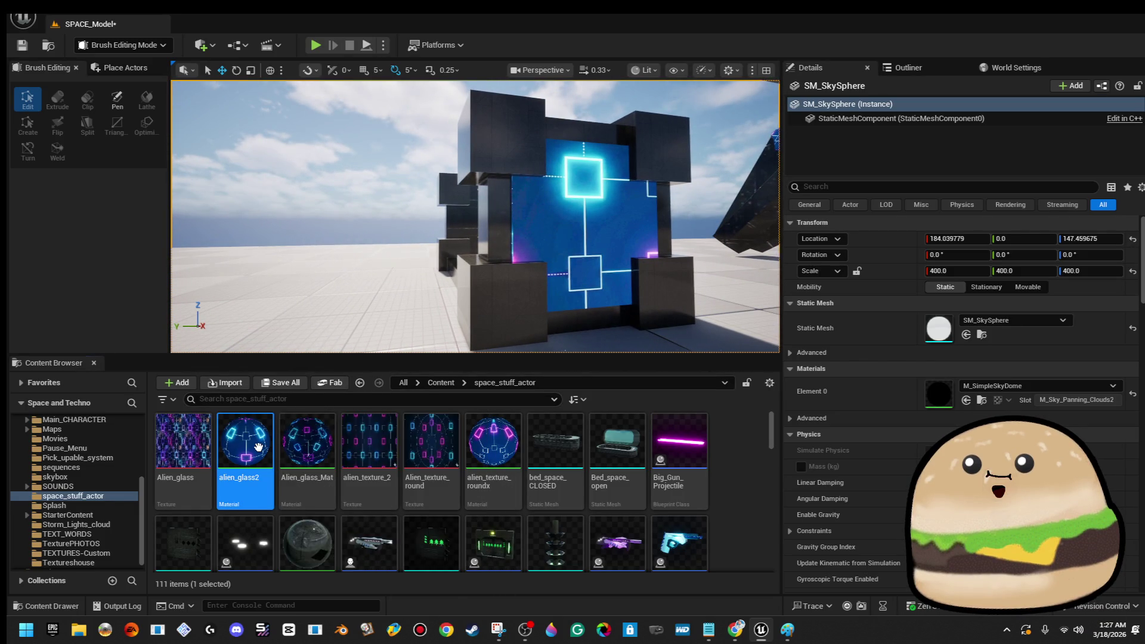
- Duplicate alien_glass2 as a new material named Alien_glass_moving
right_click(259, 447)
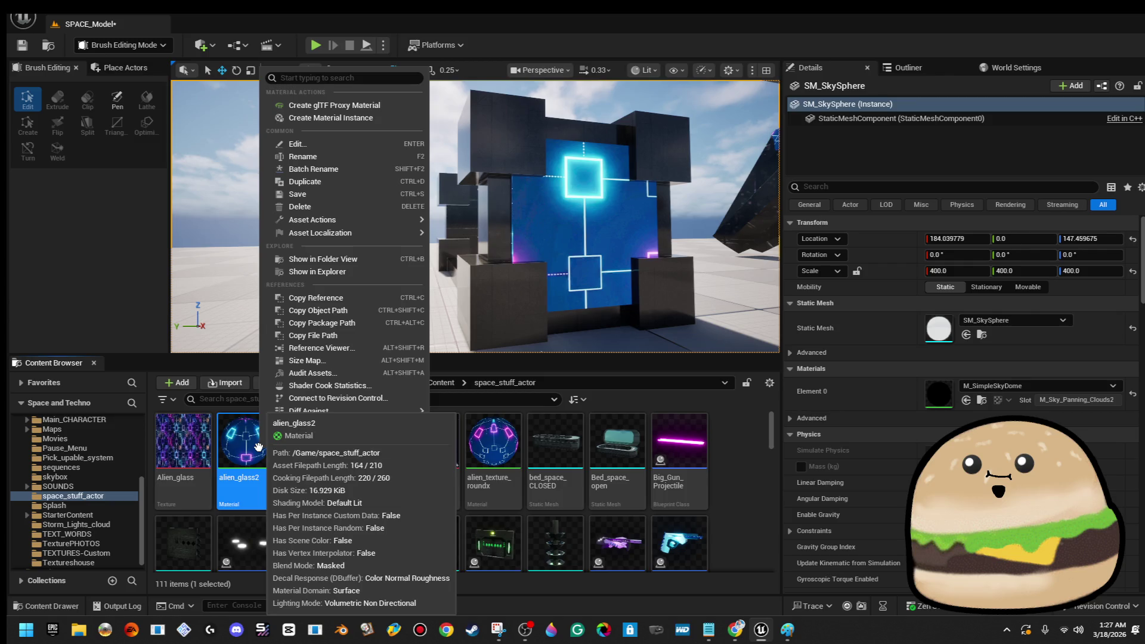
click(369, 181)
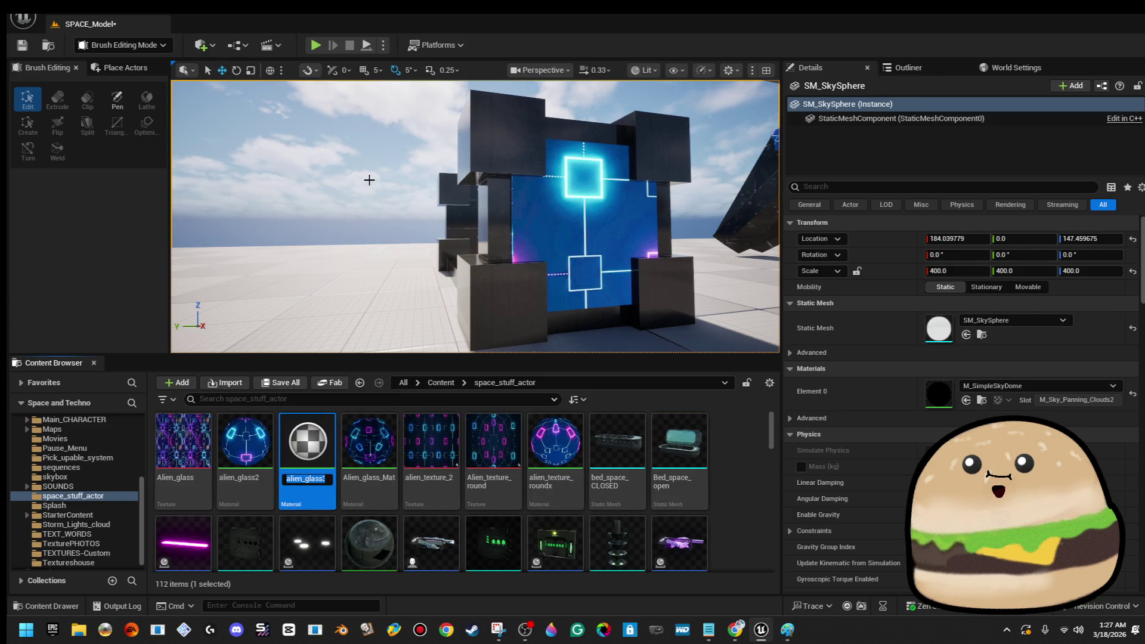
text(Alien_g)
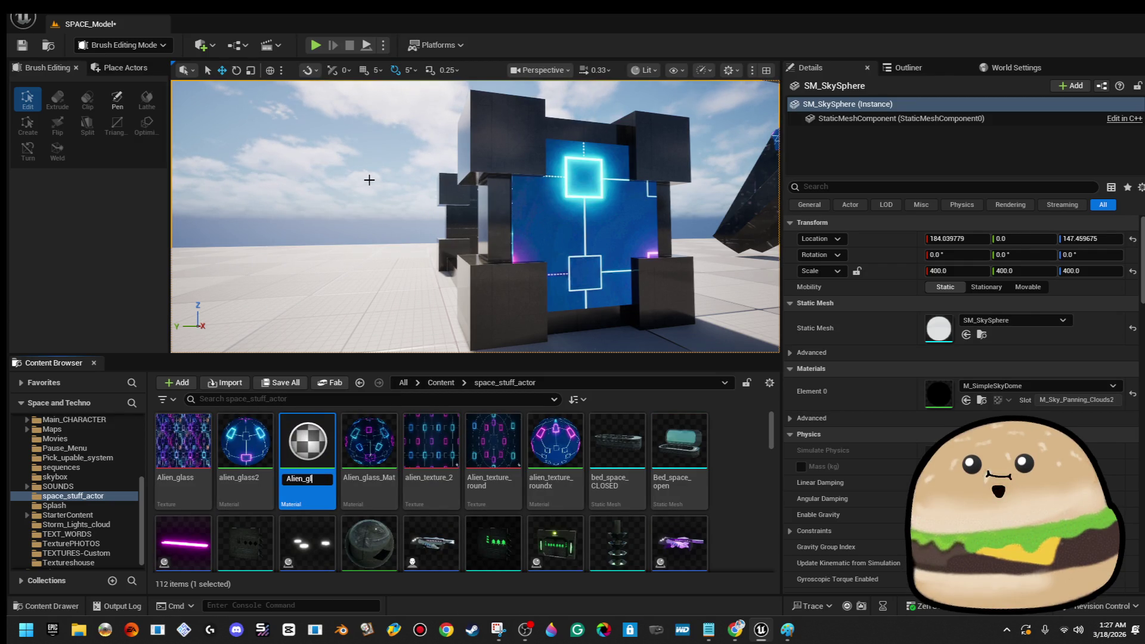
text(lass_moving)
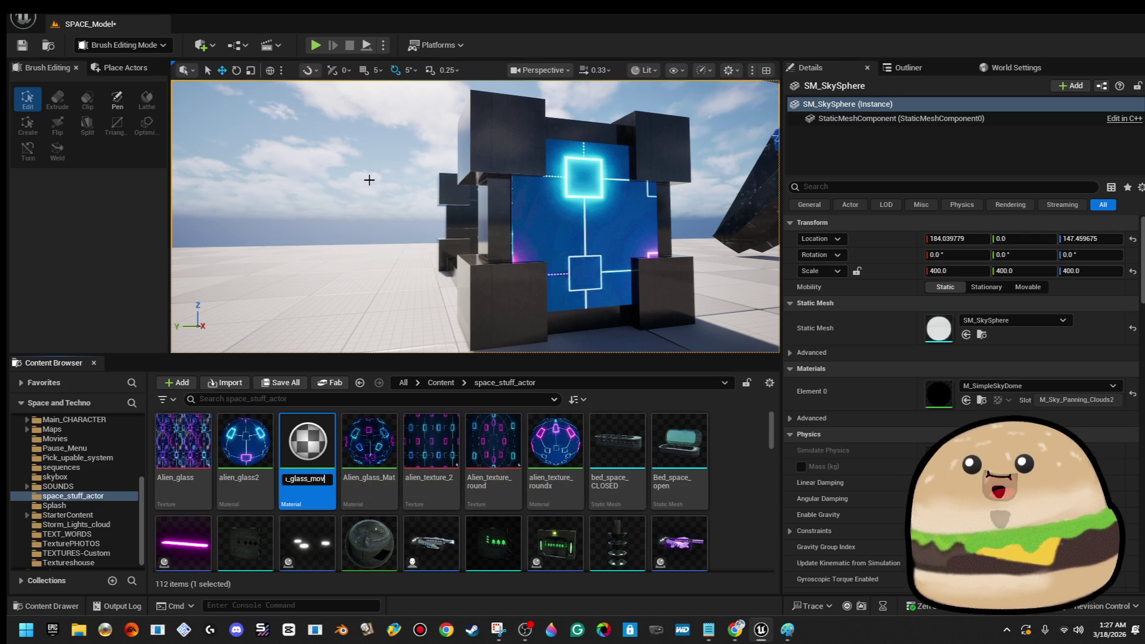
key(Return)
- Open and recompile Alien_glass_moving, then select the crate's end glass panel
double_click(364, 450)
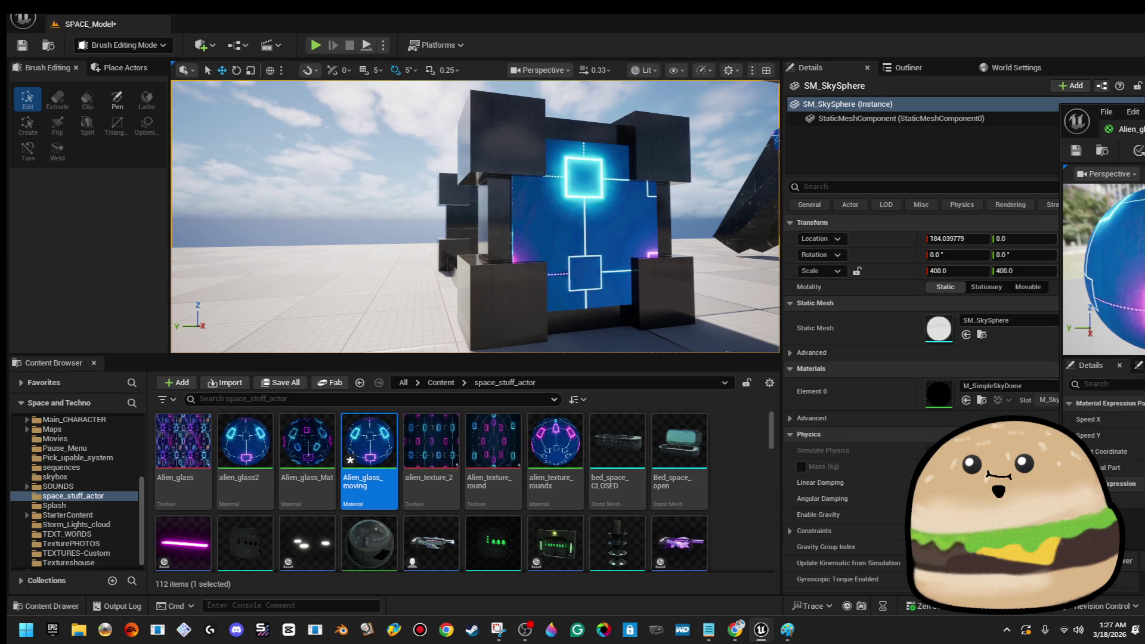
key(Delete)
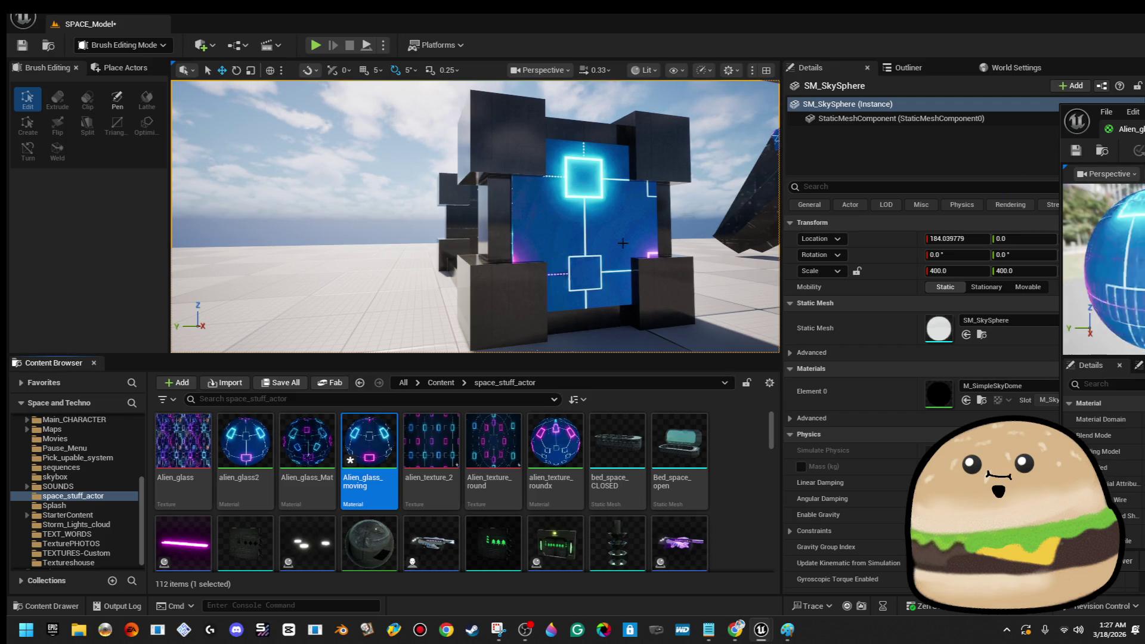
drag(603, 233, 479, 239)
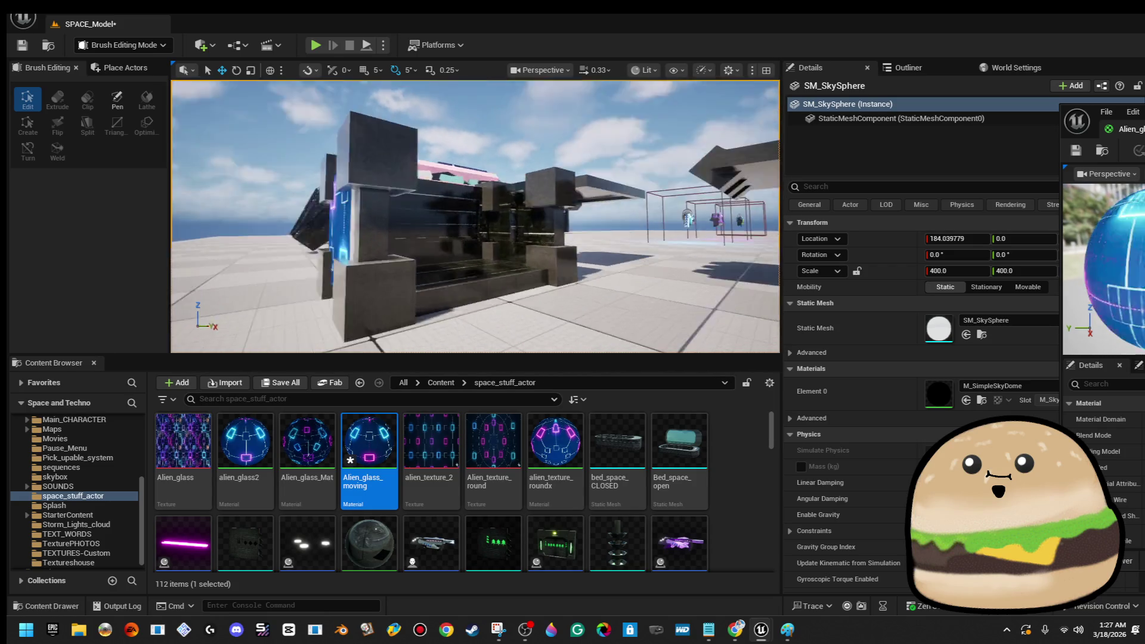
click(460, 217)
scroll(551, 264, up, 3)
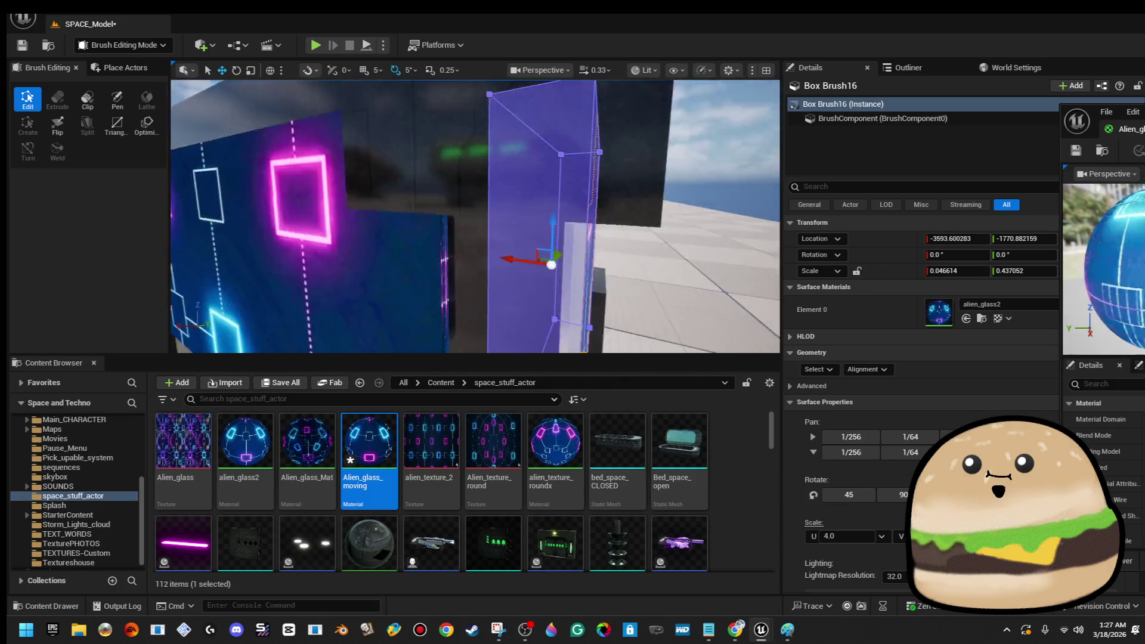
- Select the glass panels and assign Alien_glass_moving to their Element 0 slot
key(f)
ctrl+click(474, 226)
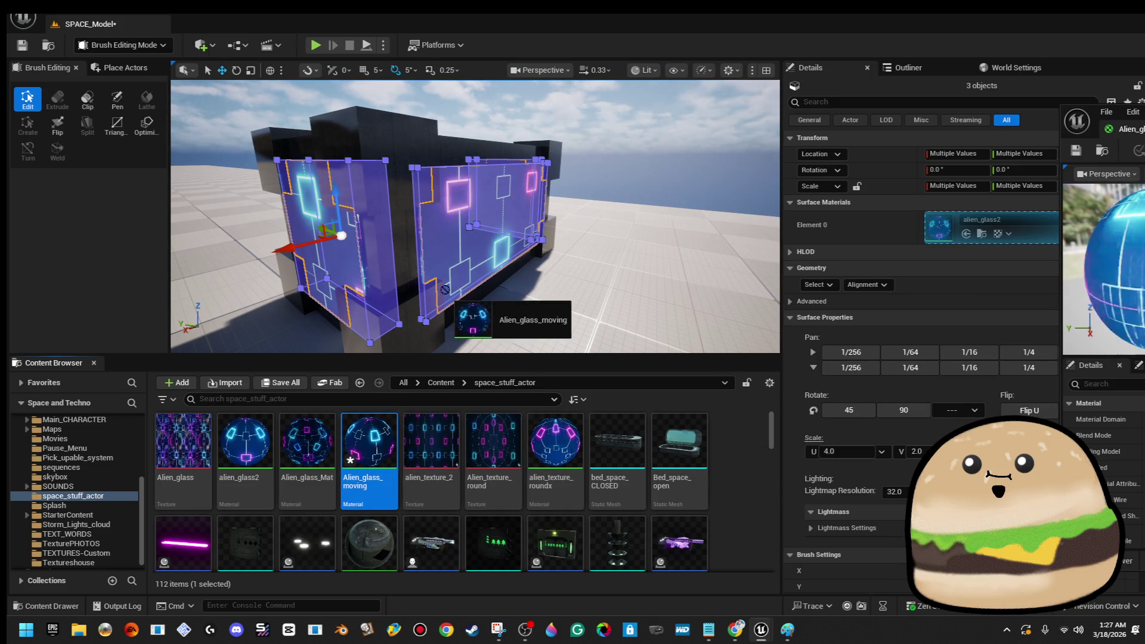
drag(948, 234, 948, 233)
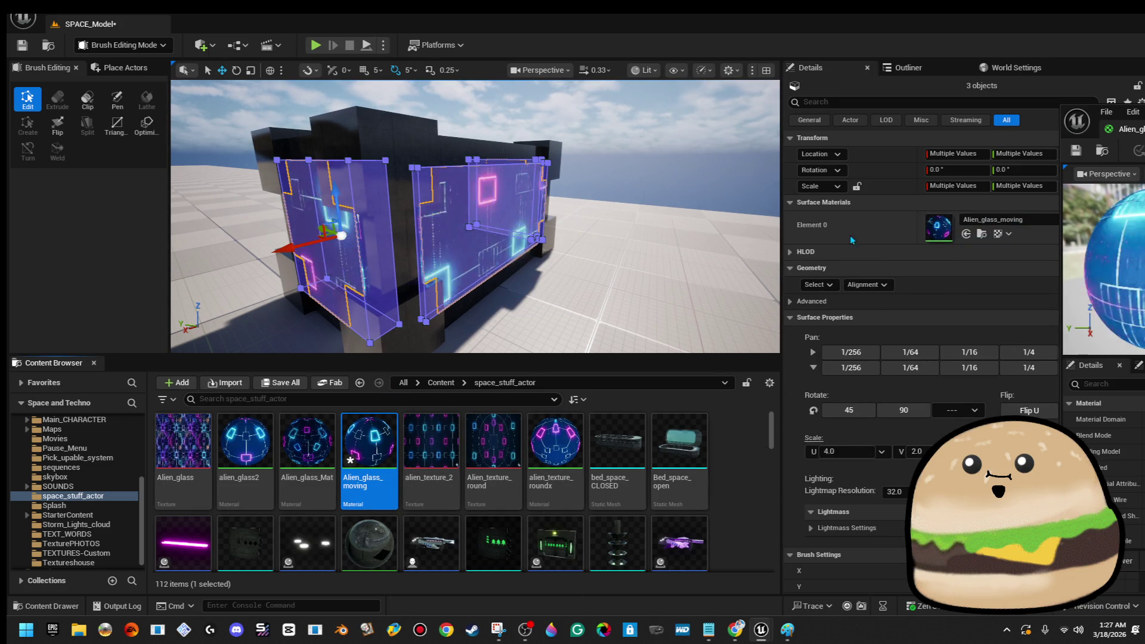
click(301, 165)
scroll(301, 166, up, 3)
scroll(475, 216, down, 2)
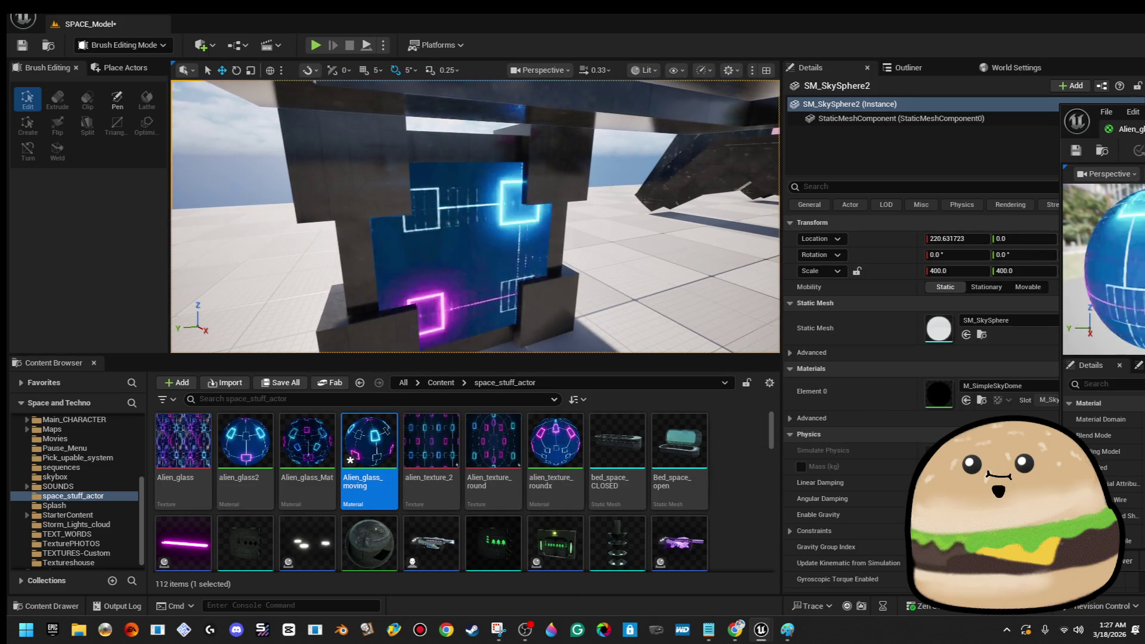
drag(475, 216, 475, 216)
drag(559, 250, 560, 251)
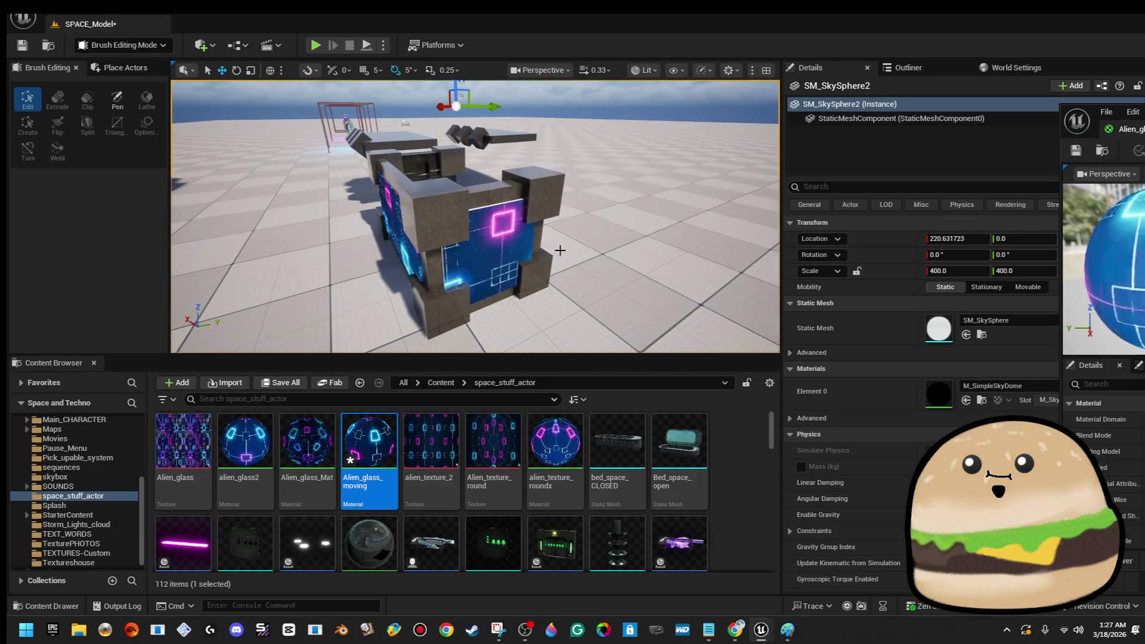
click(486, 250)
- Replace Glow_dim with Alien_glass_moving on all surfaces of the current brush
click(818, 369)
click(857, 405)
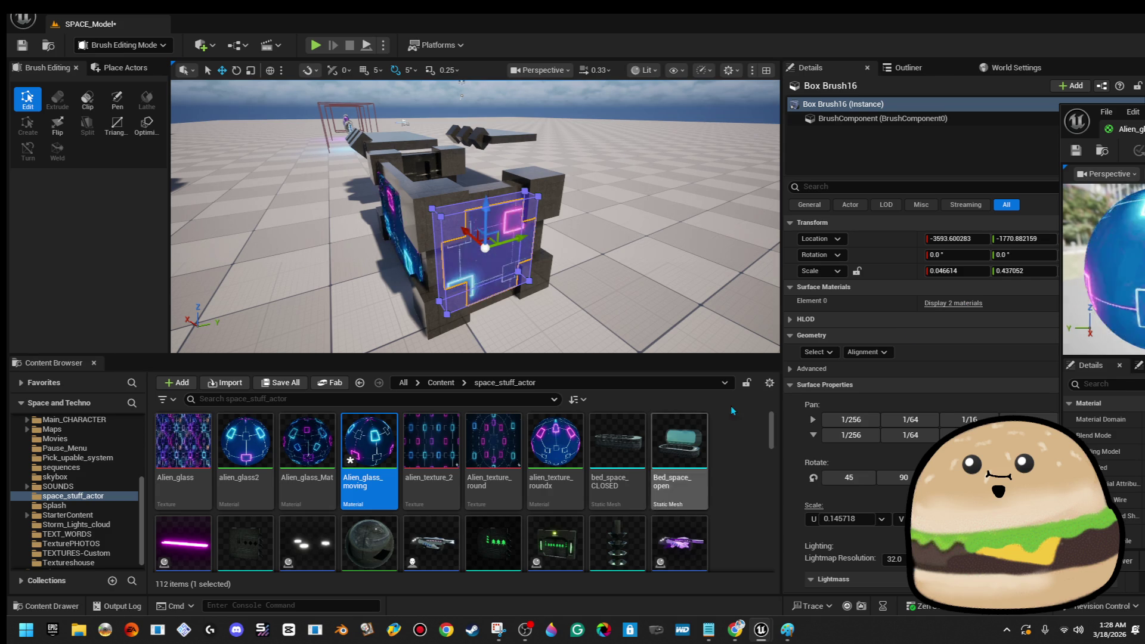
click(953, 304)
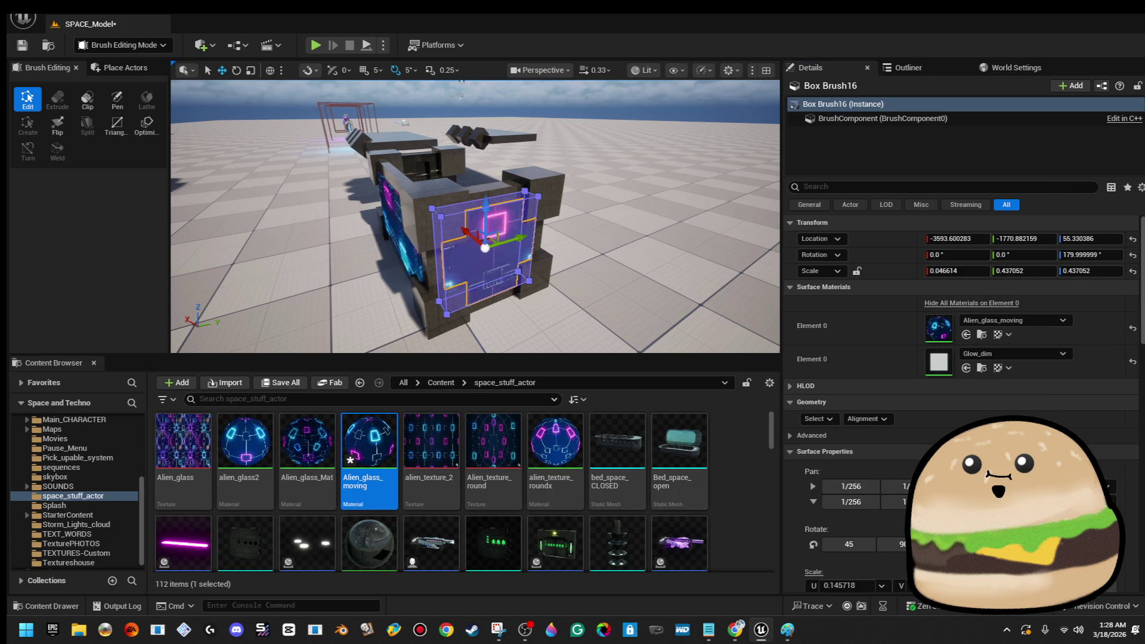
mouse_move(477, 269)
mouse_down()
mouse_move(429, 257)
mouse_move(477, 250)
mouse_up()
mouse_move(601, 255)
mouse_down()
mouse_move(579, 258)
mouse_move(601, 255)
mouse_up()
drag(369, 444, 938, 362)
drag(674, 263, 472, 224)
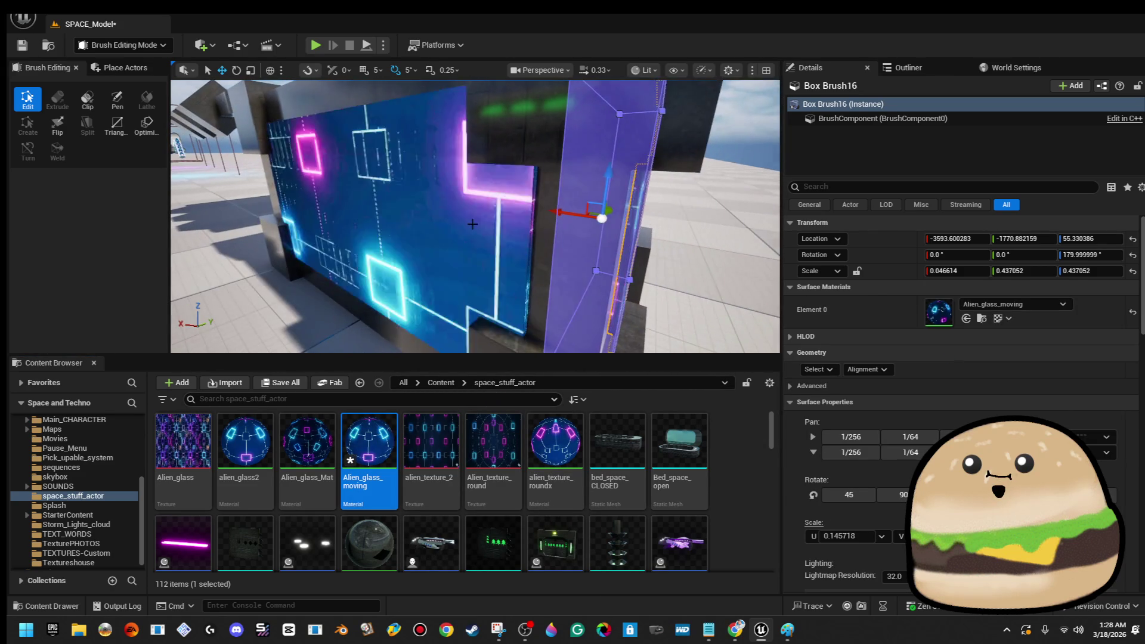
- Apply Alien_glass_moving to every surface of the long glass panel Box Brush17
click(387, 238)
click(817, 369)
click(846, 407)
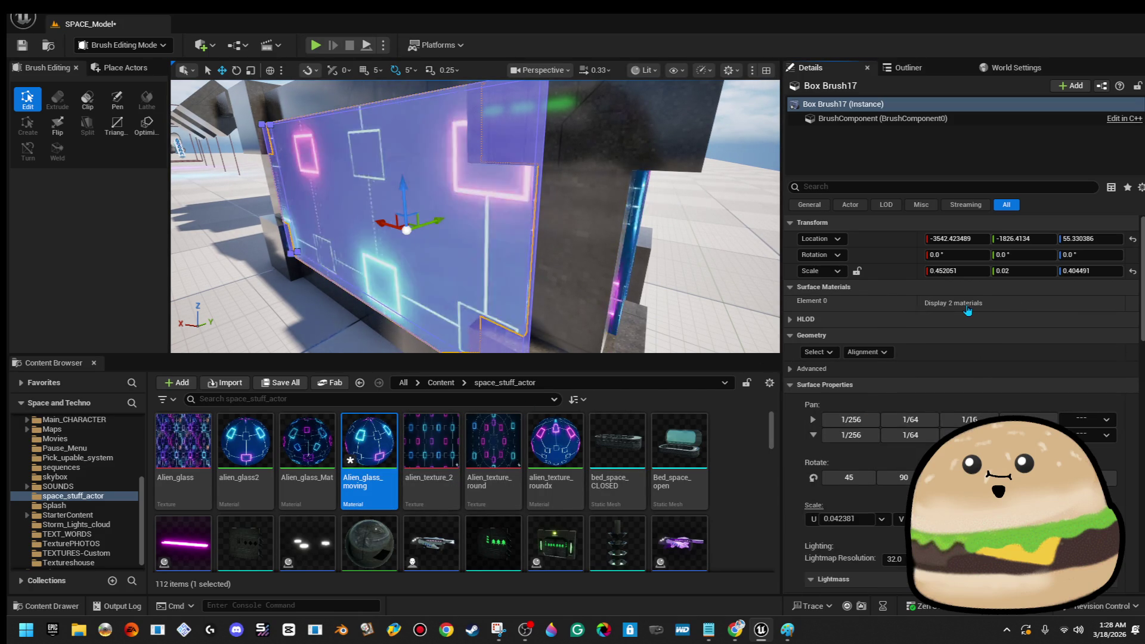
click(966, 306)
drag(918, 366, 918, 363)
drag(498, 210, 376, 210)
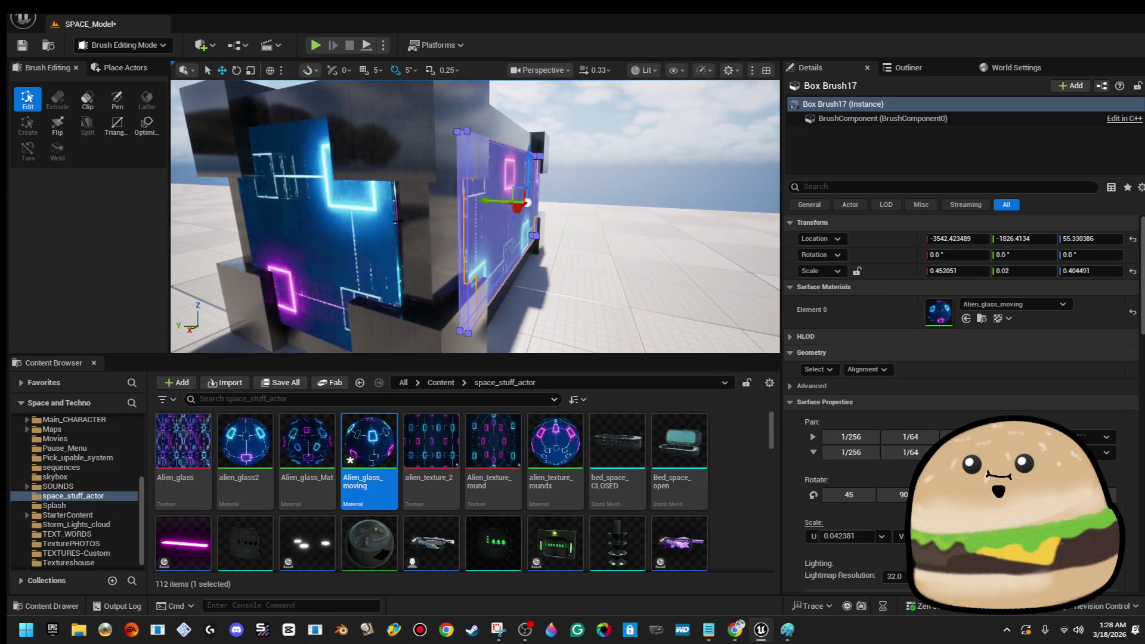
- Apply Alien_glass_moving to all surfaces of the left glass panel Box Brush15
click(322, 251)
click(820, 369)
click(853, 404)
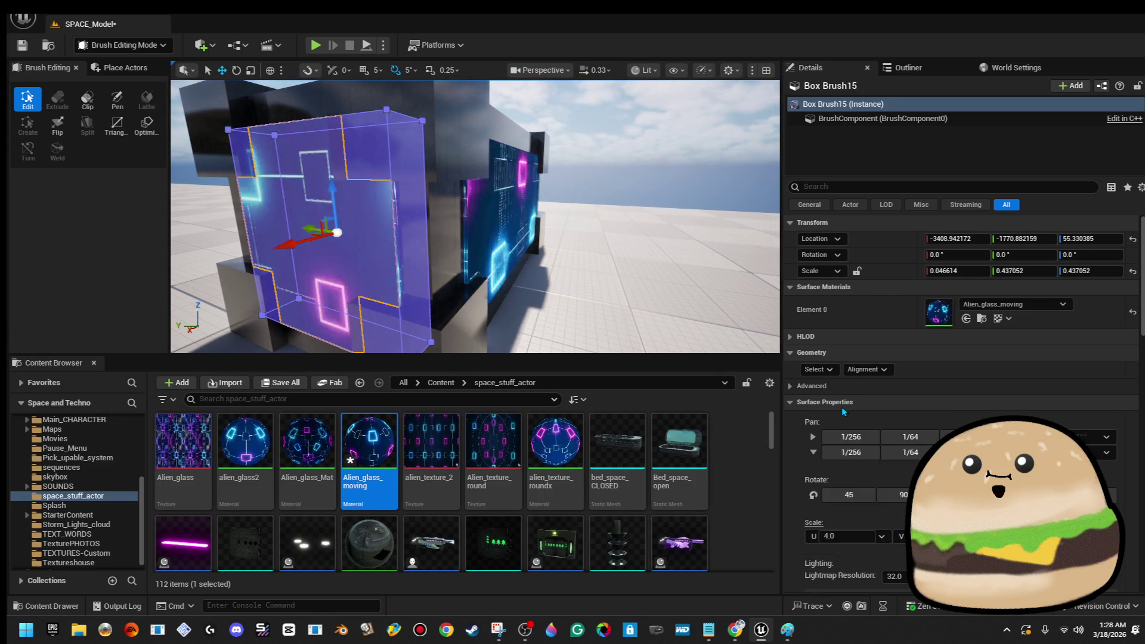
mouse_move(369, 441)
mouse_down()
mouse_move(397, 449)
mouse_move(787, 365)
mouse_move(945, 353)
mouse_up()
click(952, 303)
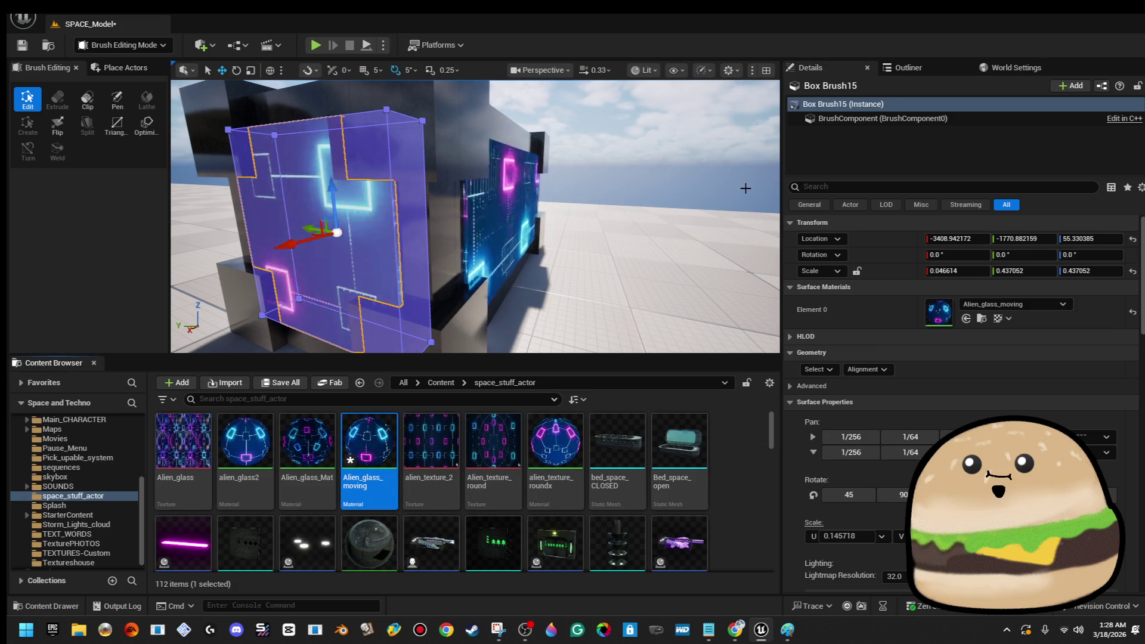
- Nudge the side glowing wall panel slightly along Y to -1825.49
click(750, 181)
mouse_move(749, 181)
mouse_down()
mouse_move(515, 228)
mouse_move(365, 227)
mouse_move(379, 222)
mouse_up()
click(365, 227)
click(269, 132)
drag(268, 131, 429, 143)
click(561, 217)
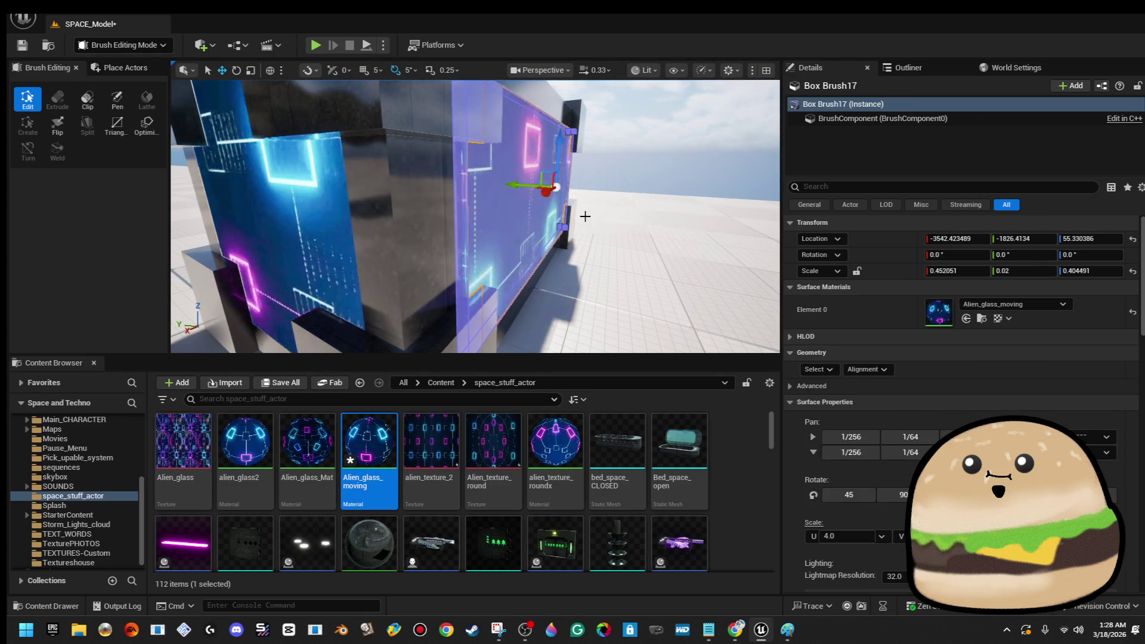
drag(517, 185, 513, 185)
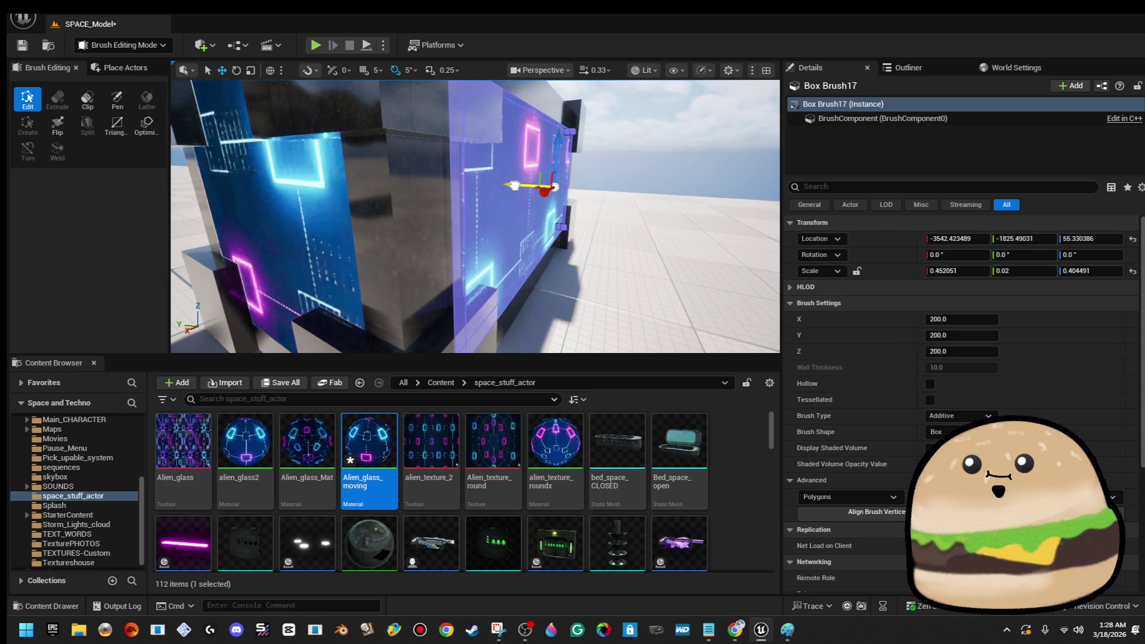
click(623, 169)
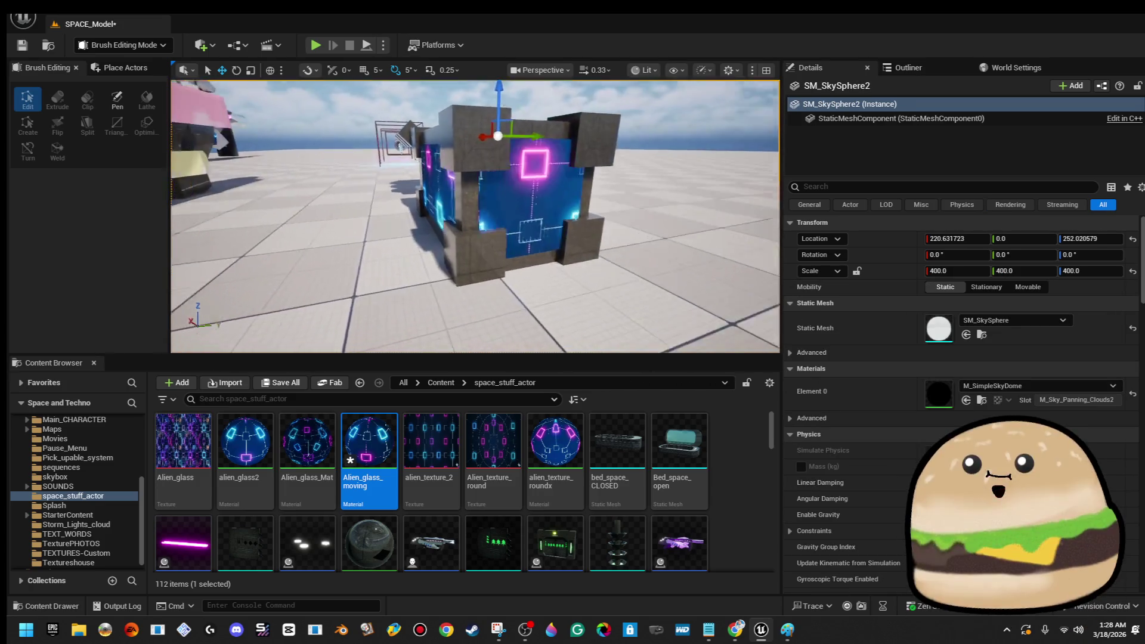
click(624, 186)
drag(624, 186, 473, 209)
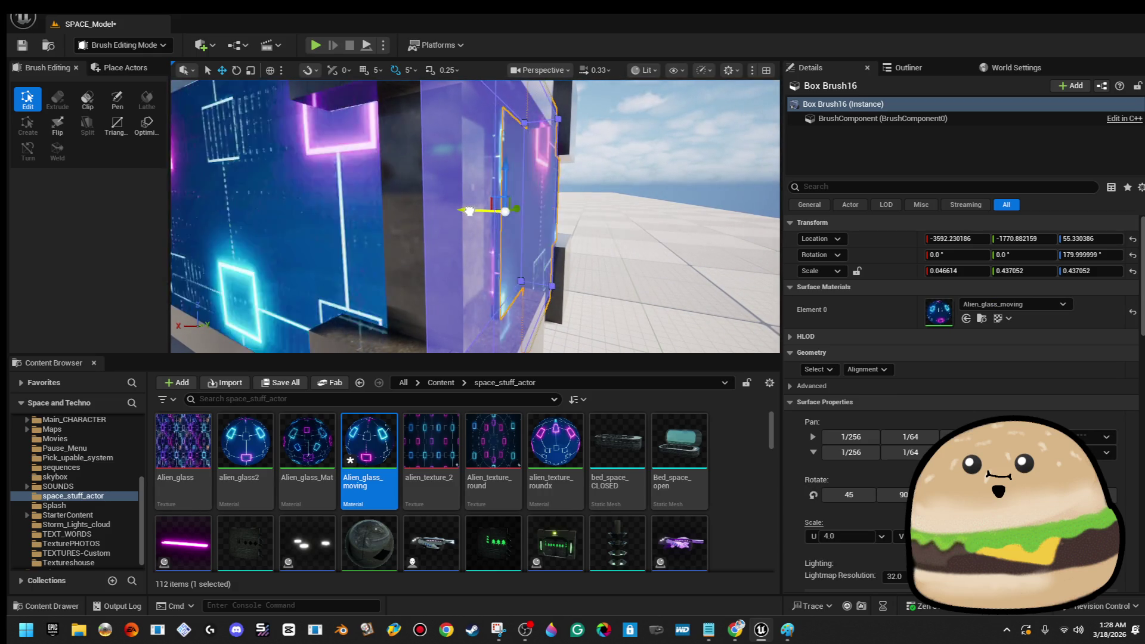
click(470, 211)
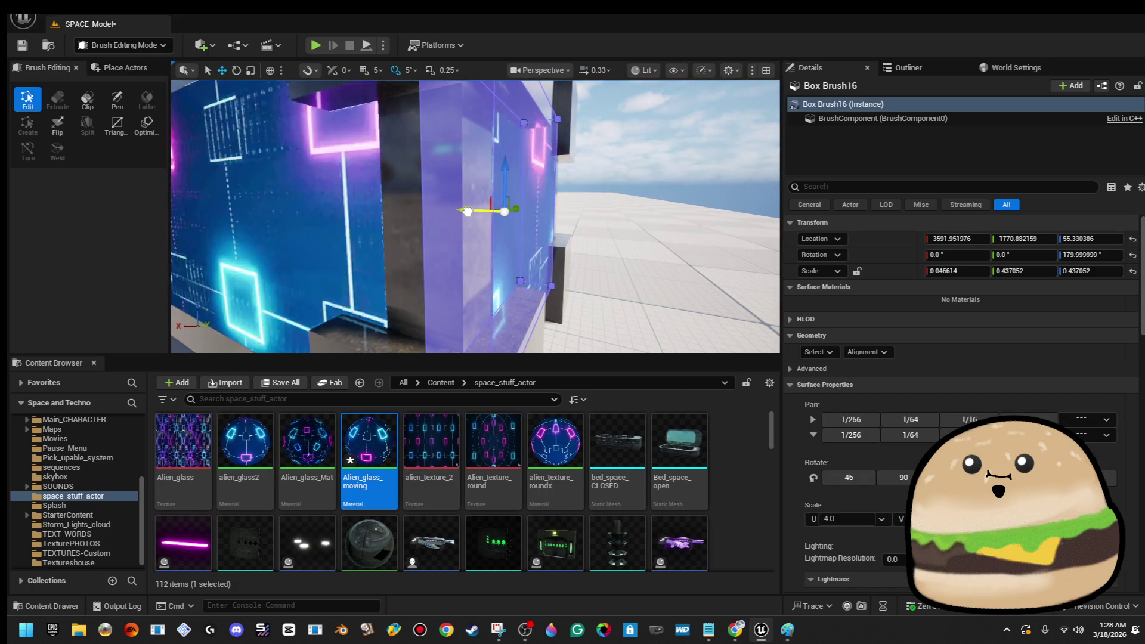
click(468, 212)
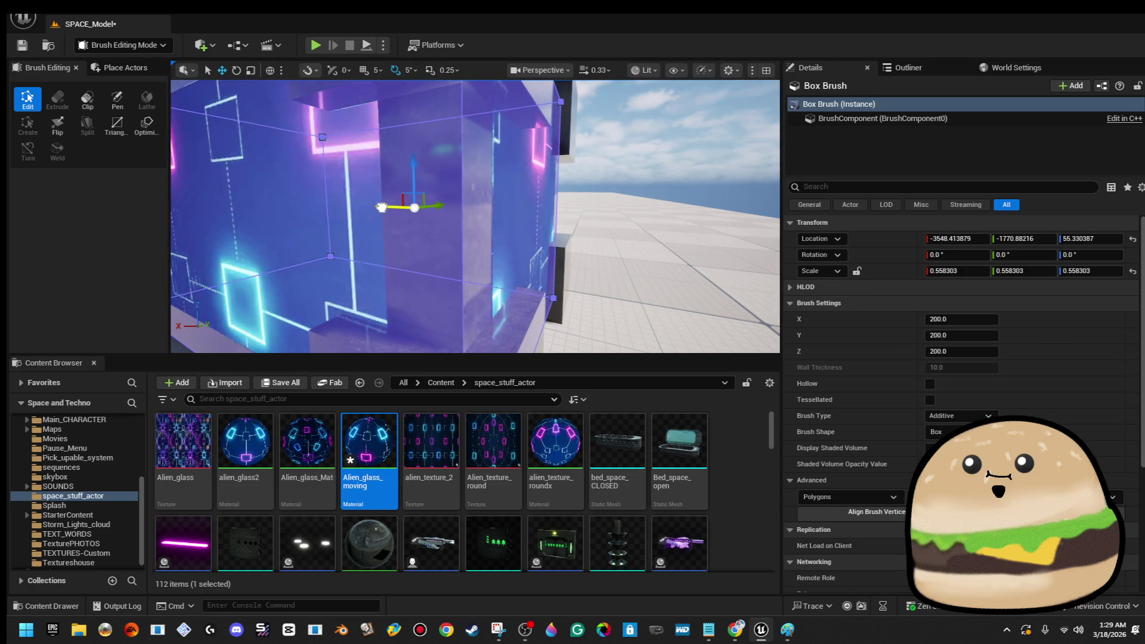
click(707, 173)
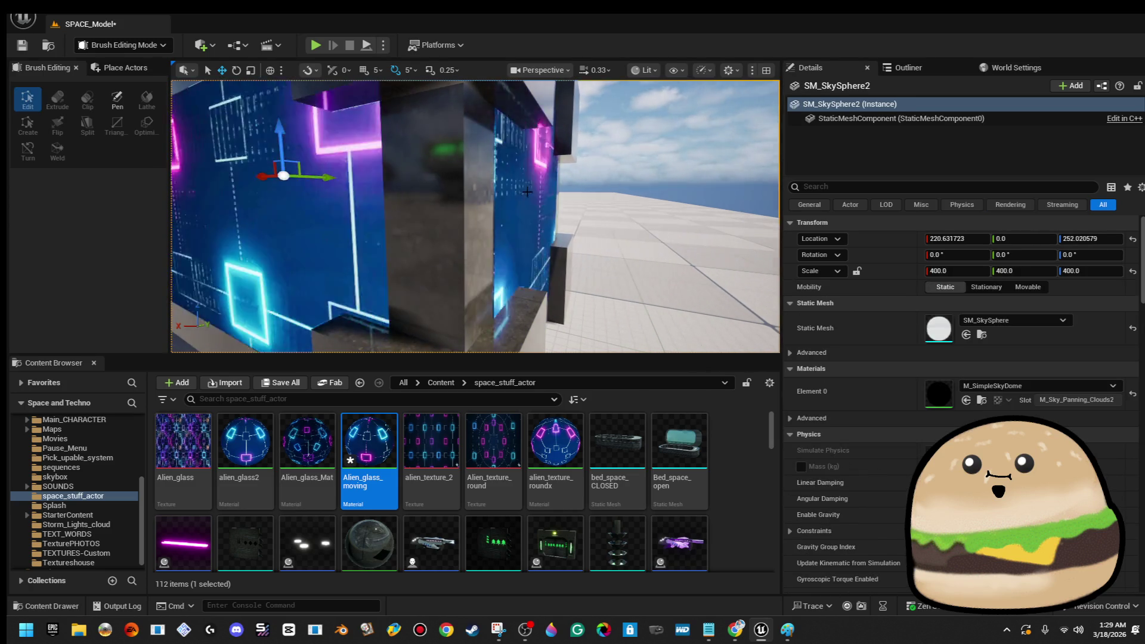
click(450, 214)
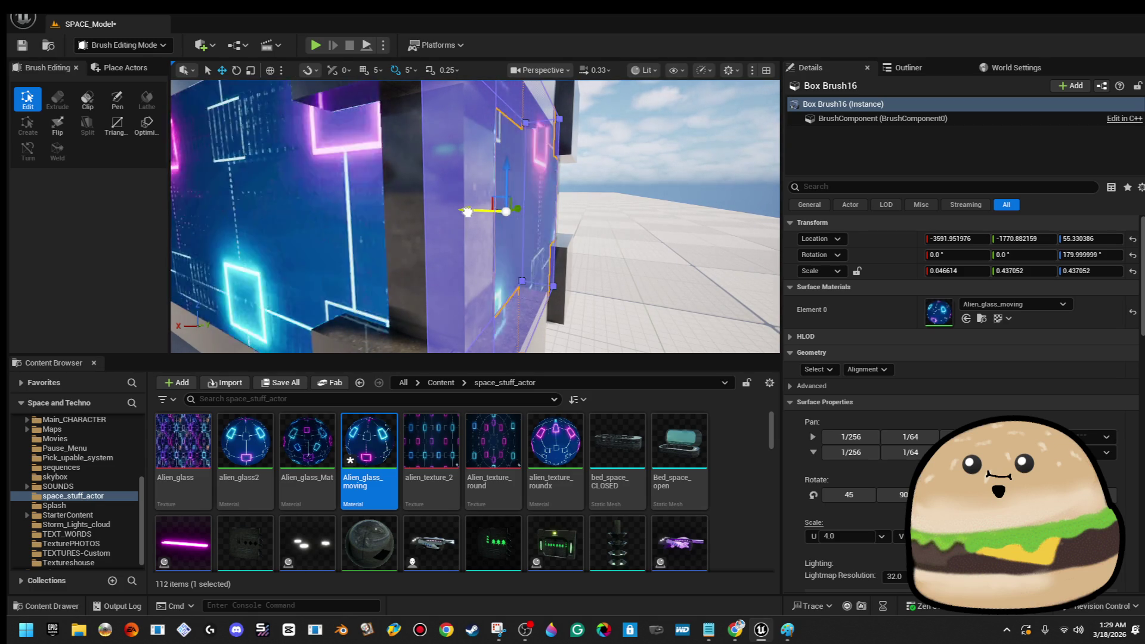
click(466, 211)
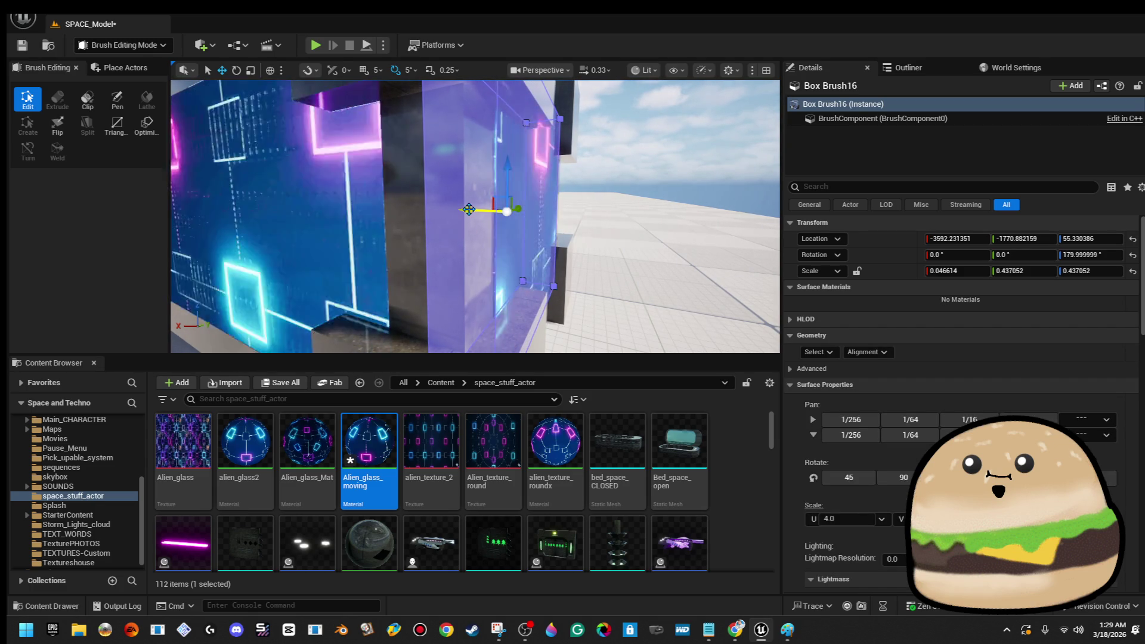
click(700, 138)
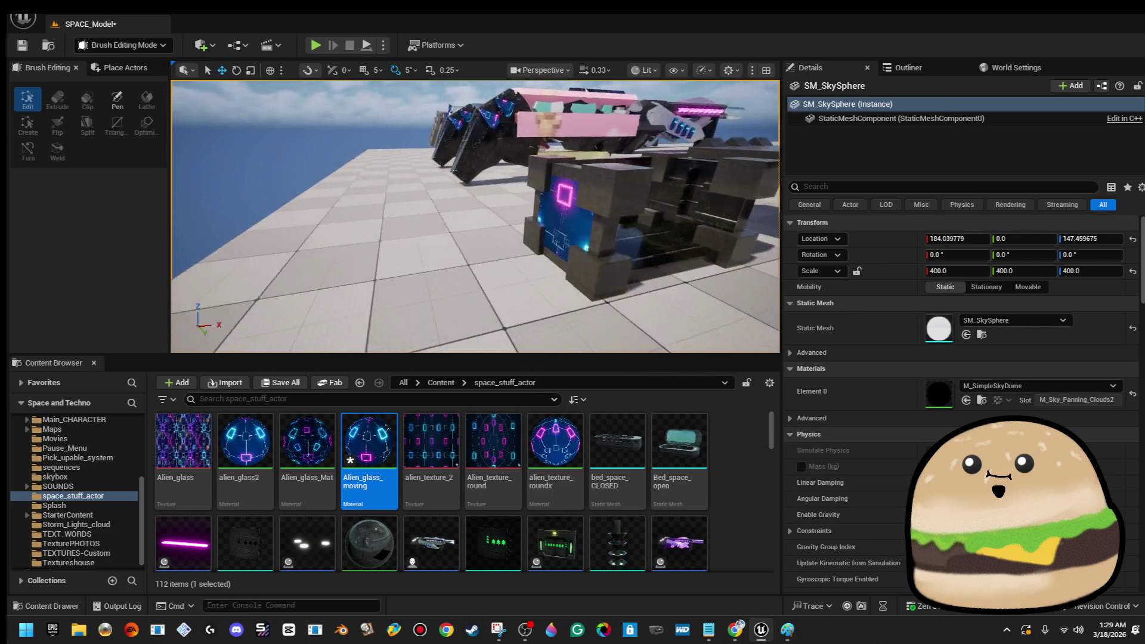
- Fly into the crate and apply Alien_glass_moving to its floor and inner glass panels
key(w)
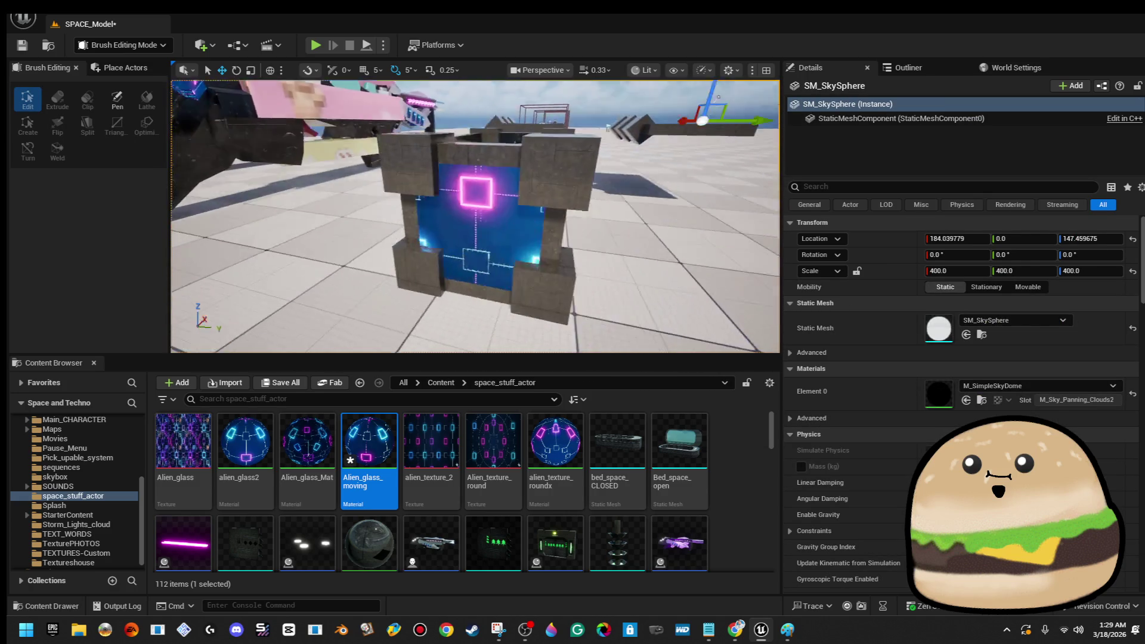
key(w)
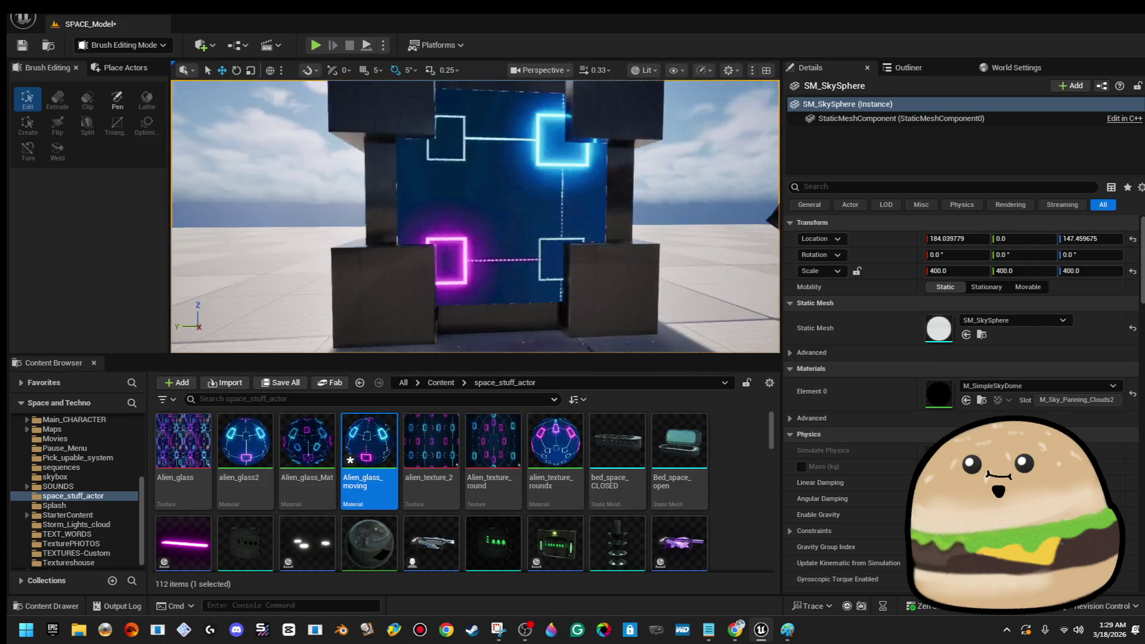
key(w)
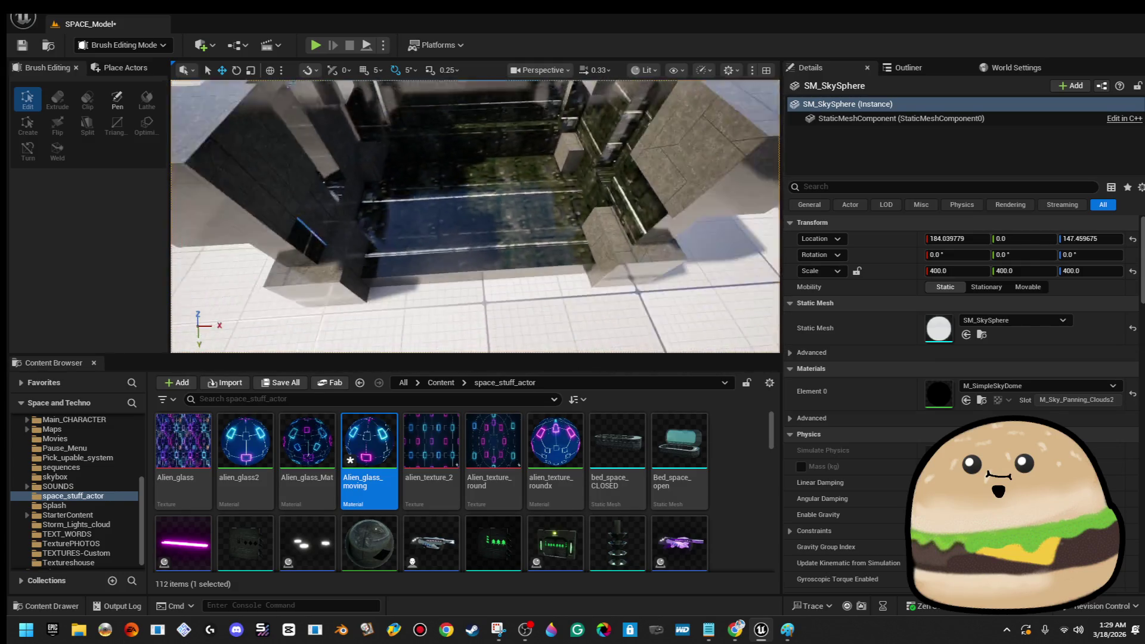
mouse_move(368, 444)
mouse_down()
mouse_move(498, 244)
mouse_move(516, 238)
mouse_up()
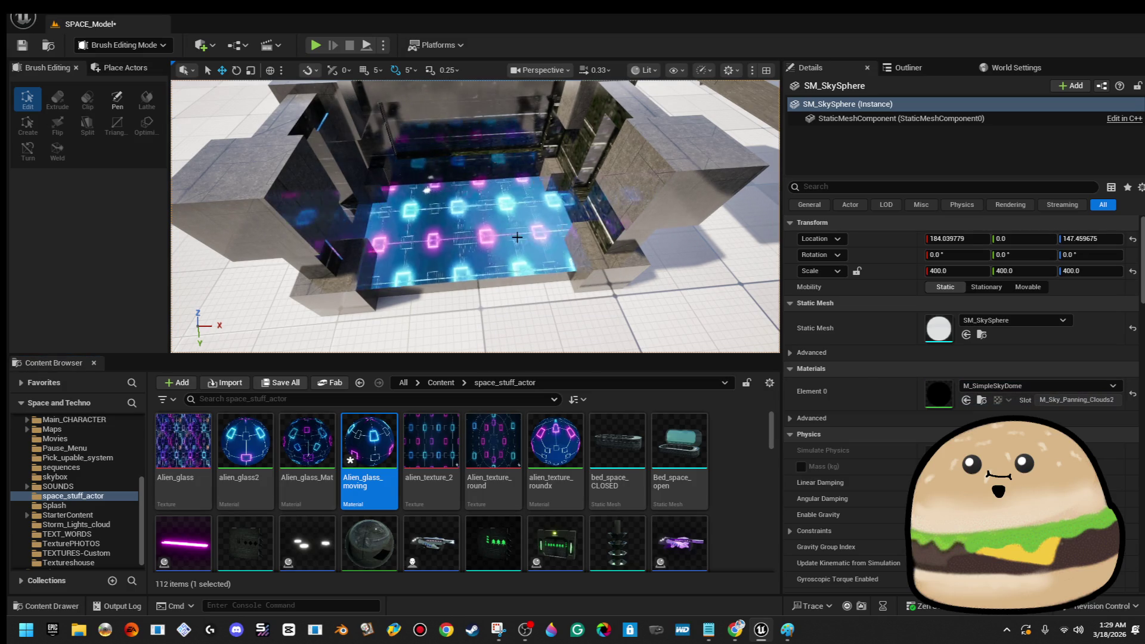
key(w)
mouse_move(369, 444)
mouse_down()
mouse_move(518, 284)
mouse_move(459, 199)
mouse_up()
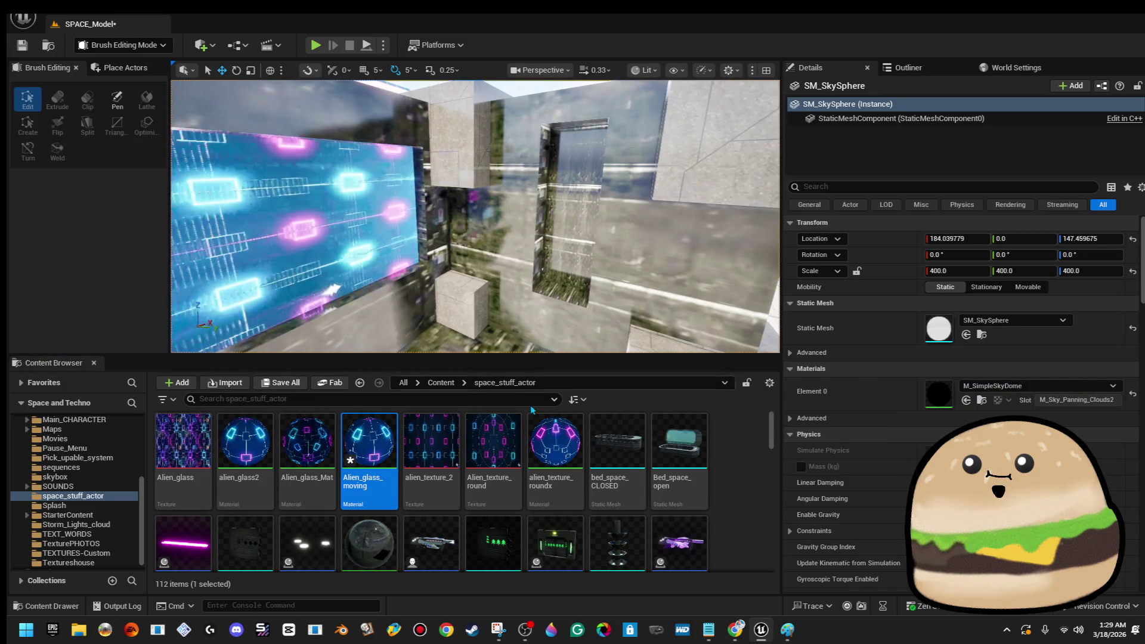
drag(368, 444, 572, 281)
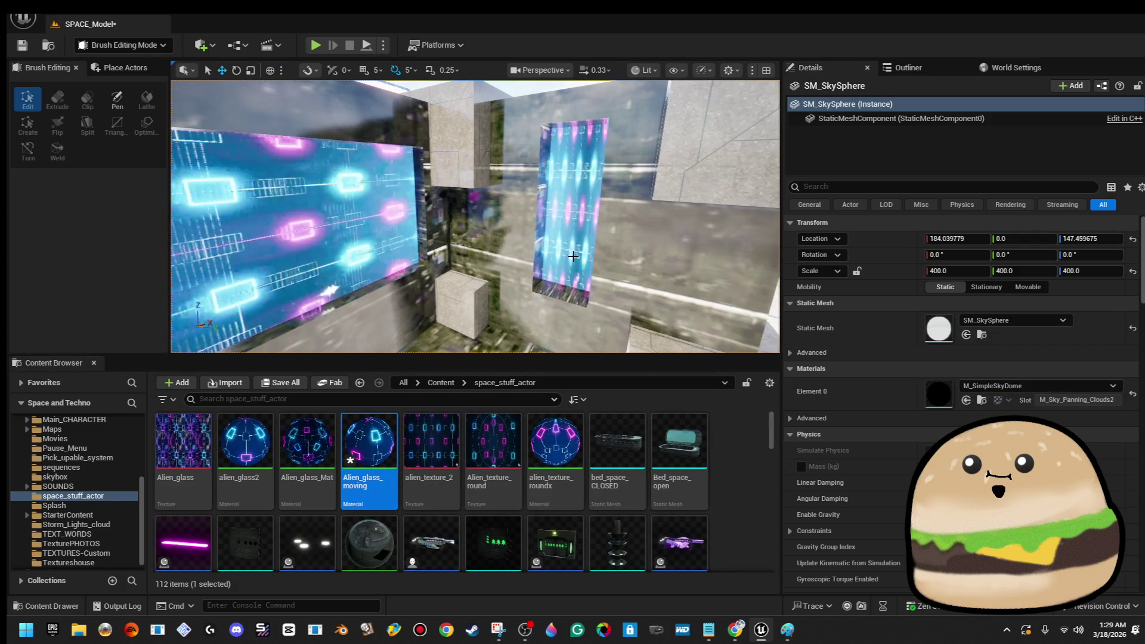
mouse_move(382, 436)
mouse_down()
mouse_move(596, 286)
mouse_move(537, 256)
mouse_up()
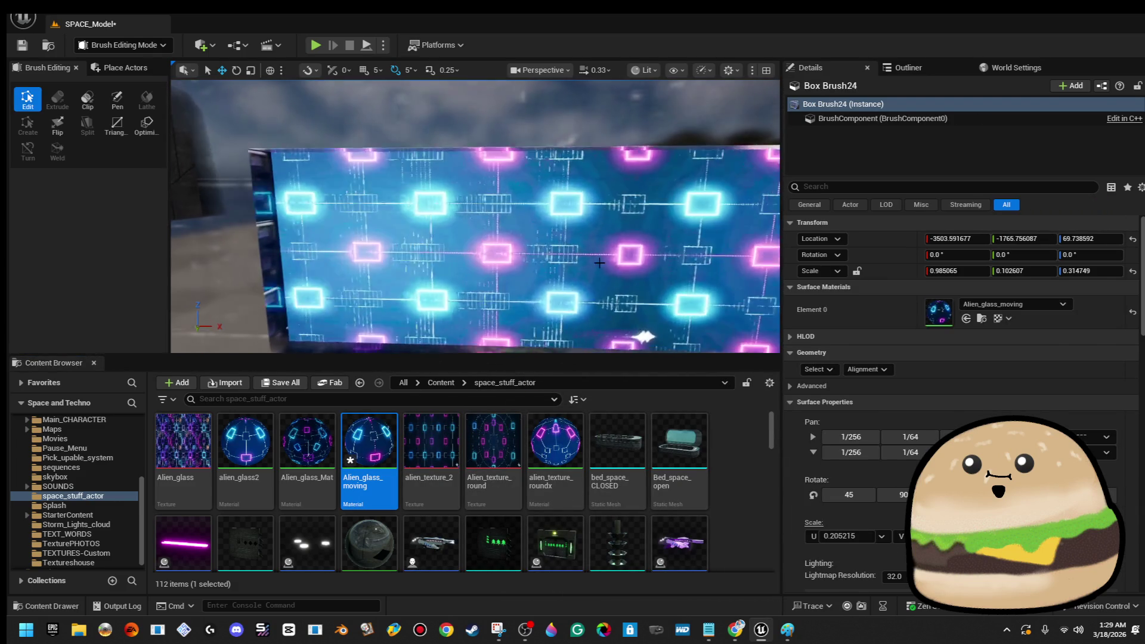
ctrl+click(597, 258)
key(f)
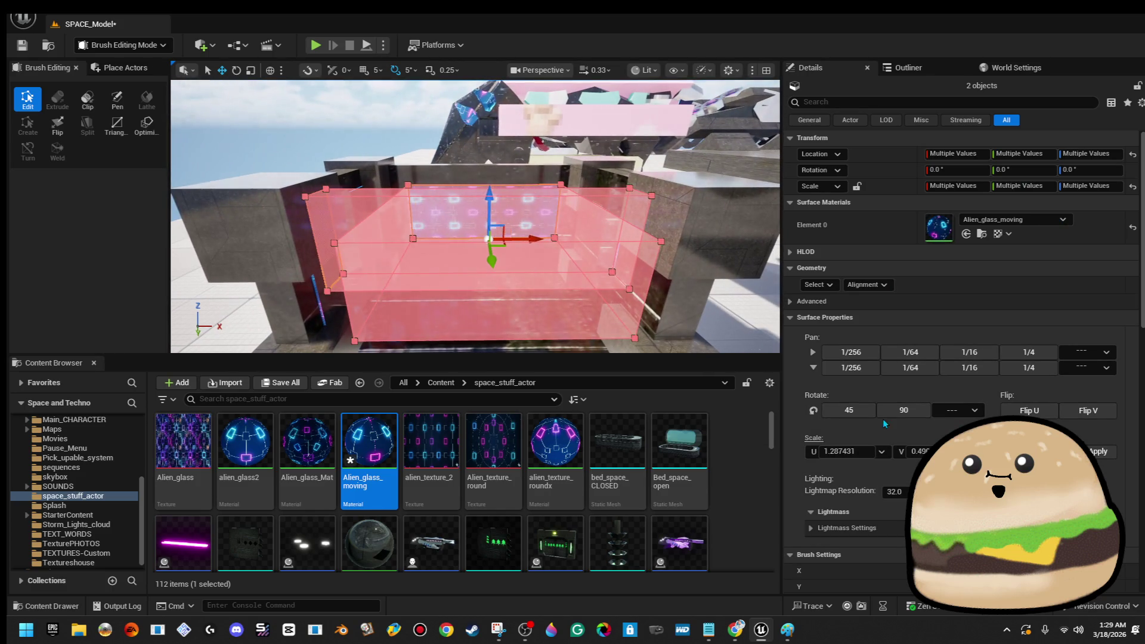
- Apply a texture scale of U 5 and V 3 to both inner panels
click(859, 451)
text(5)
key(Tab)
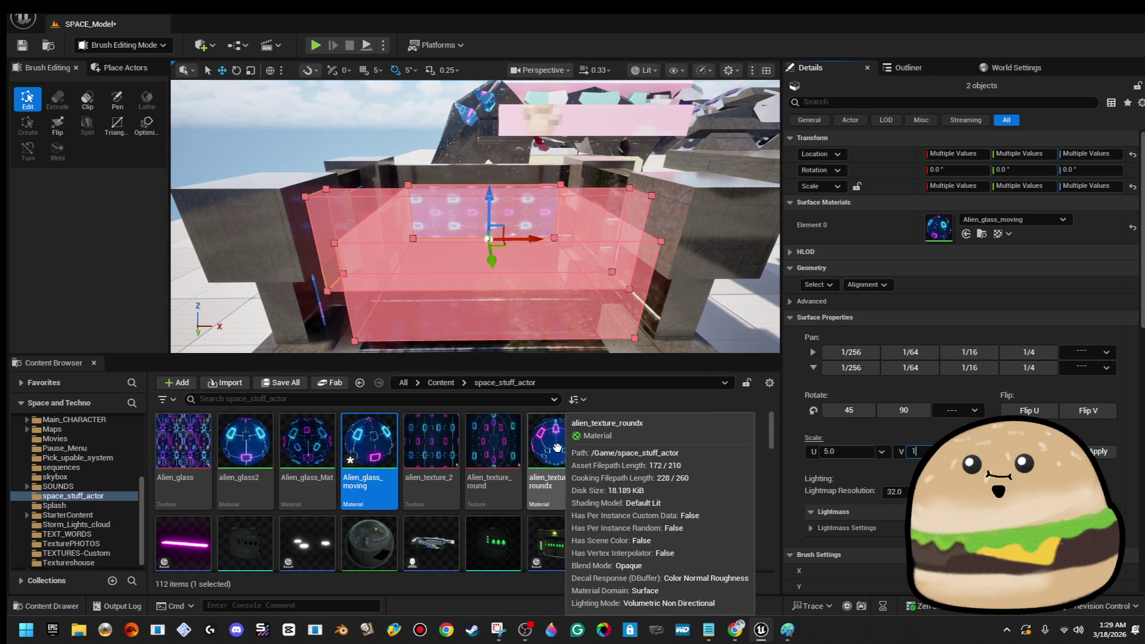
key(Return)
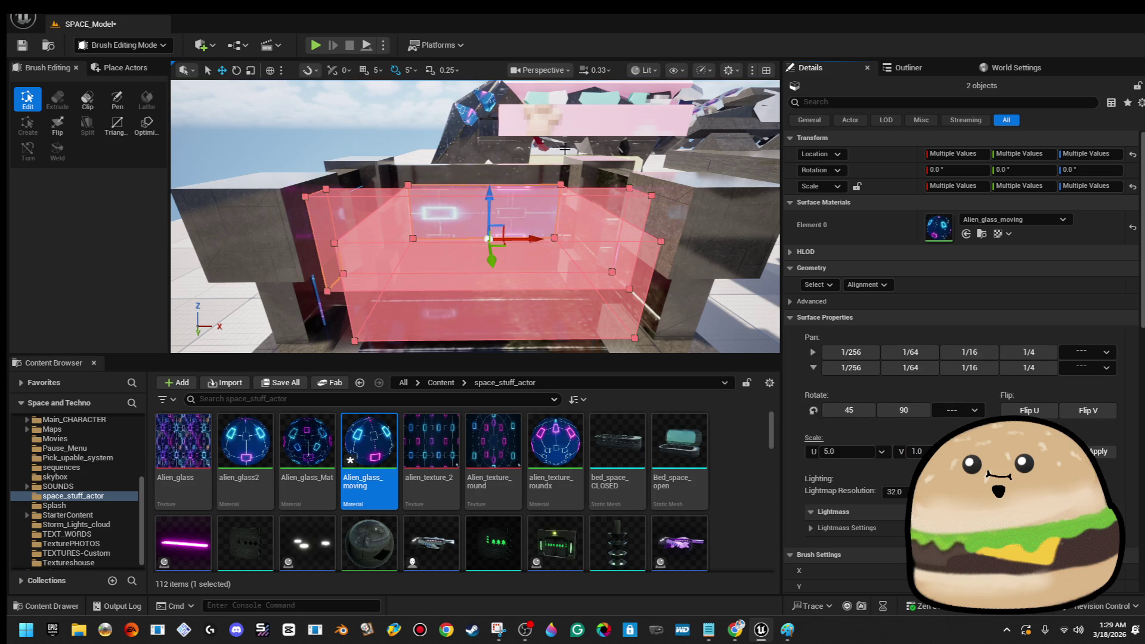
text(3)
click(1095, 452)
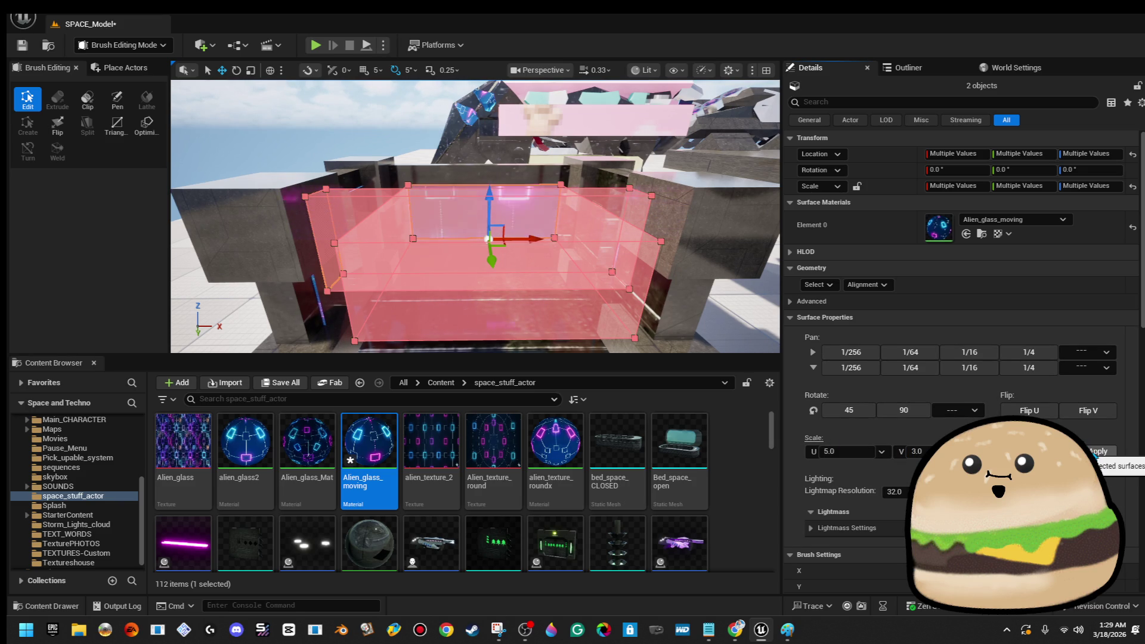
- Pan the panels' texture vertically by two 1/64 steps
drag(477, 239, 405, 246)
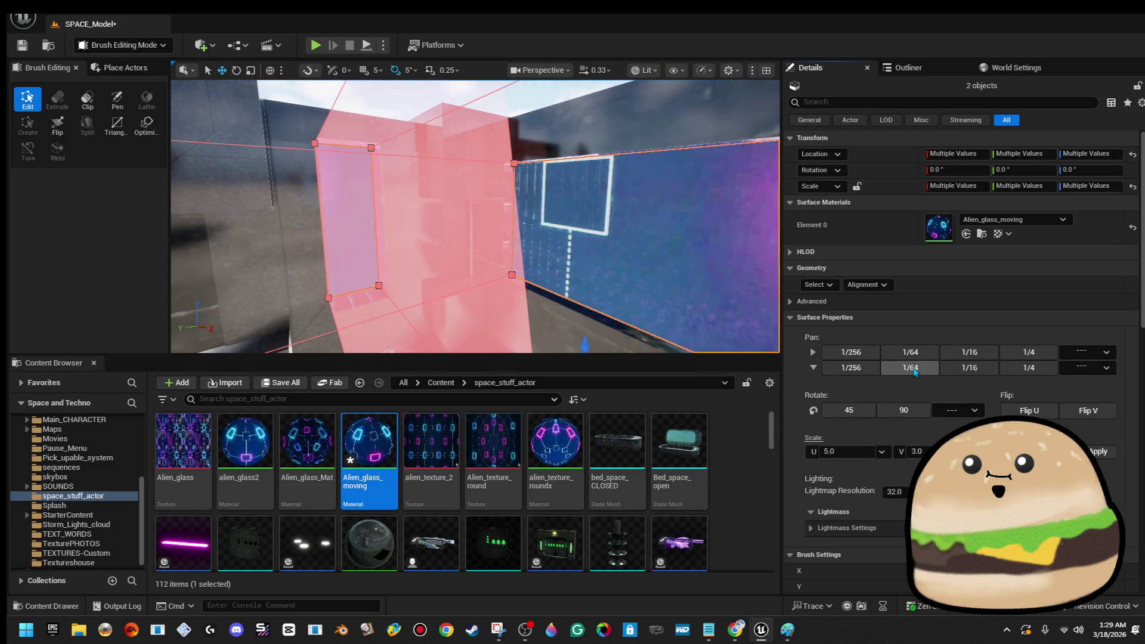
click(912, 368)
click(912, 368)
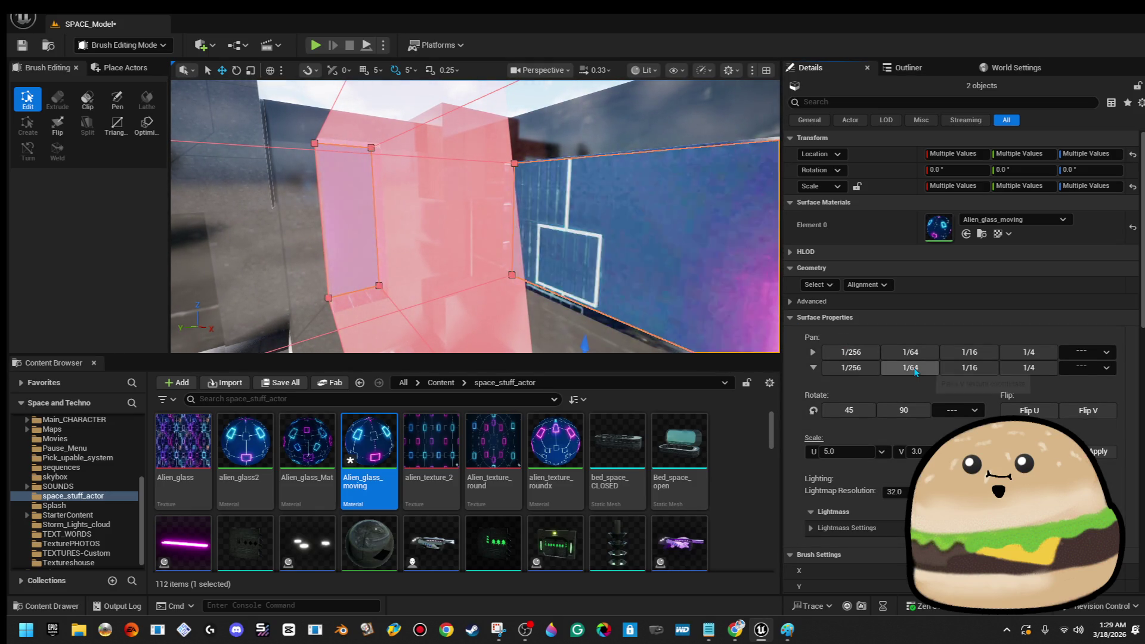
mouse_move(441, 177)
mouse_down()
mouse_move(542, 192)
mouse_move(197, 312)
mouse_up()
click(525, 196)
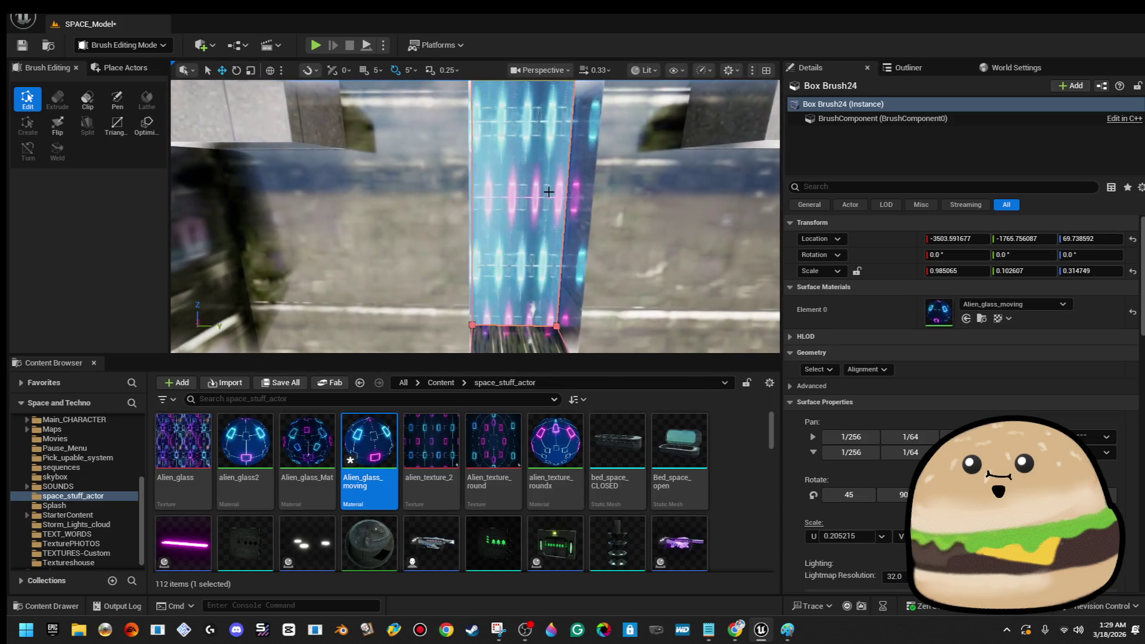
- Select all faces of Box Brush23 and realign its texture mapping
click(817, 369)
click(854, 405)
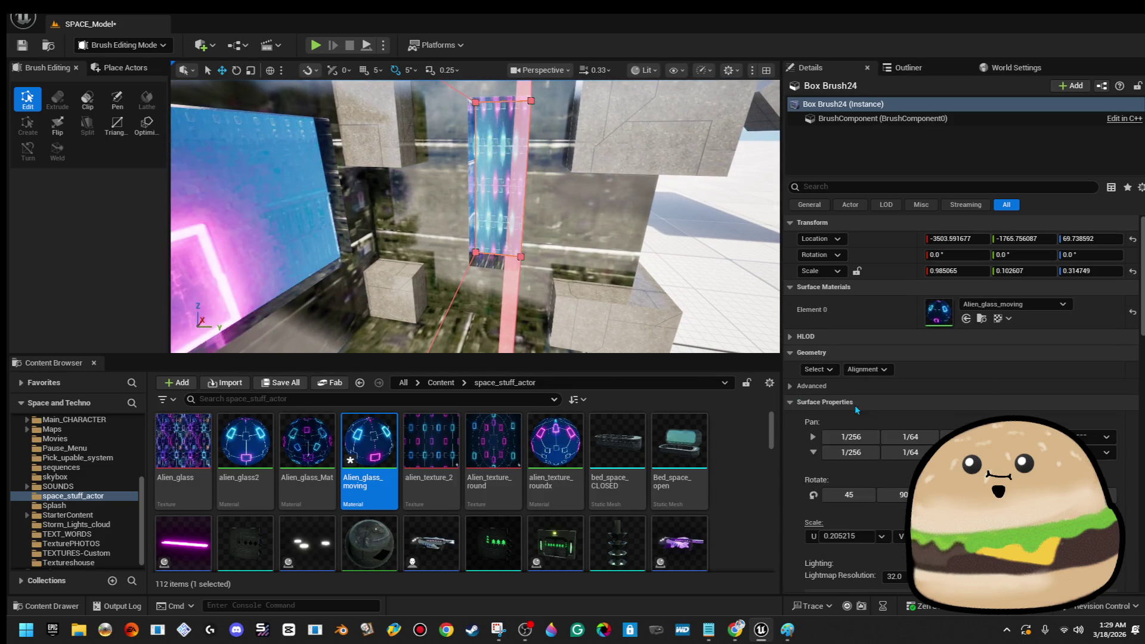
click(867, 352)
click(940, 421)
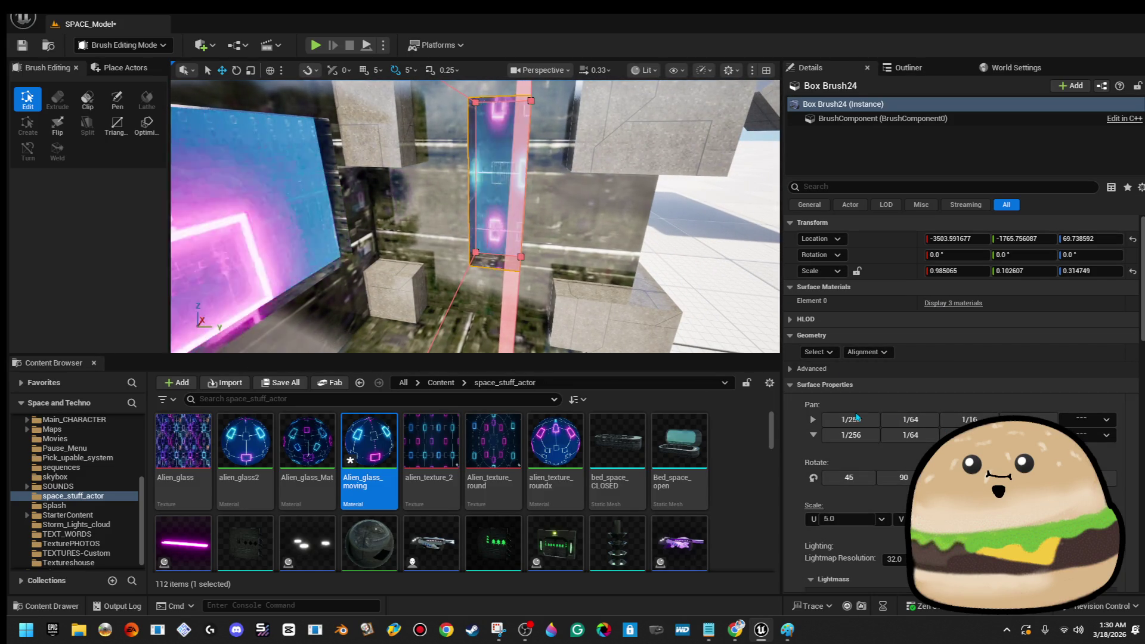
drag(672, 302, 513, 305)
- Set the panel's horizontal texture scale to 6
click(849, 524)
text(6)
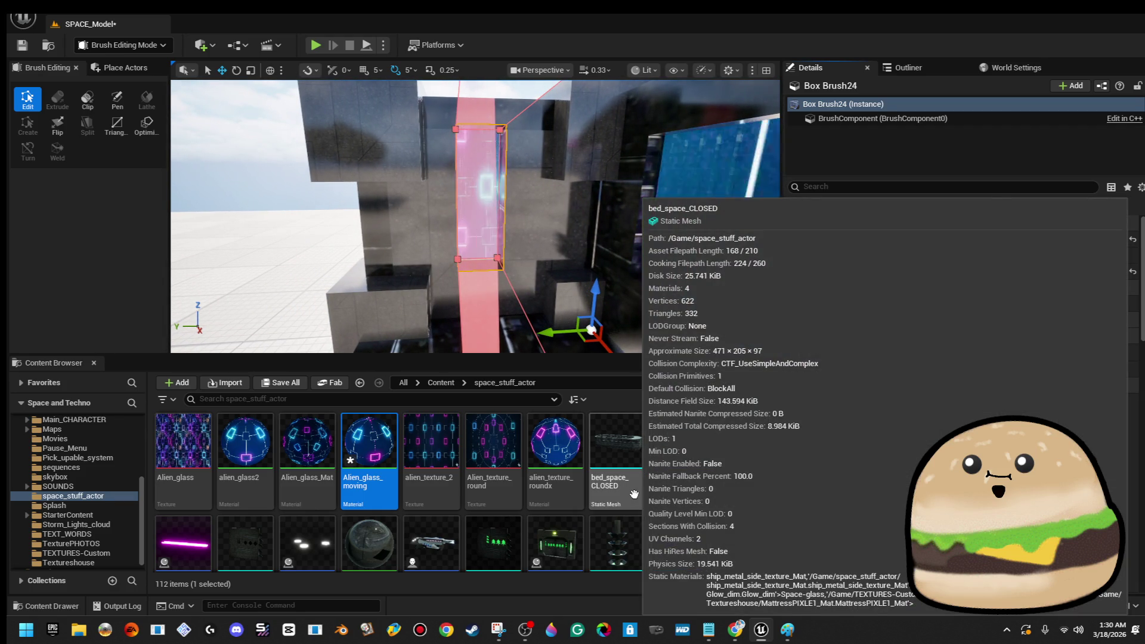
key(Return)
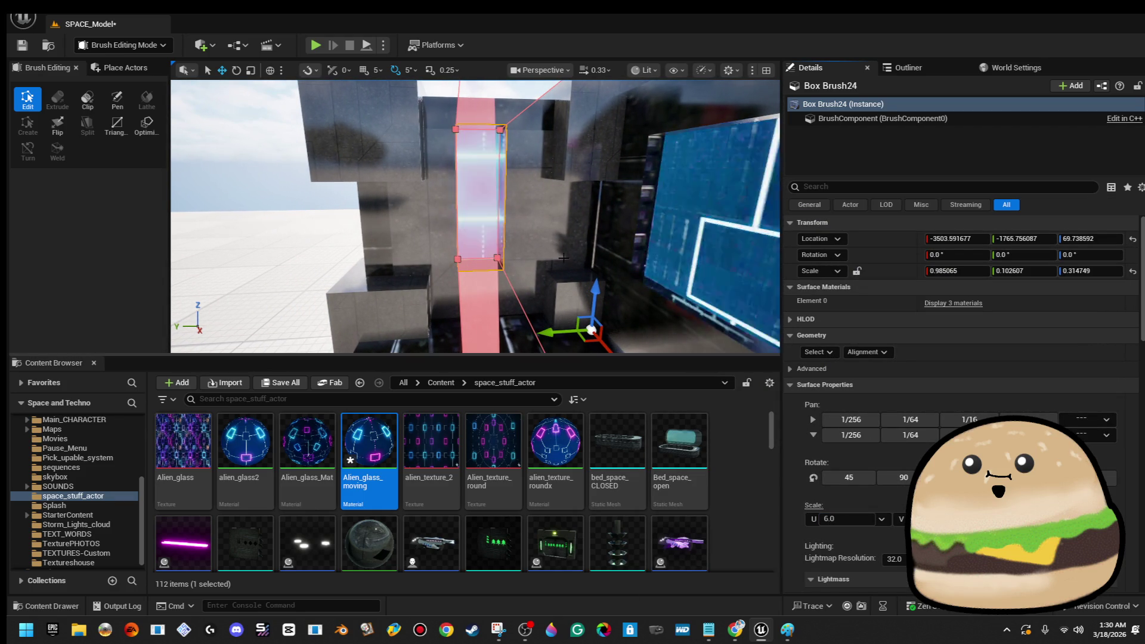
drag(463, 149, 463, 149)
click(463, 149)
drag(544, 219, 545, 219)
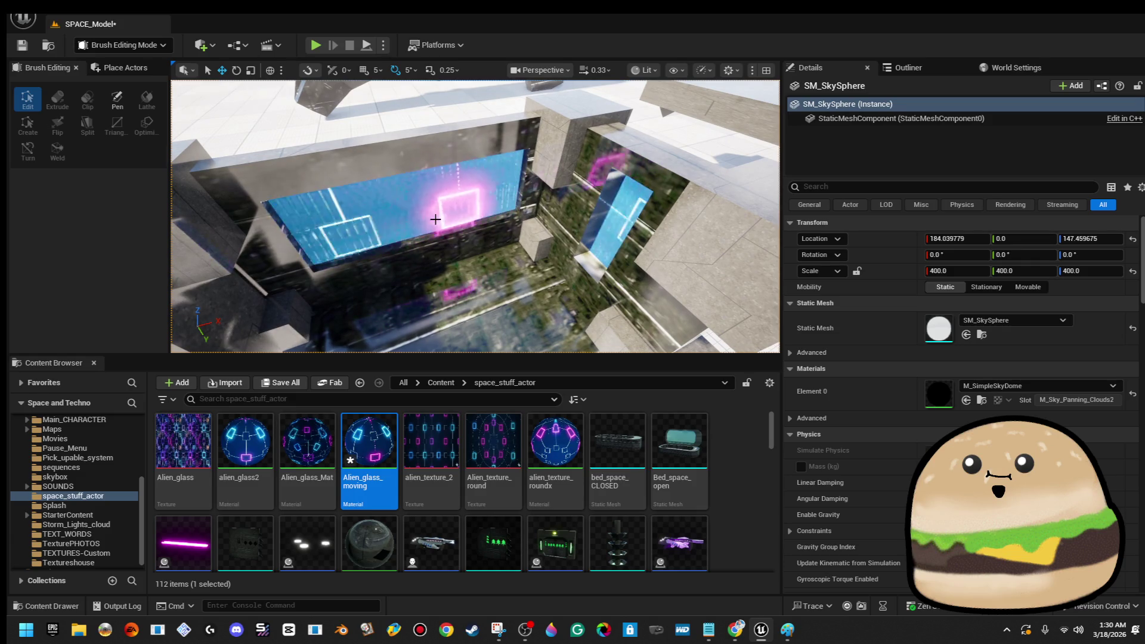
- Pan the floor brush's glass pattern until its glowing square is centred
click(435, 219)
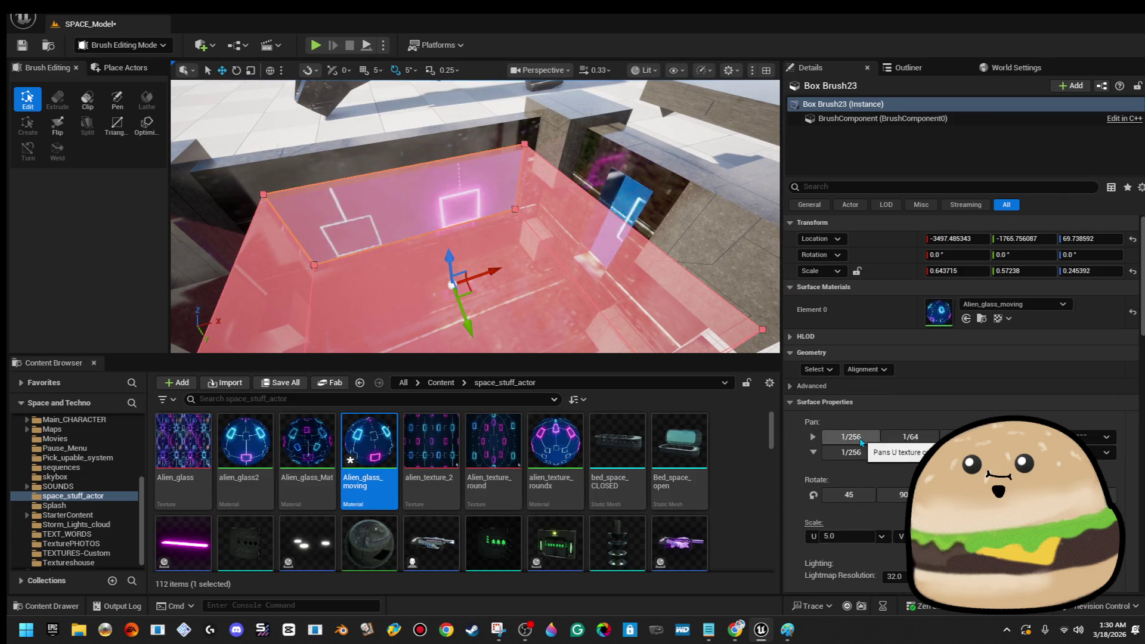
click(860, 441)
click(914, 453)
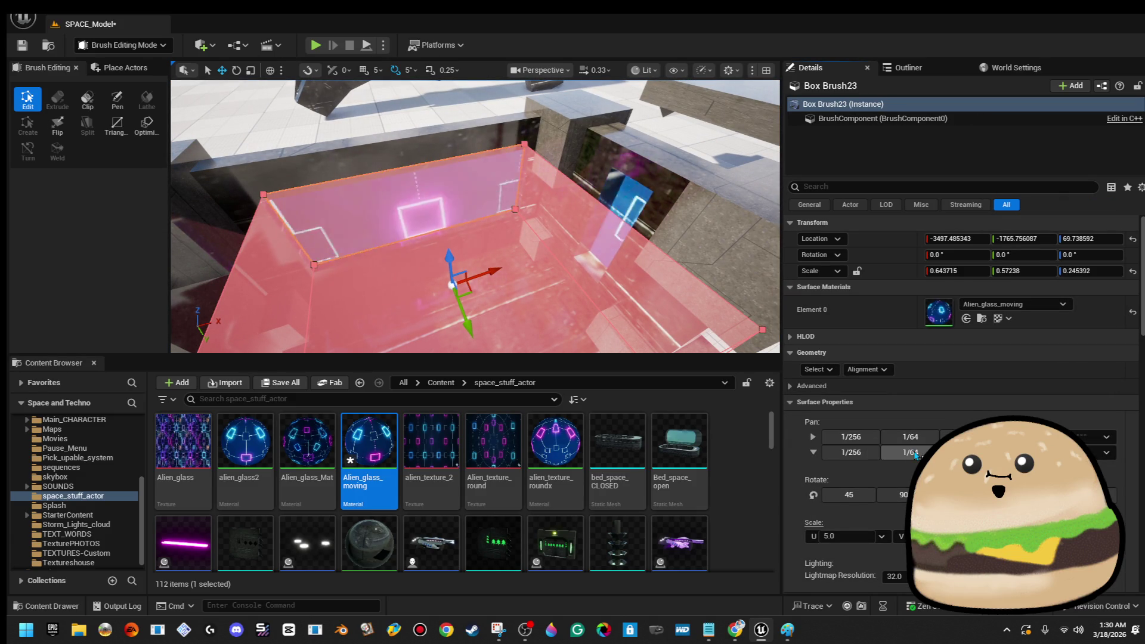
click(916, 453)
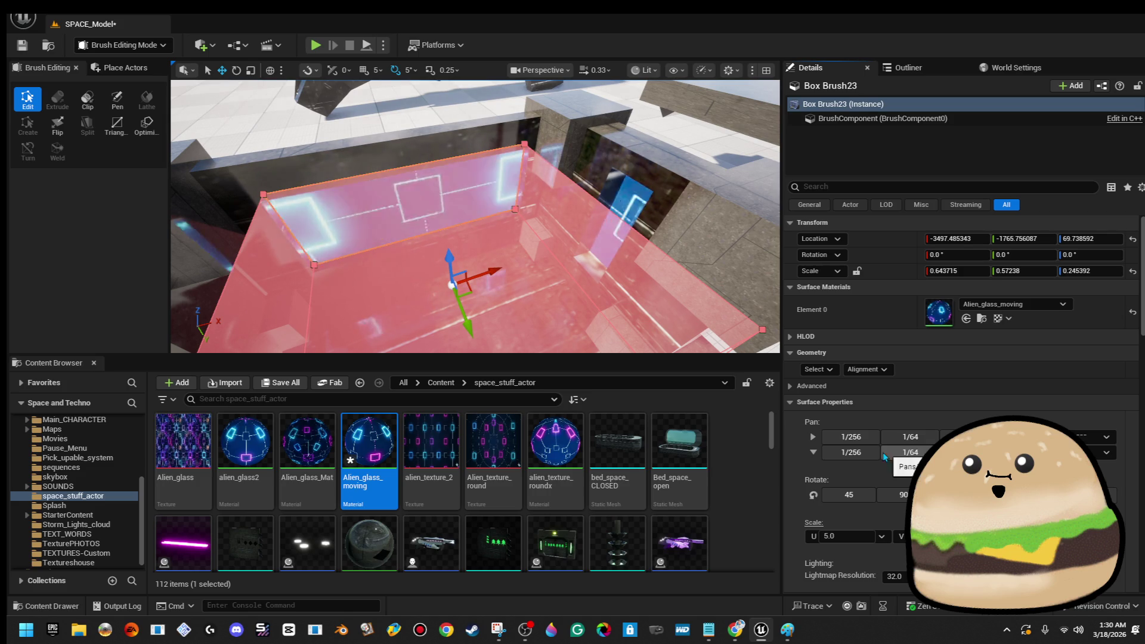
mouse_move(477, 239)
mouse_down()
mouse_move(358, 256)
mouse_move(417, 244)
mouse_move(441, 298)
mouse_up()
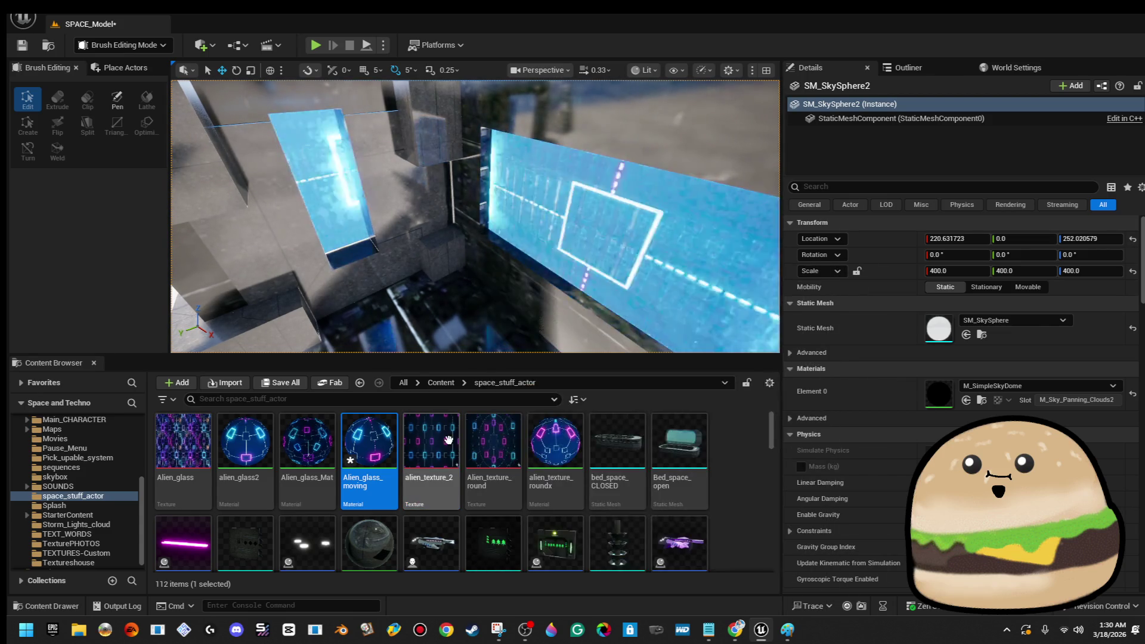
right_click(447, 443)
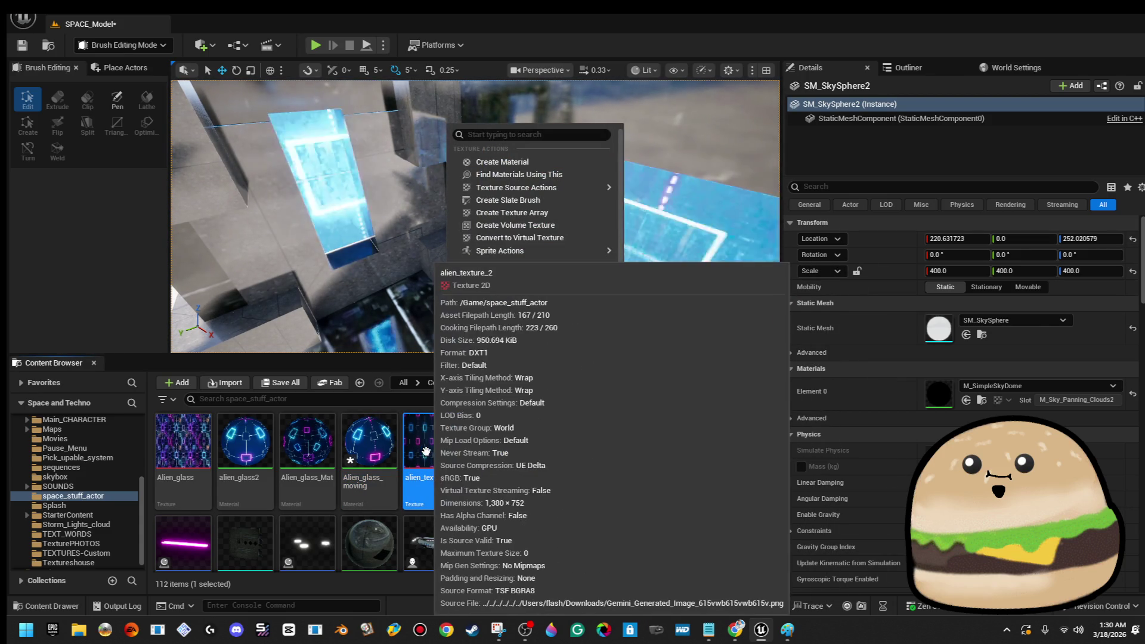
- Create the alien_texture_2_ texture from alien_texture_2's asset actions
click(589, 472)
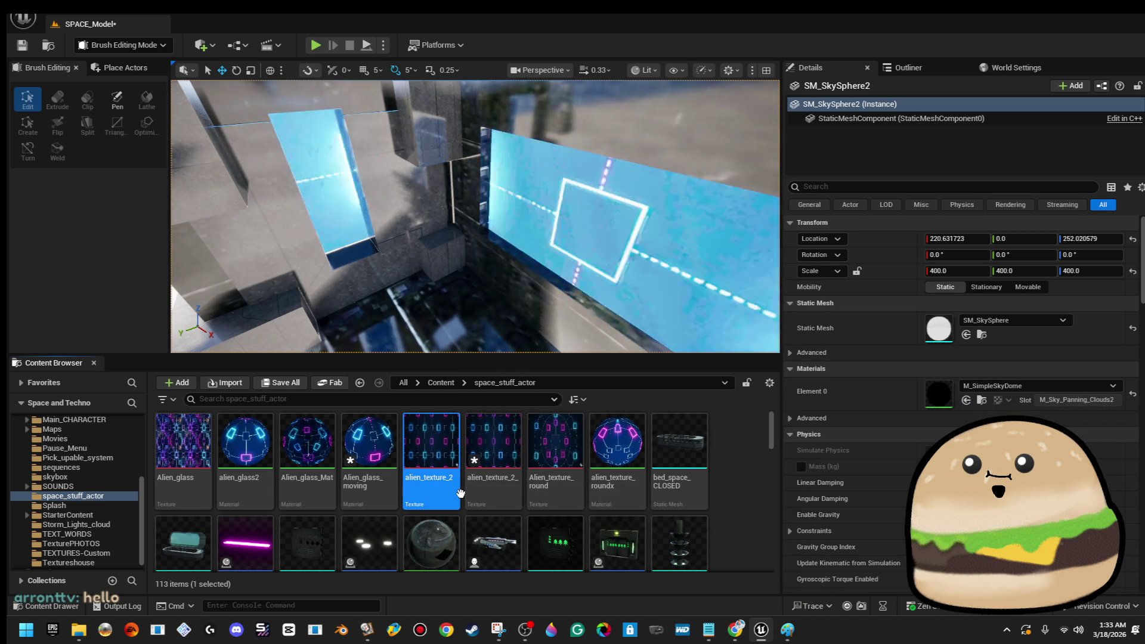
- Delete alien_texture_2, redirect its references to alien_texture_2_, and save the changed assets
key(Delete)
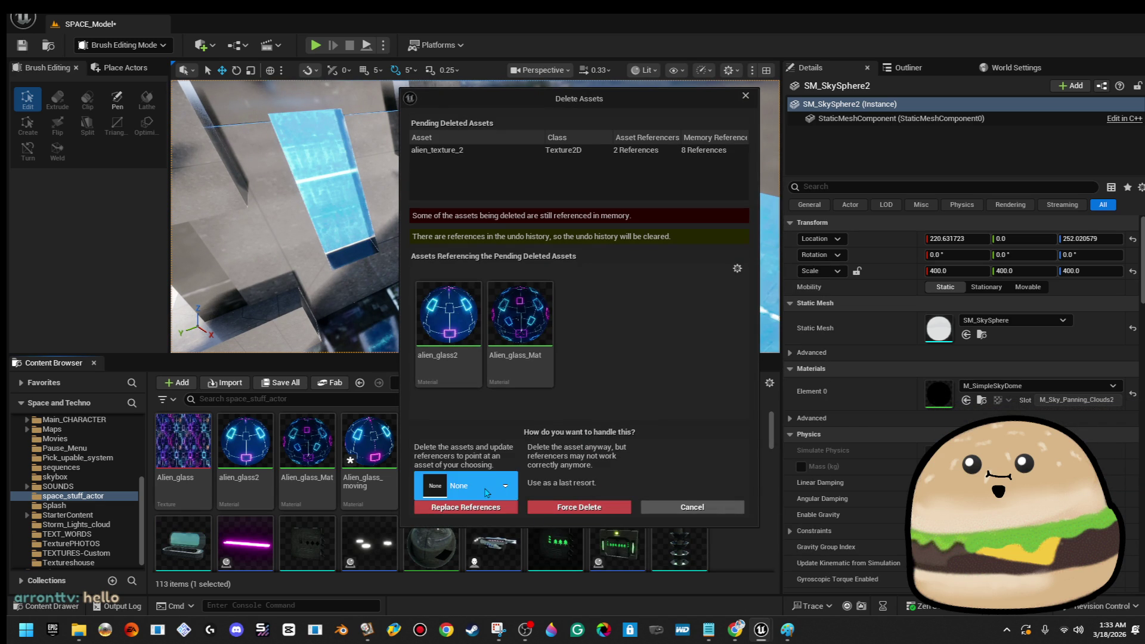
click(501, 495)
text(ali)
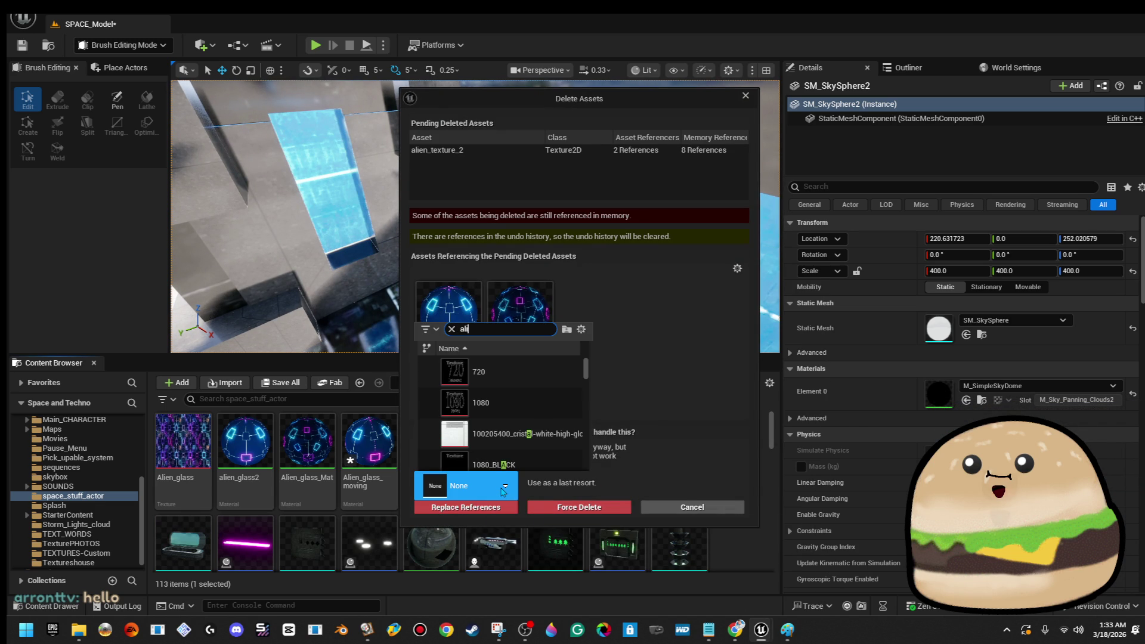
text(en)
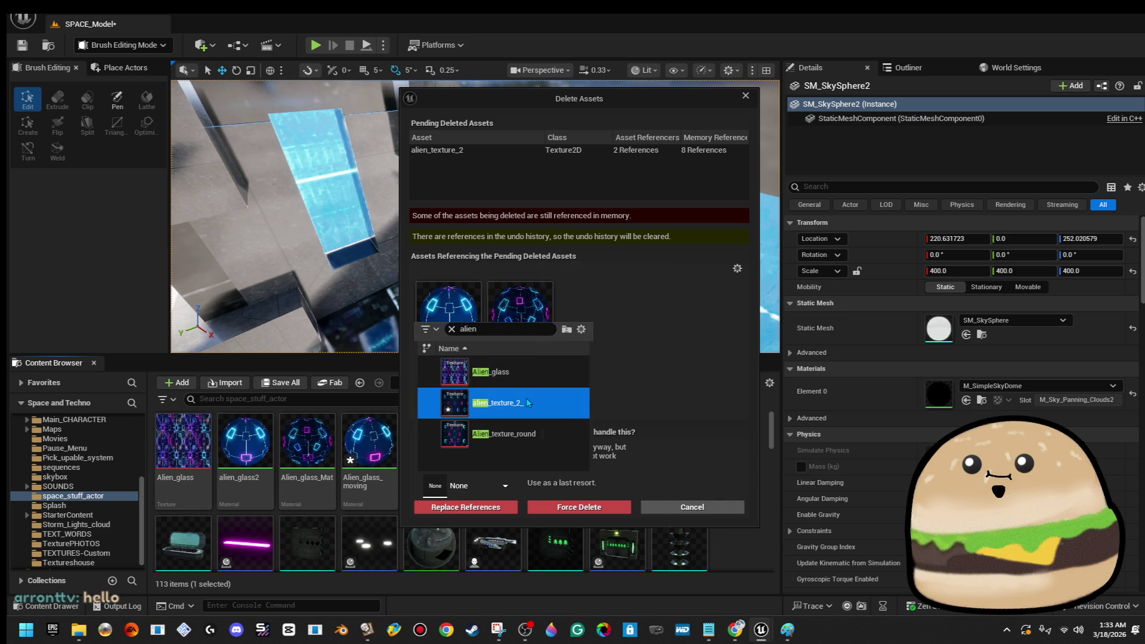
click(533, 518)
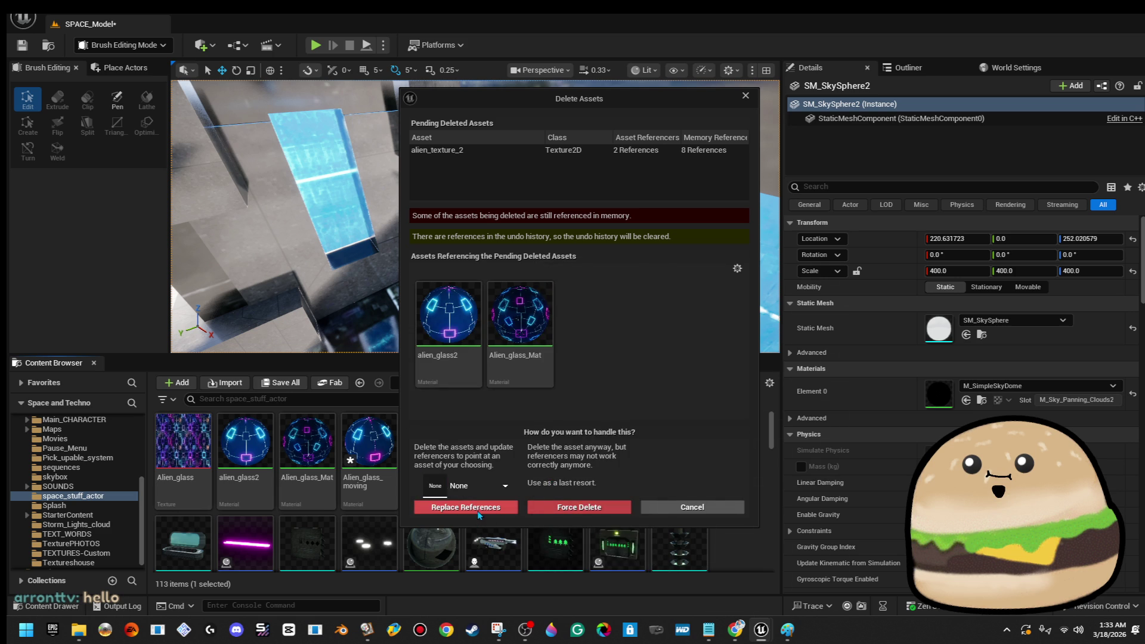
click(494, 486)
text(alien)
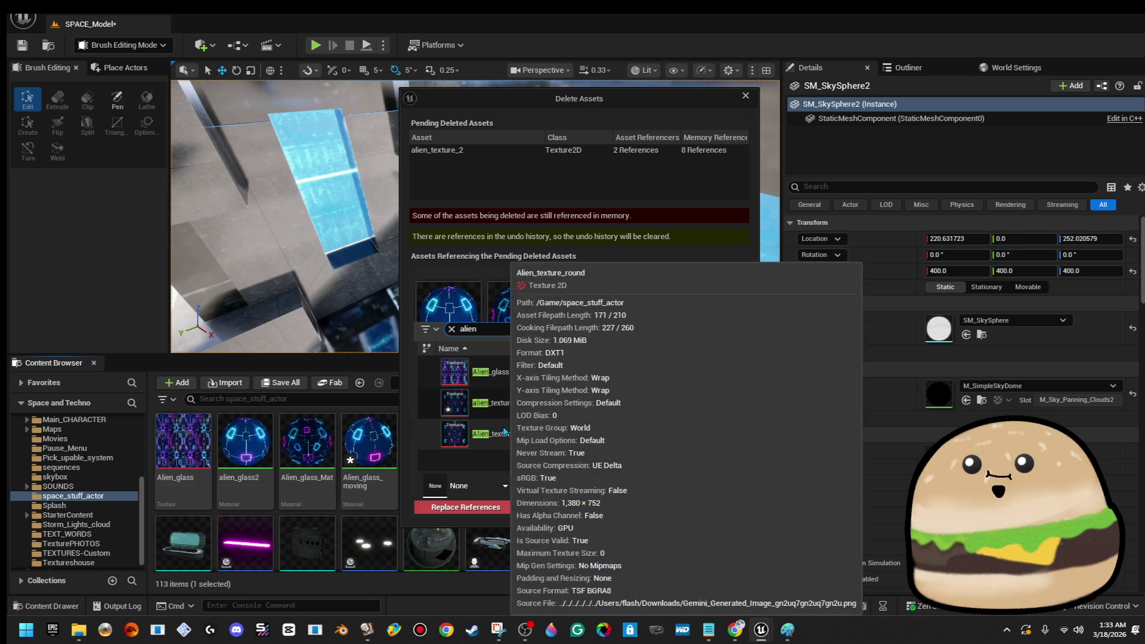
text(te)
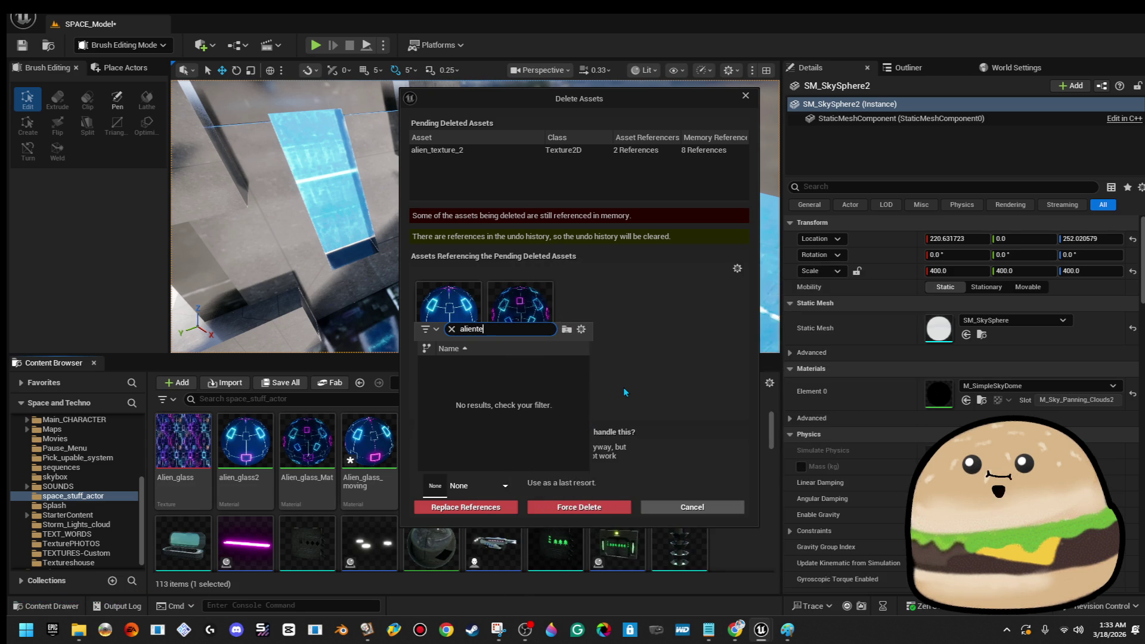
key(BackSpace)
key(BackSpace)
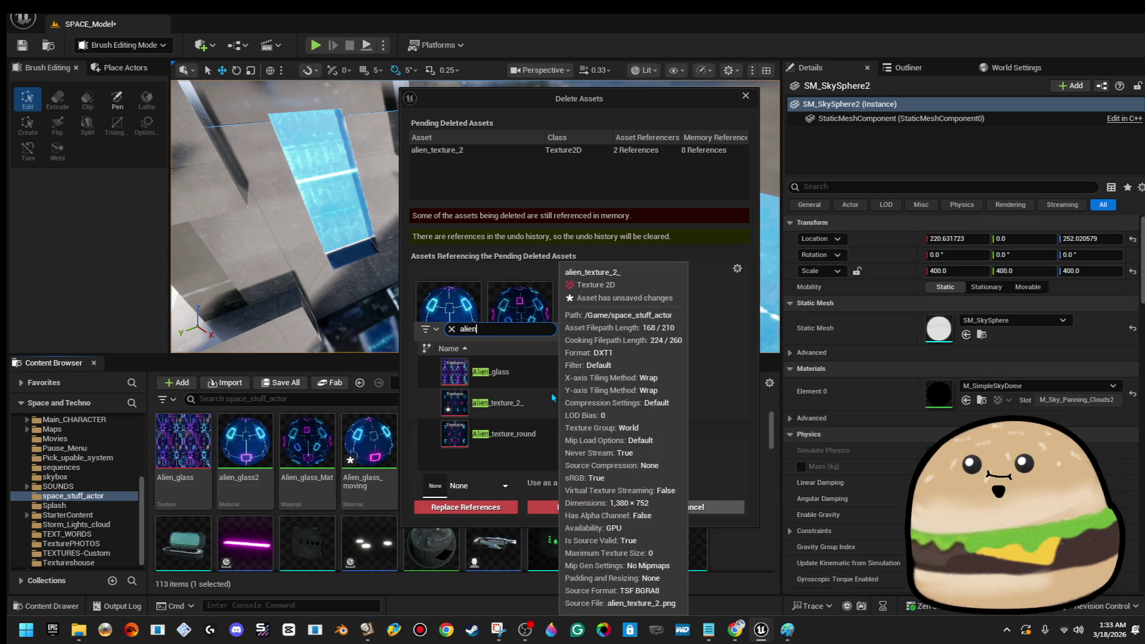
click(562, 411)
click(481, 510)
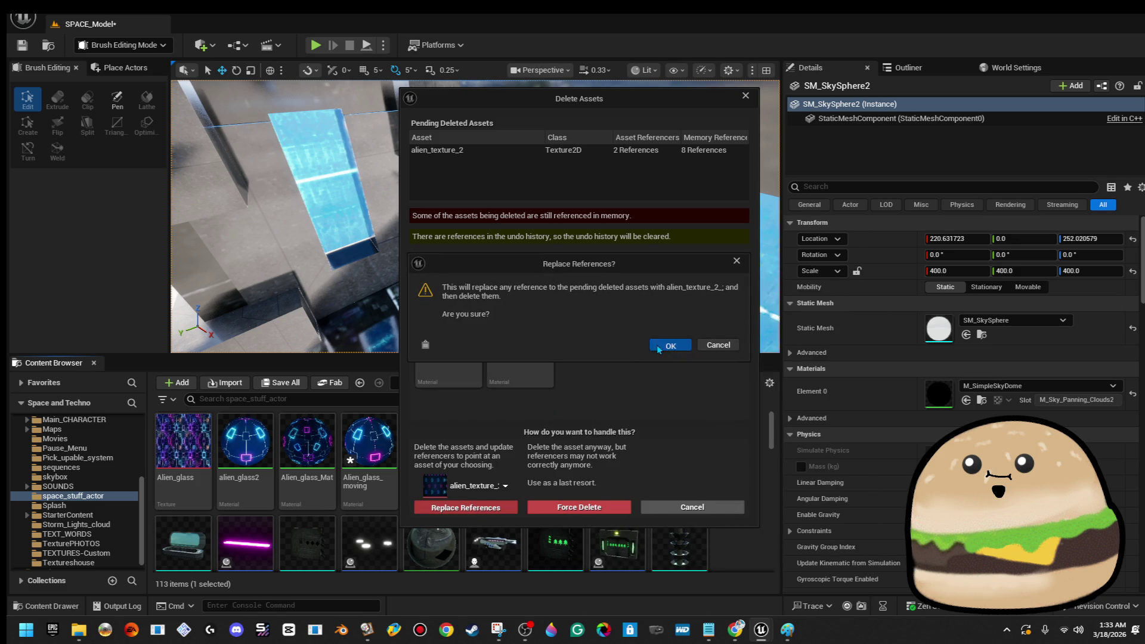
click(669, 345)
click(631, 452)
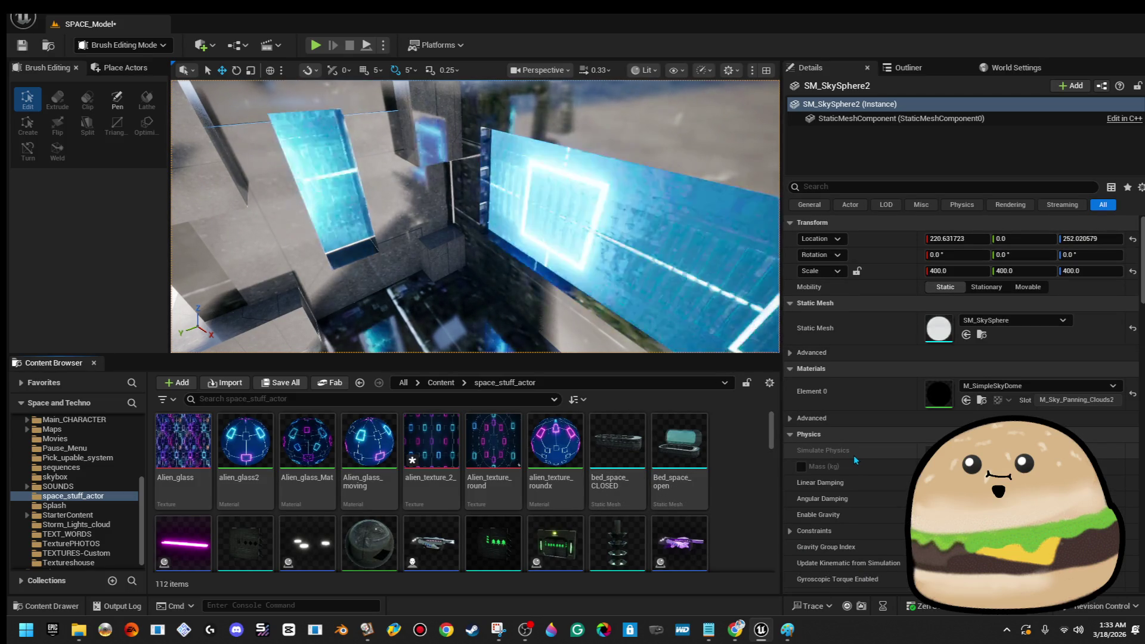
- Force delete alien_texture_roundx and Alien_texture_round, leaving 110 items in the folder
click(520, 449)
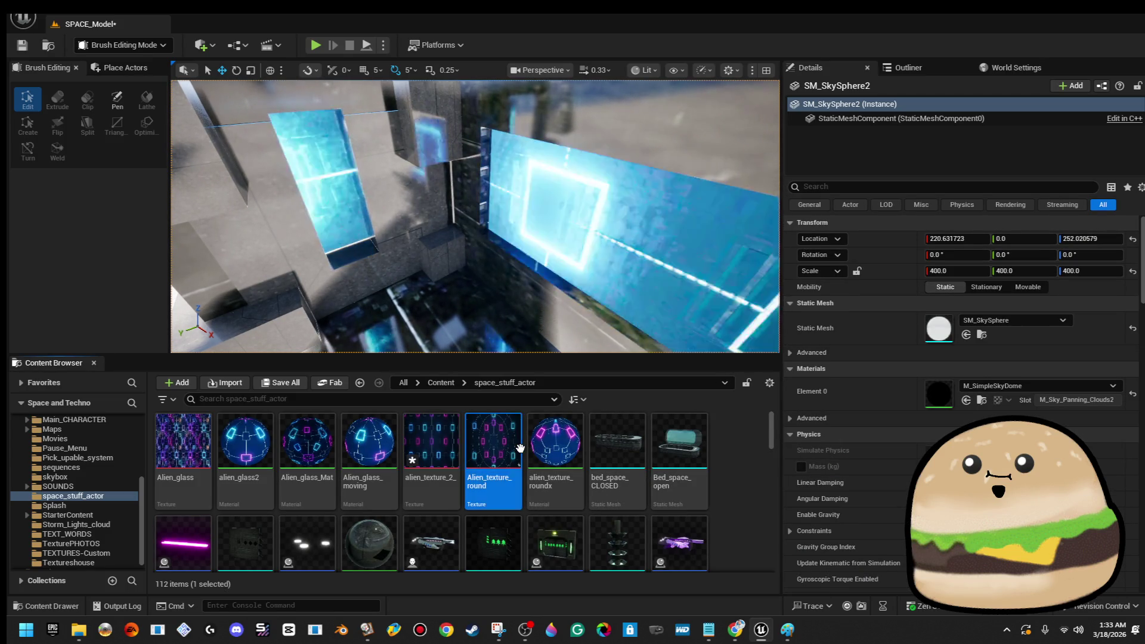
click(547, 462)
key(Delete)
click(493, 507)
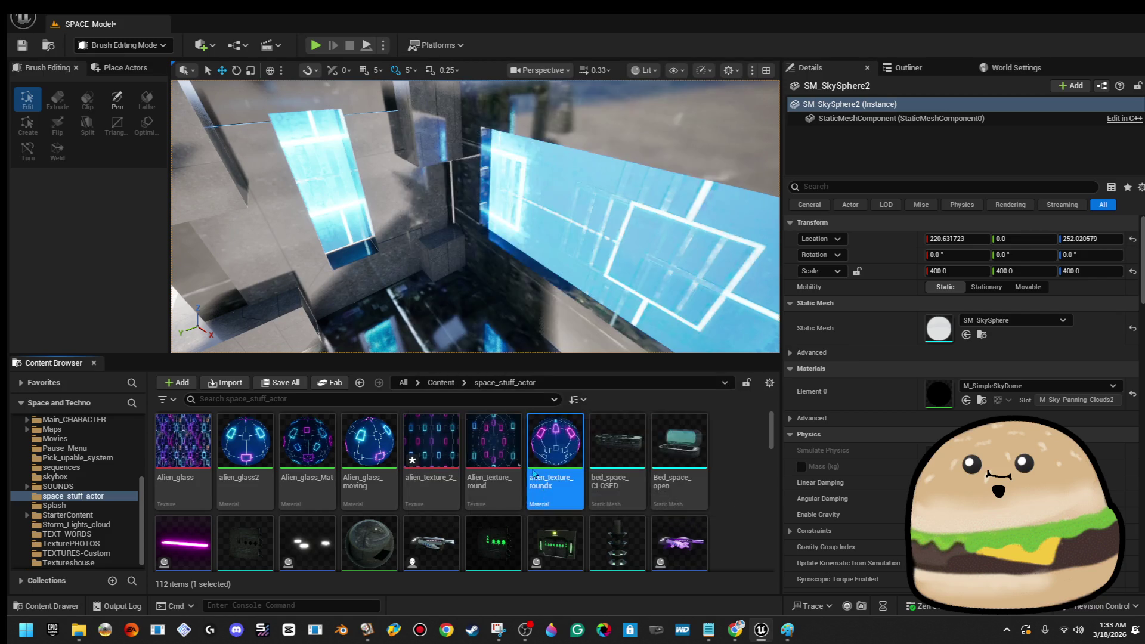
click(493, 459)
key(Delete)
click(537, 507)
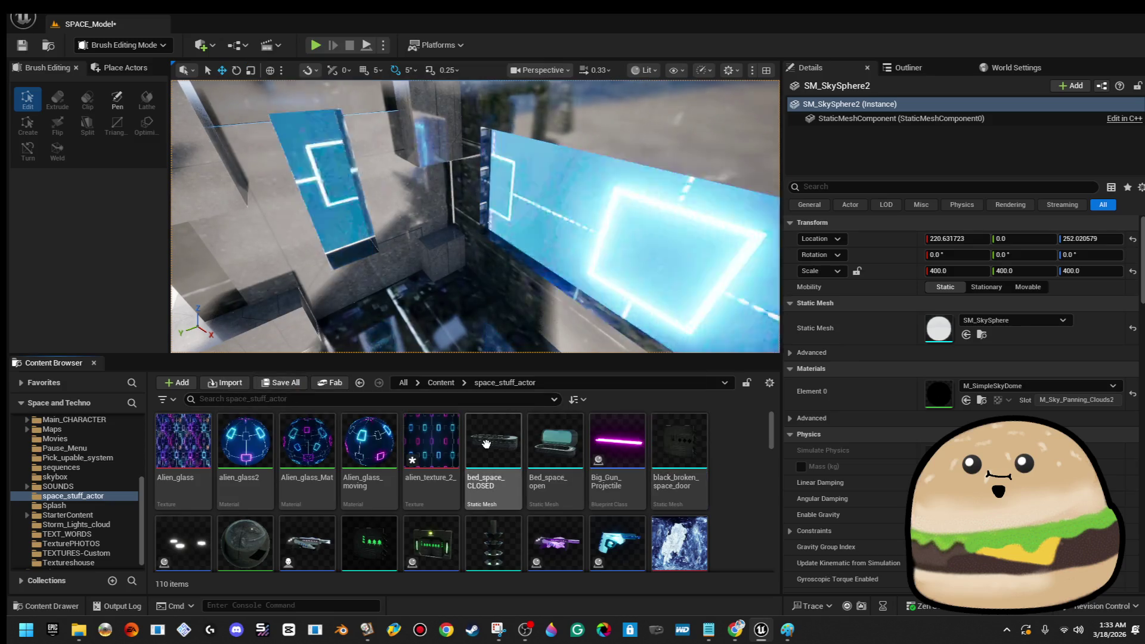
- Open the Alien_glass texture for inspection and review its asset actions
mouse_move(477, 444)
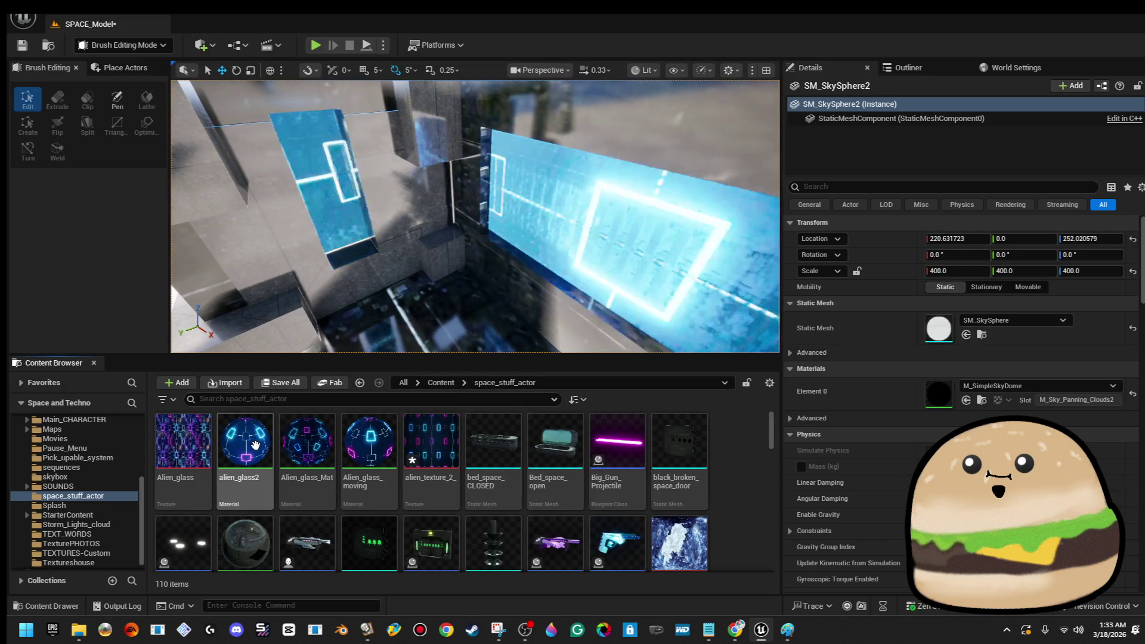
click(183, 435)
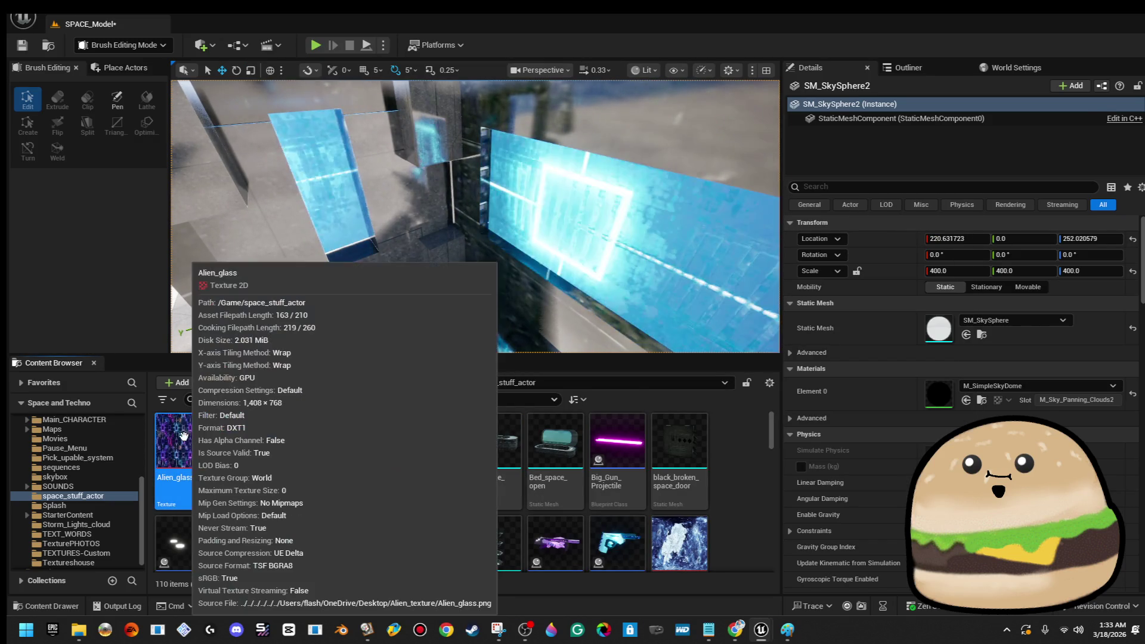
double_click(183, 435)
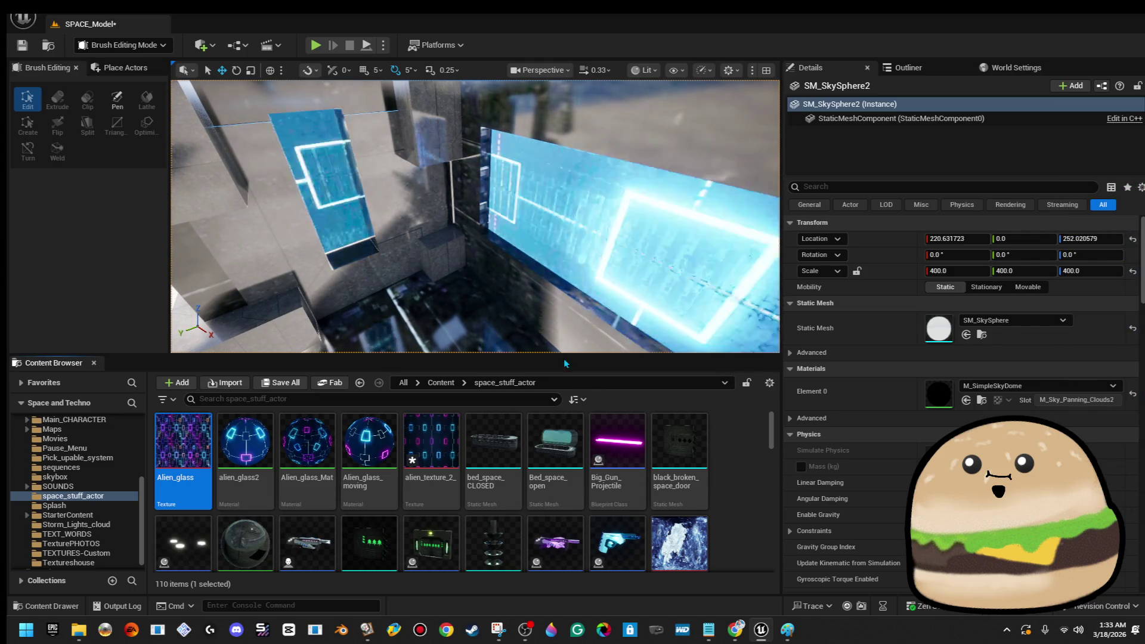
right_click(209, 453)
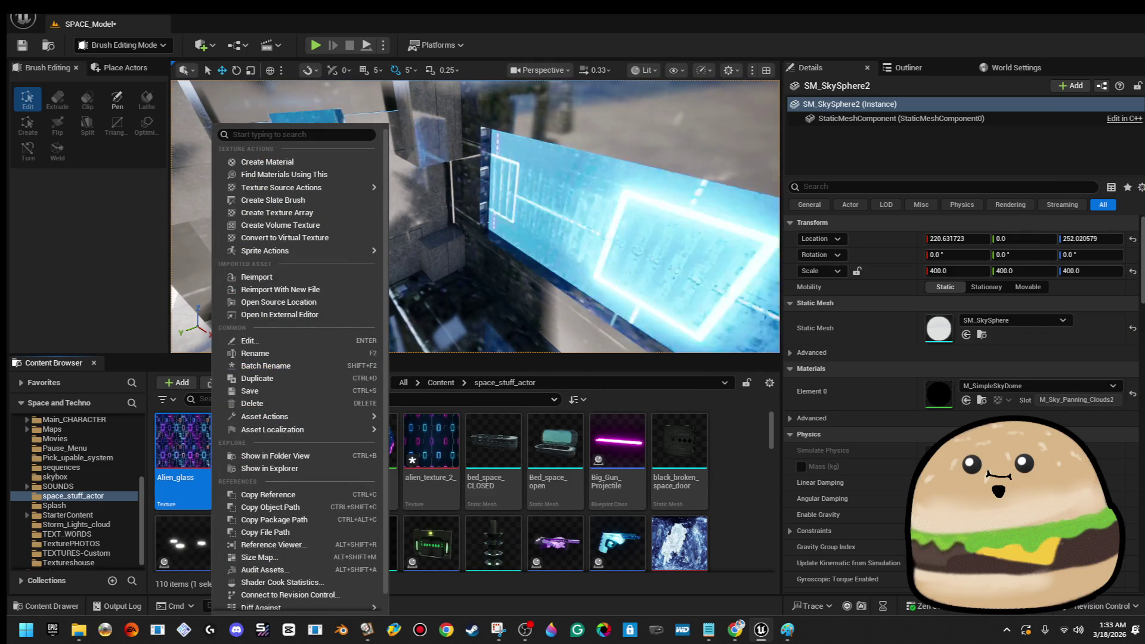
mouse_move(274, 429)
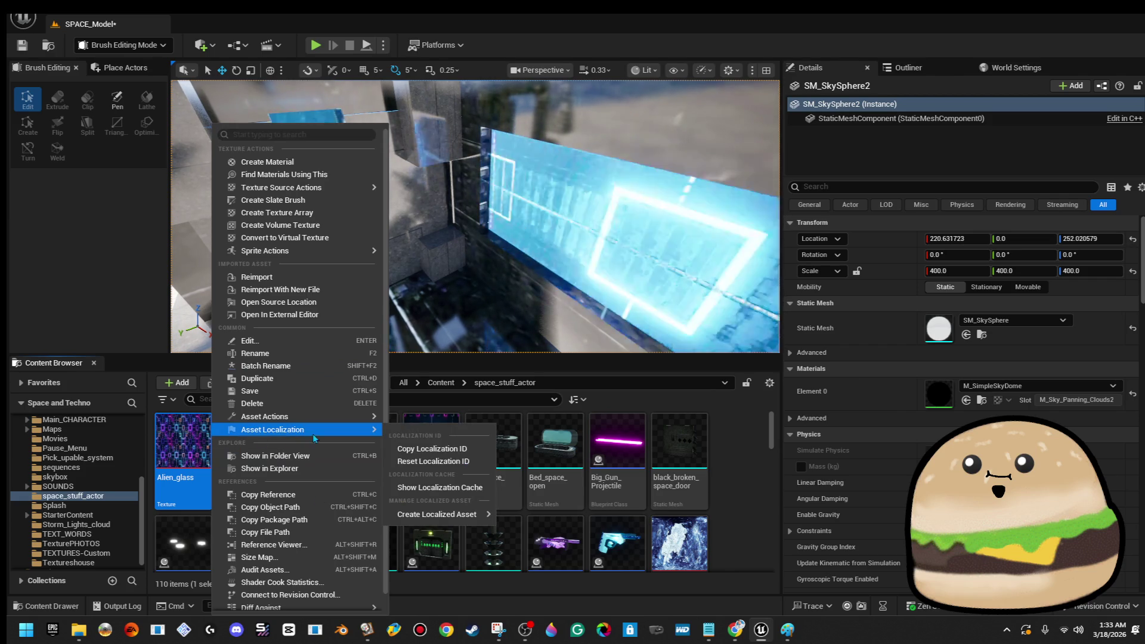
key(Escape)
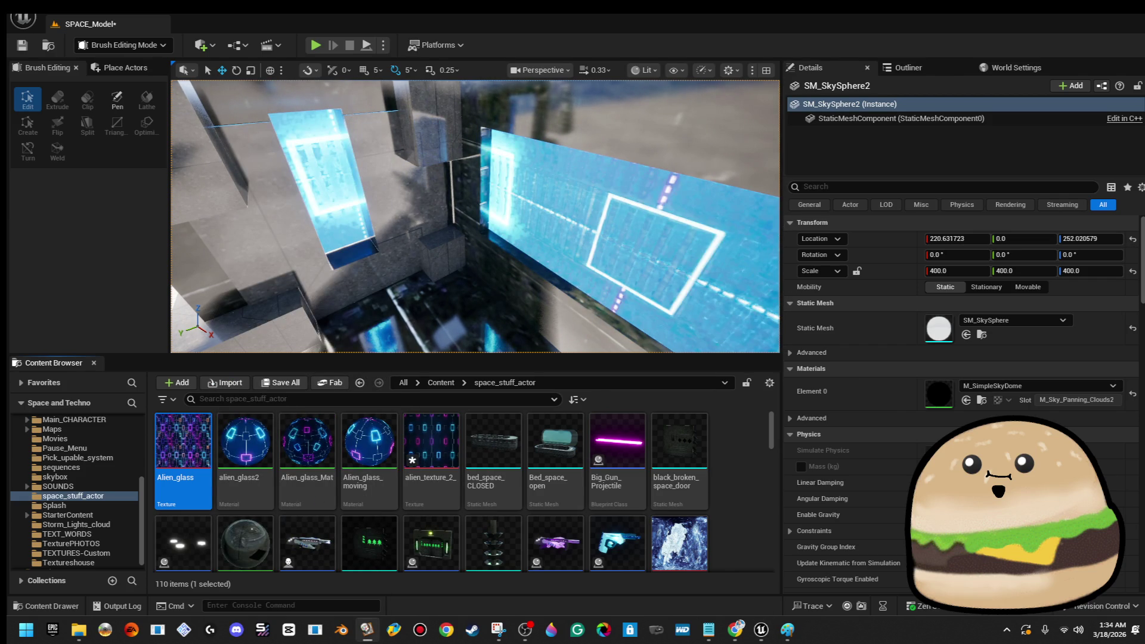
drag(610, 170, 593, 222)
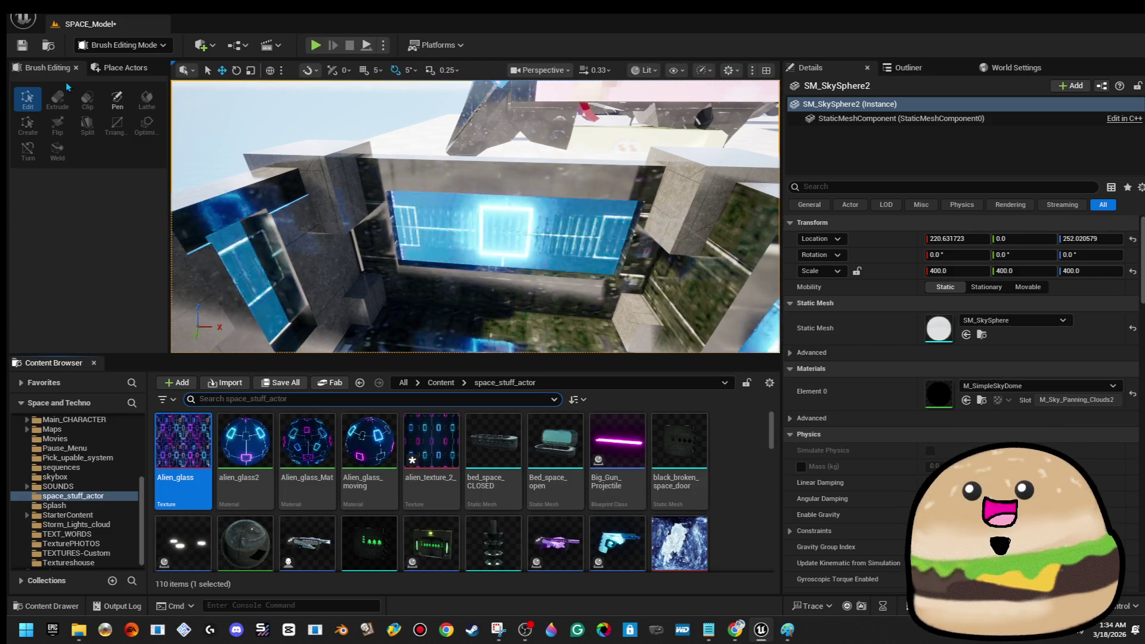
- Save the SPACE_Model level and search the Content Browser for 'ship crate'
click(22, 45)
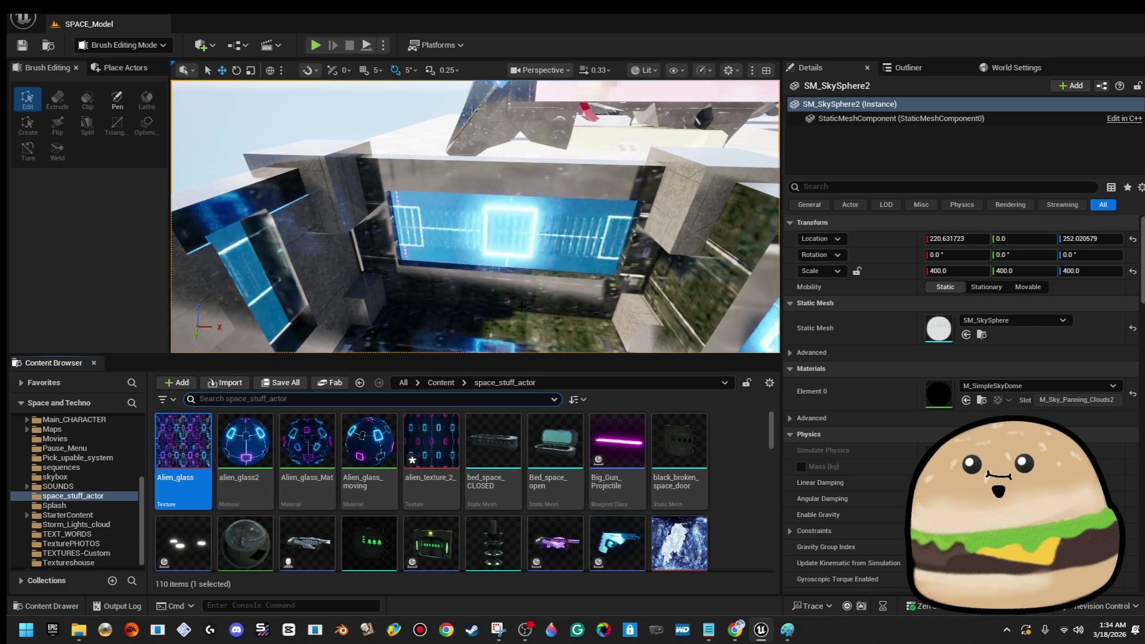
text(ship)
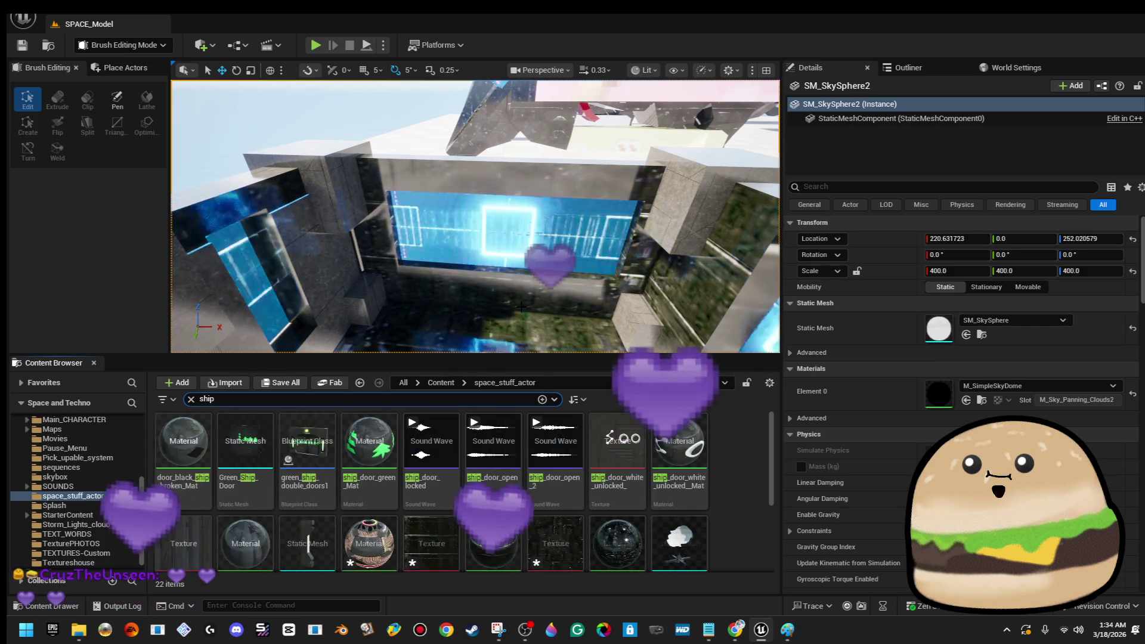
text( crate)
- Apply space_crate_metal_ship_Mat to the blue panel
click(374, 444)
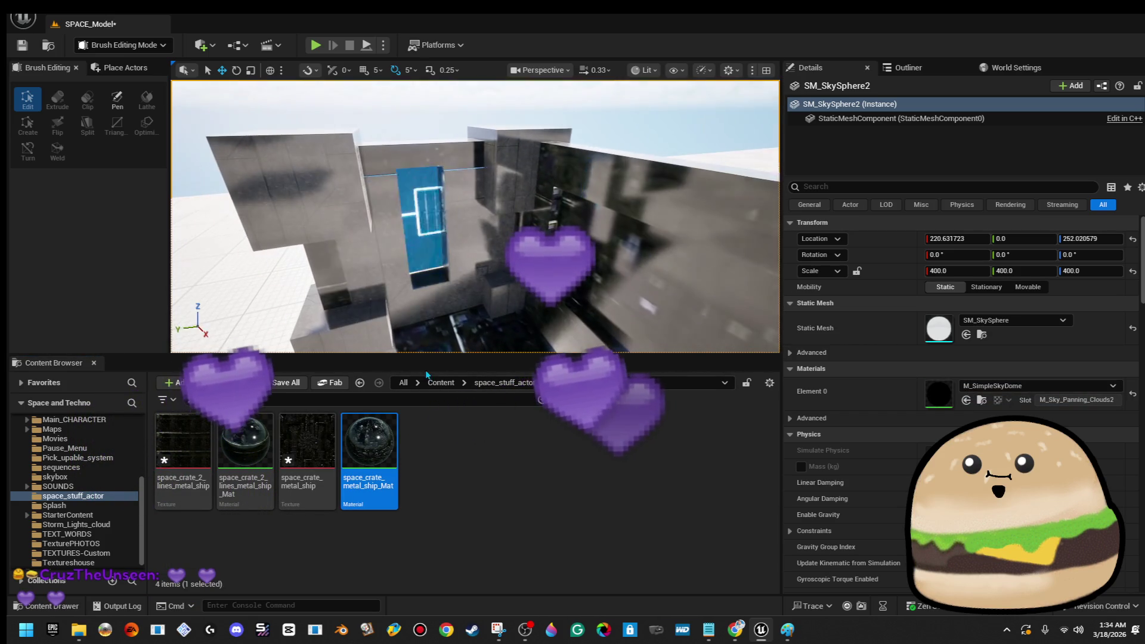
mouse_move(412, 266)
mouse_down()
mouse_move(417, 250)
mouse_move(412, 266)
mouse_up()
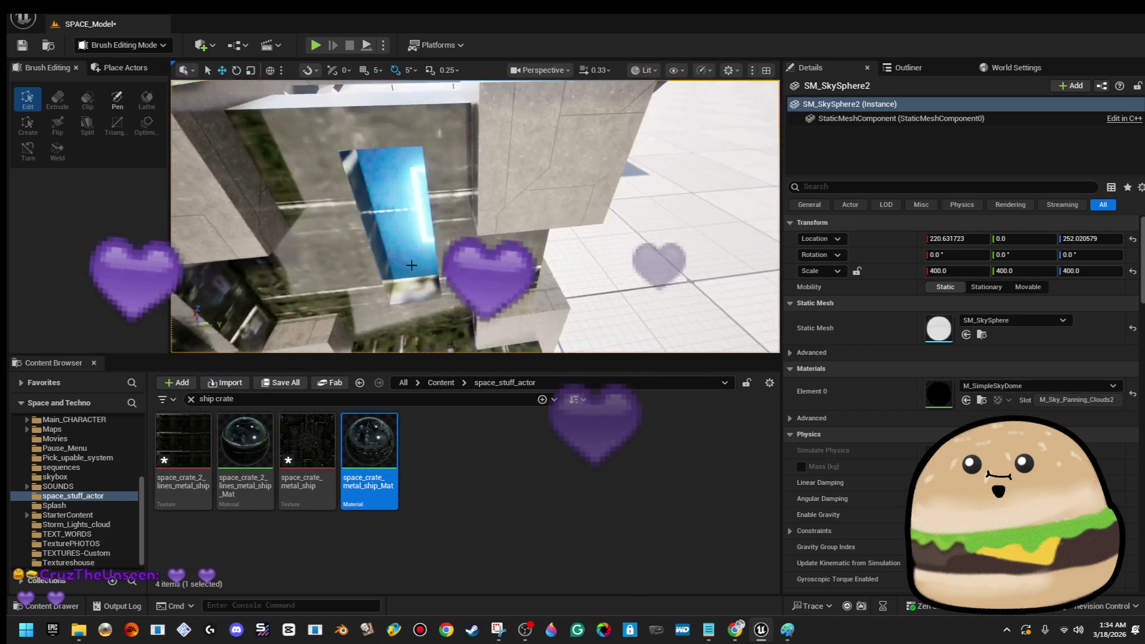
drag(370, 444, 396, 259)
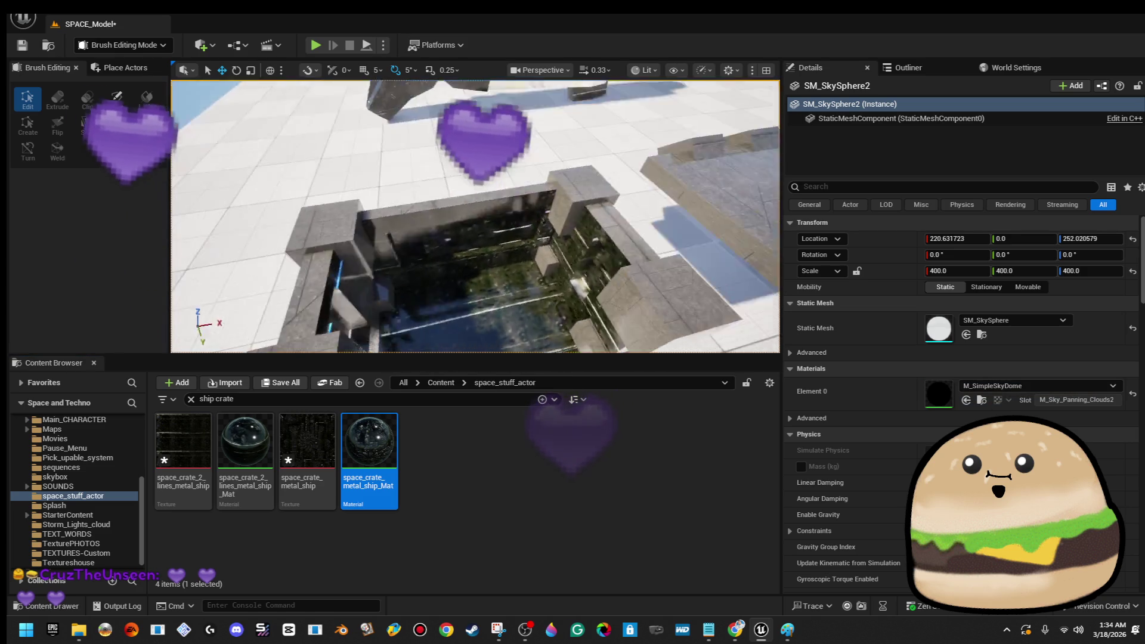
- Marquee-select the crate's brushes, Ctrl-clicking to drop one extra object
scroll(397, 259, down, 5)
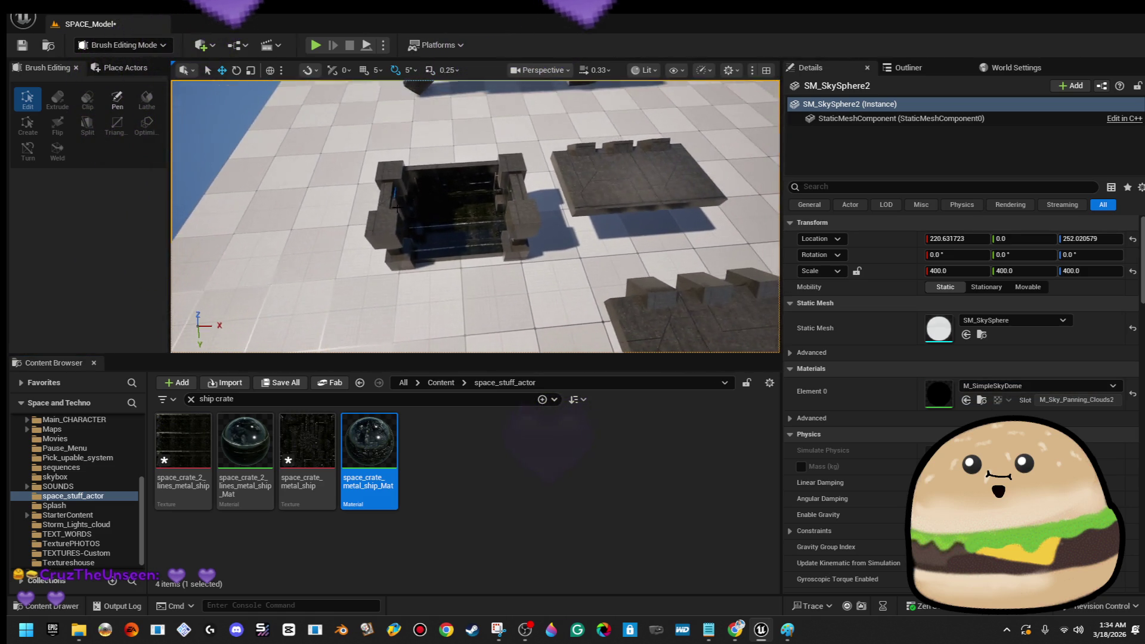
mouse_move(383, 173)
mouse_down()
mouse_move(557, 266)
mouse_move(529, 267)
mouse_move(519, 246)
mouse_move(614, 255)
mouse_up()
ctrl+click(531, 270)
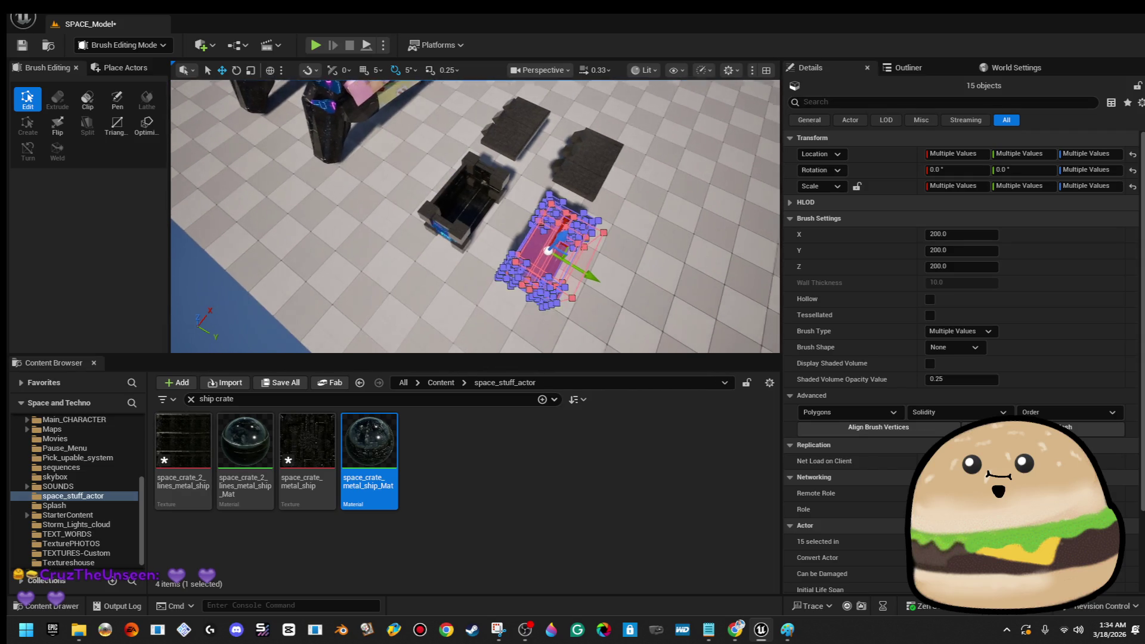
- Convert the selected brushes into a space_loot_cratex static mesh saved in space_stuff_actor
scroll(613, 255, down, 3)
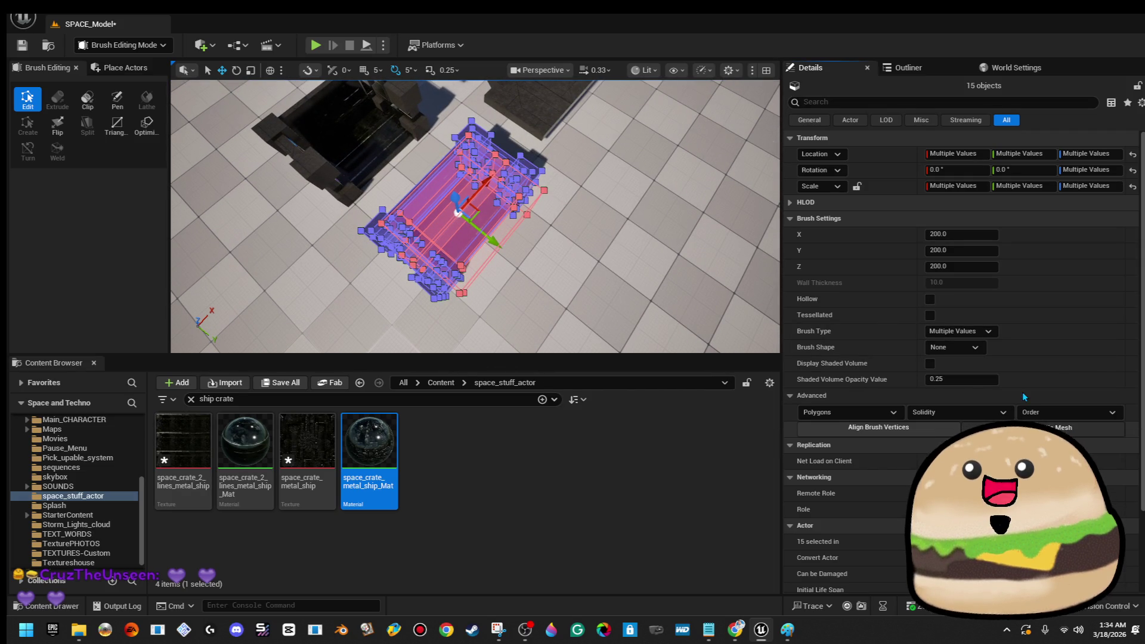
click(1044, 427)
scroll(608, 298, down, 5)
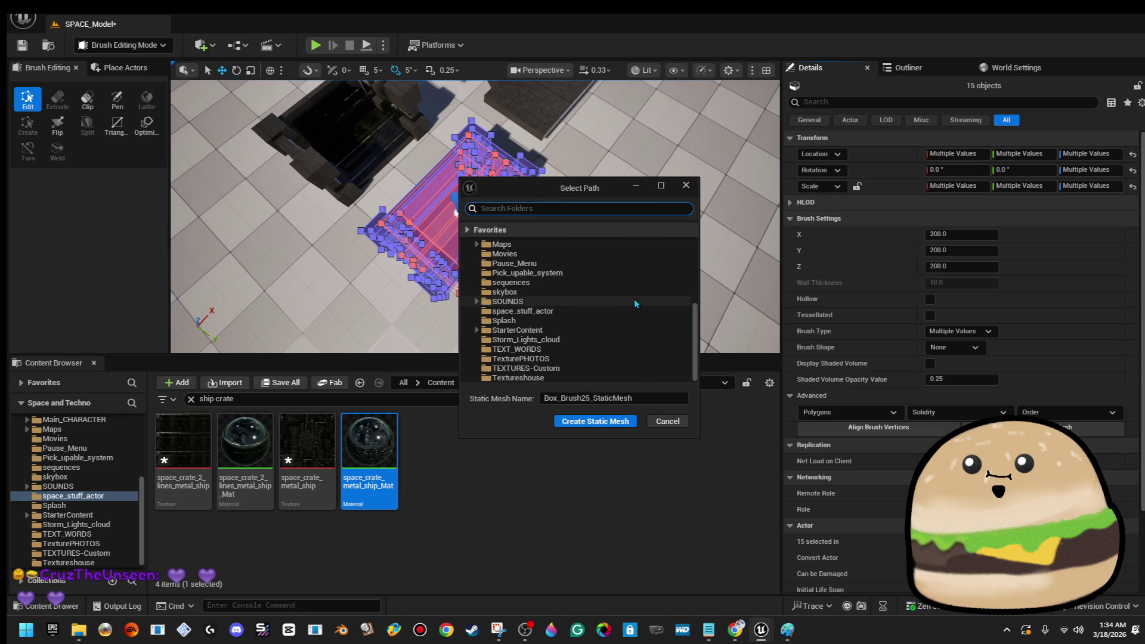
click(606, 311)
click(652, 398)
text(space_)
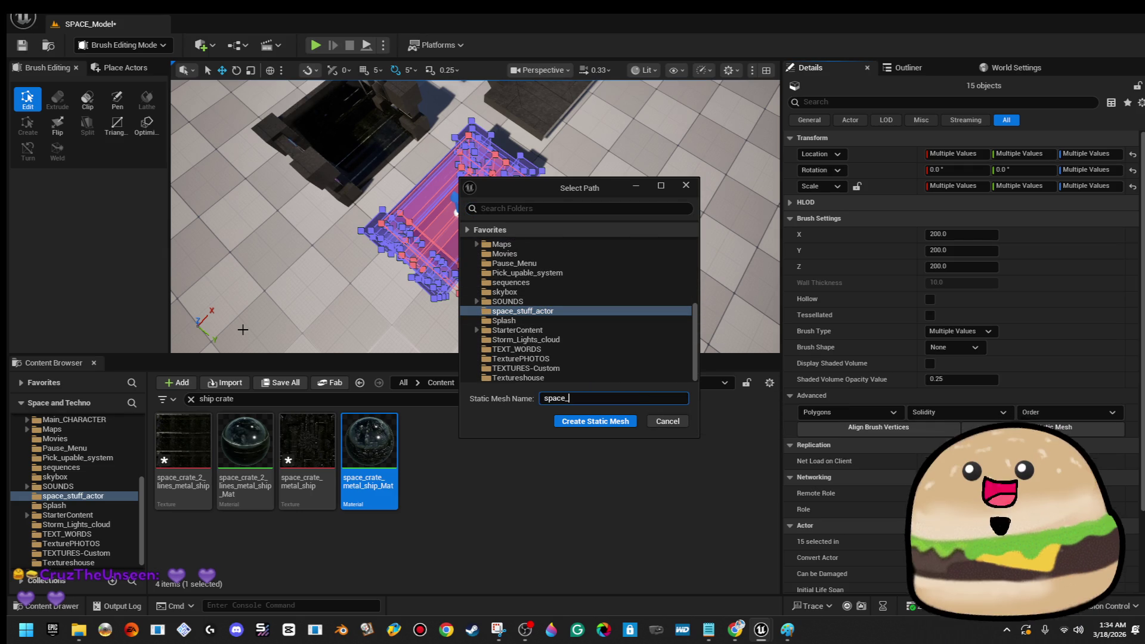
text(loot_cratex)
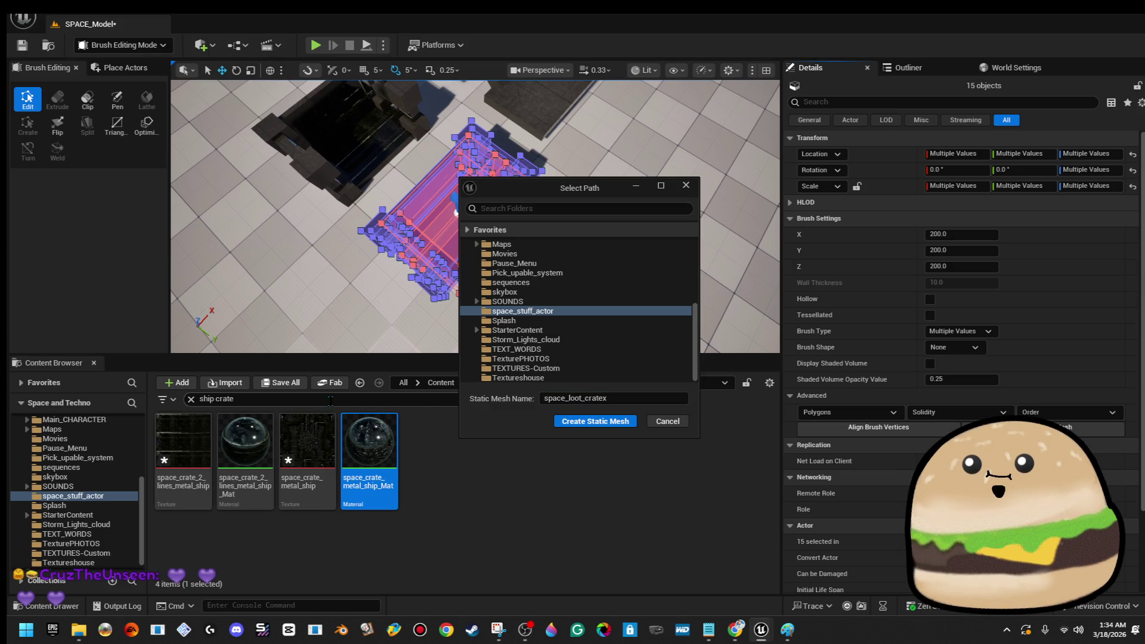
click(625, 424)
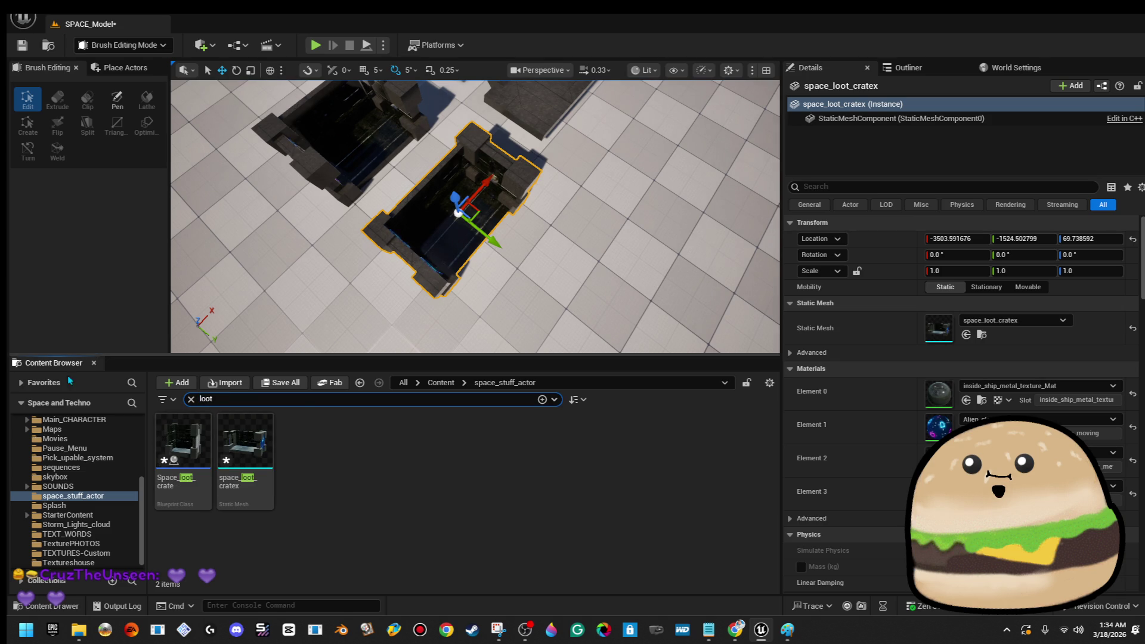
- Force-delete the old Space_loot_crate blueprint from the Content Browser
click(182, 453)
key(Delete)
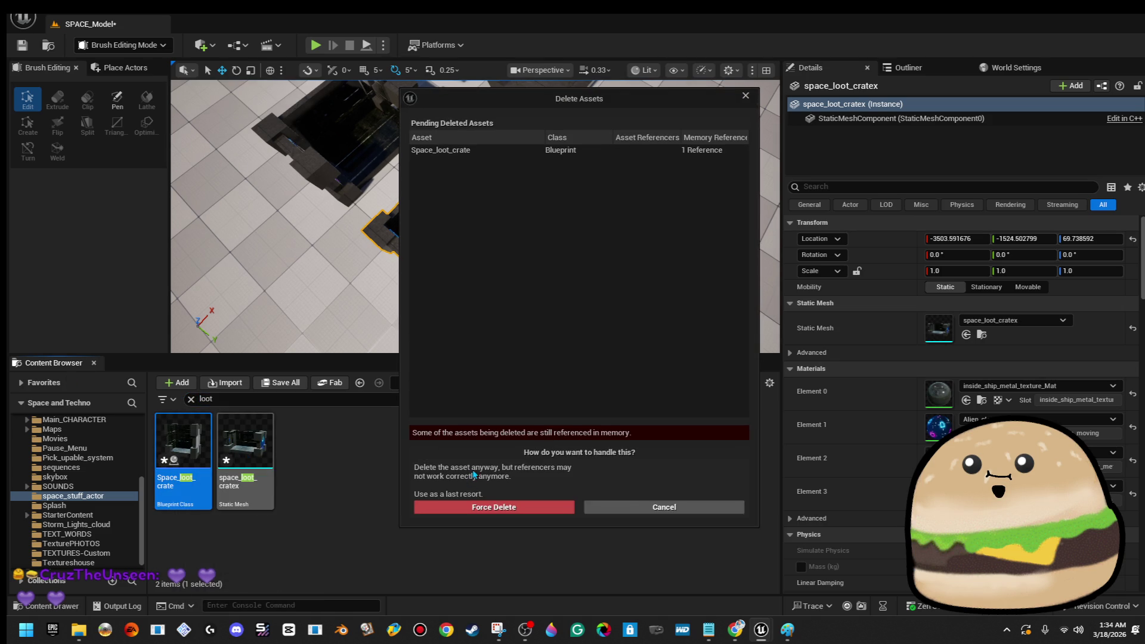
click(496, 506)
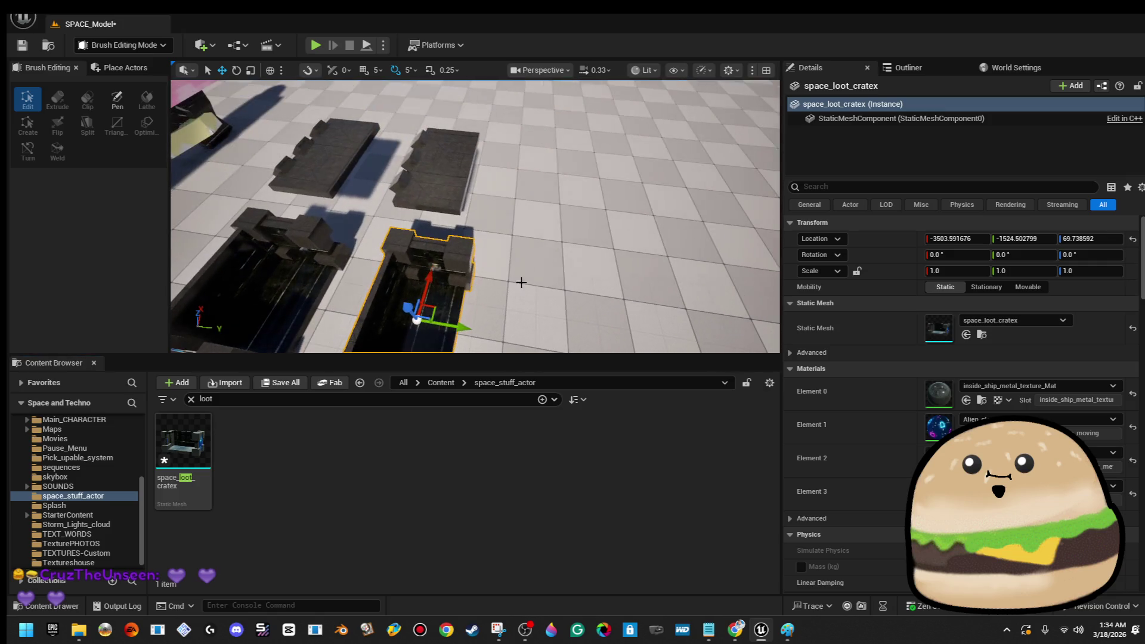
- Place a space_loot_cratex copy in the level, snap it to the surface and frame it
mouse_move(185, 447)
mouse_down()
mouse_move(552, 367)
mouse_move(610, 301)
mouse_move(611, 276)
mouse_up()
key(End)
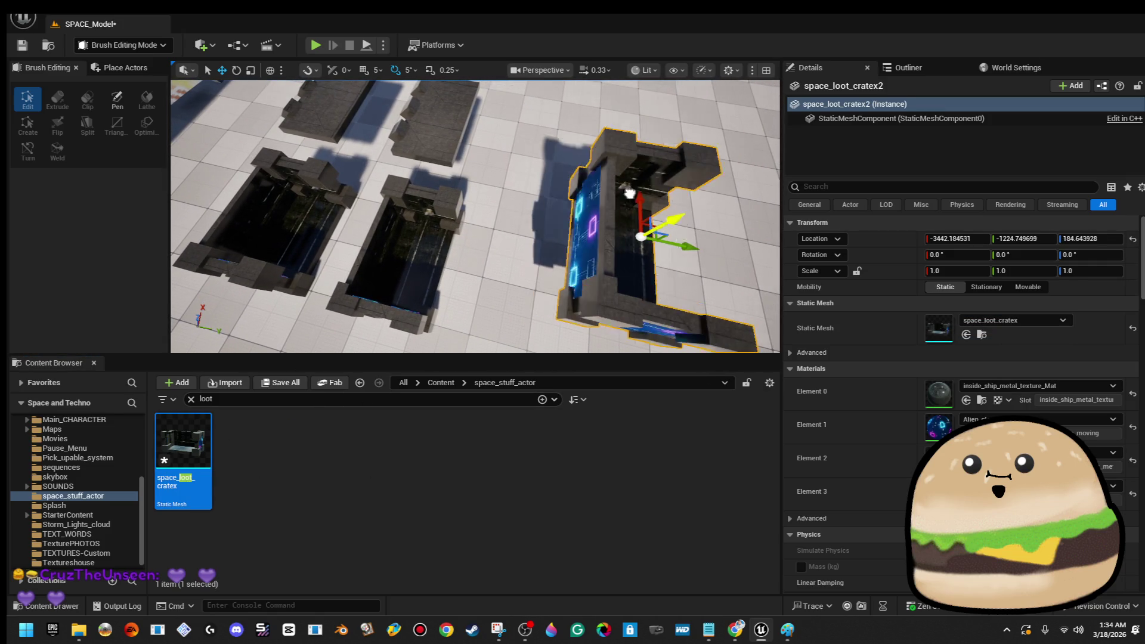
scroll(475, 216, up, 3)
key(f)
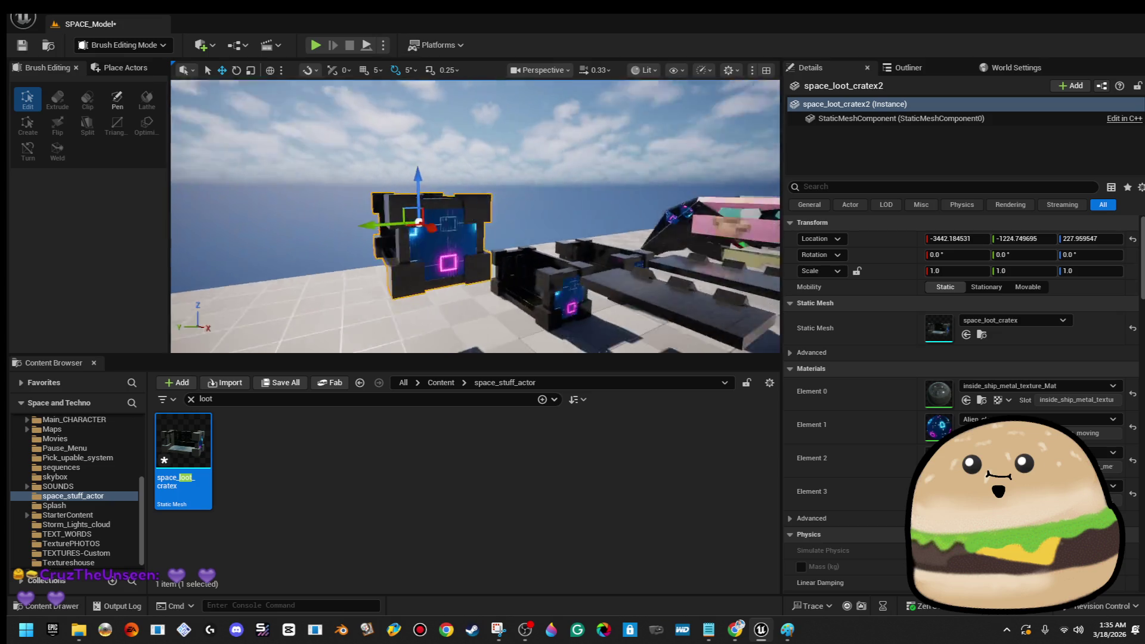
key(Escape)
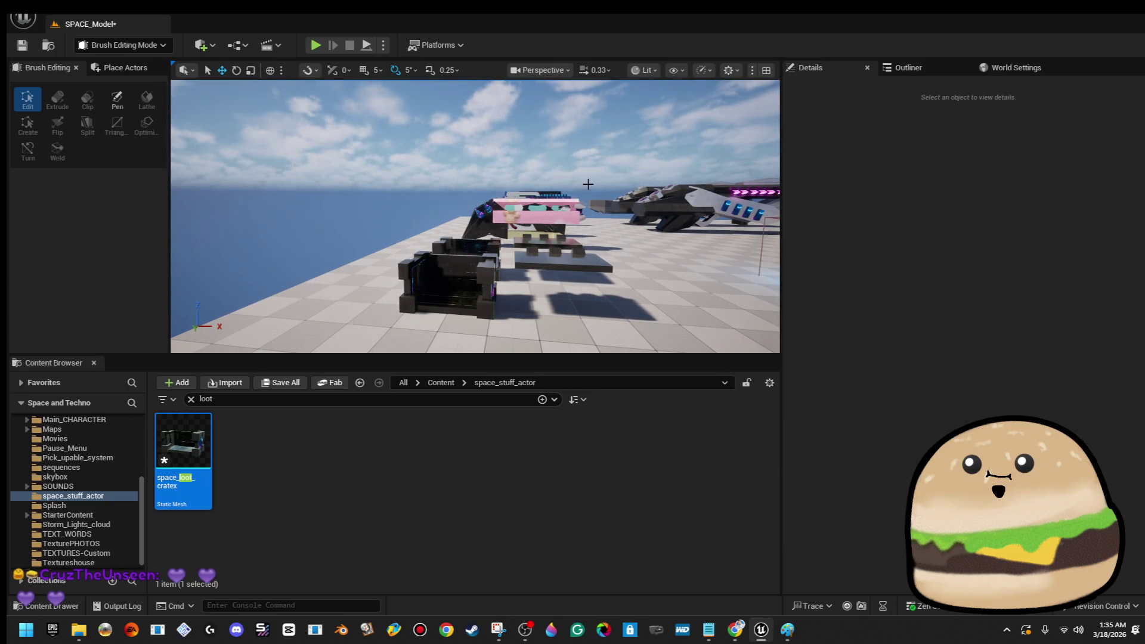
- Place another space_loot_cratex copy and raise it to about Z 107
drag(183, 441, 498, 310)
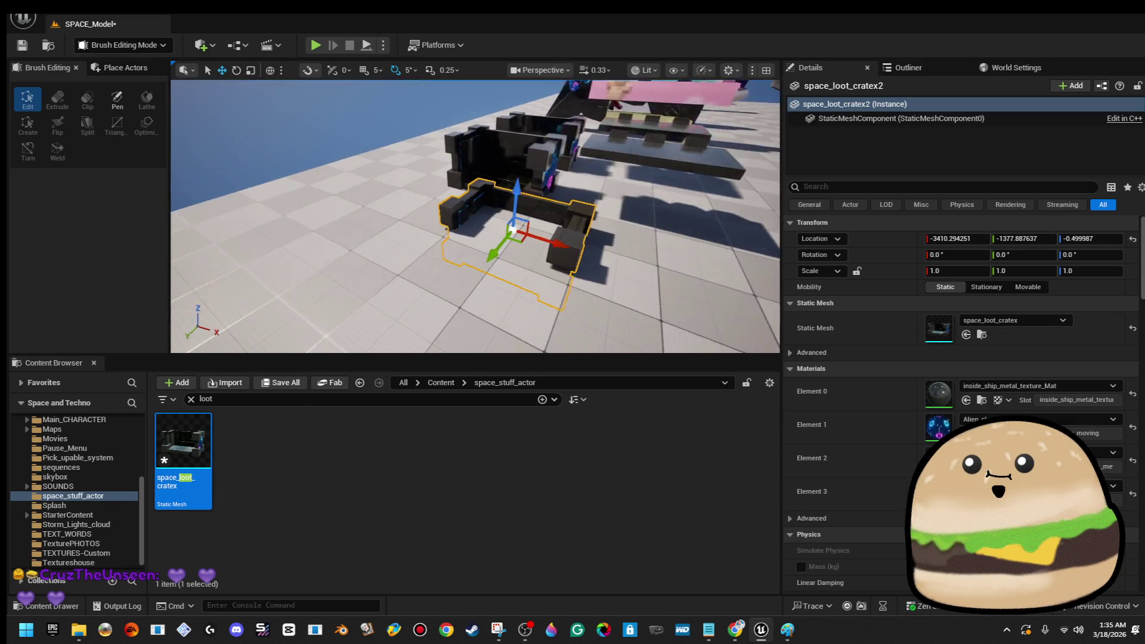
scroll(521, 288, up, 3)
drag(539, 196, 542, 108)
drag(474, 216, 382, 216)
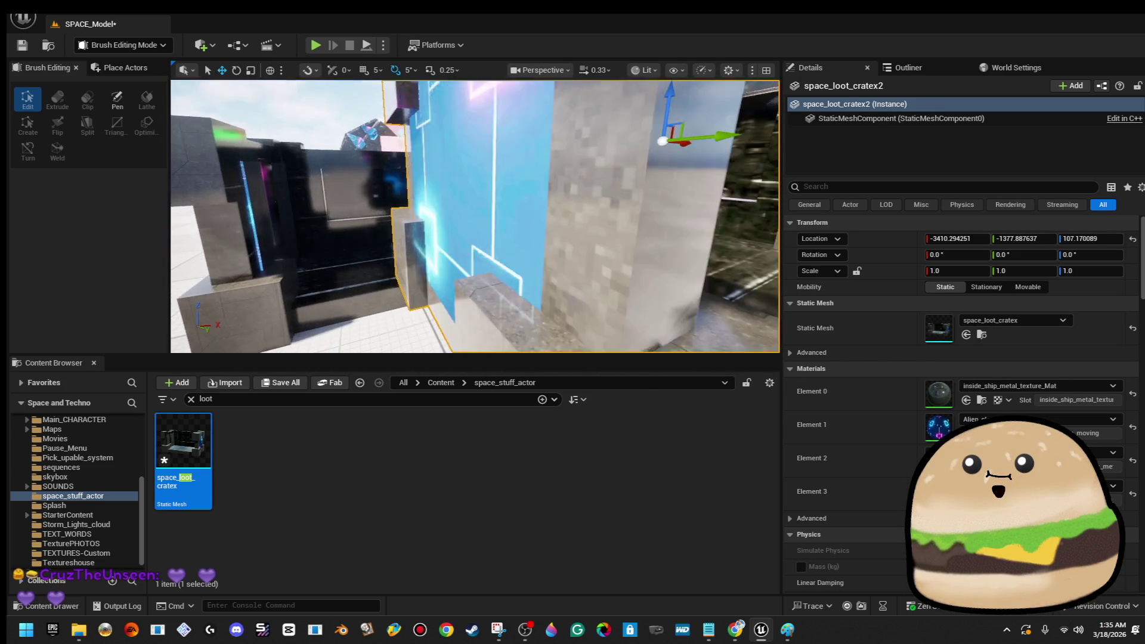
scroll(396, 350, down, 5)
key(Escape)
- Force-delete the space_loot_cratex mesh asset
click(183, 453)
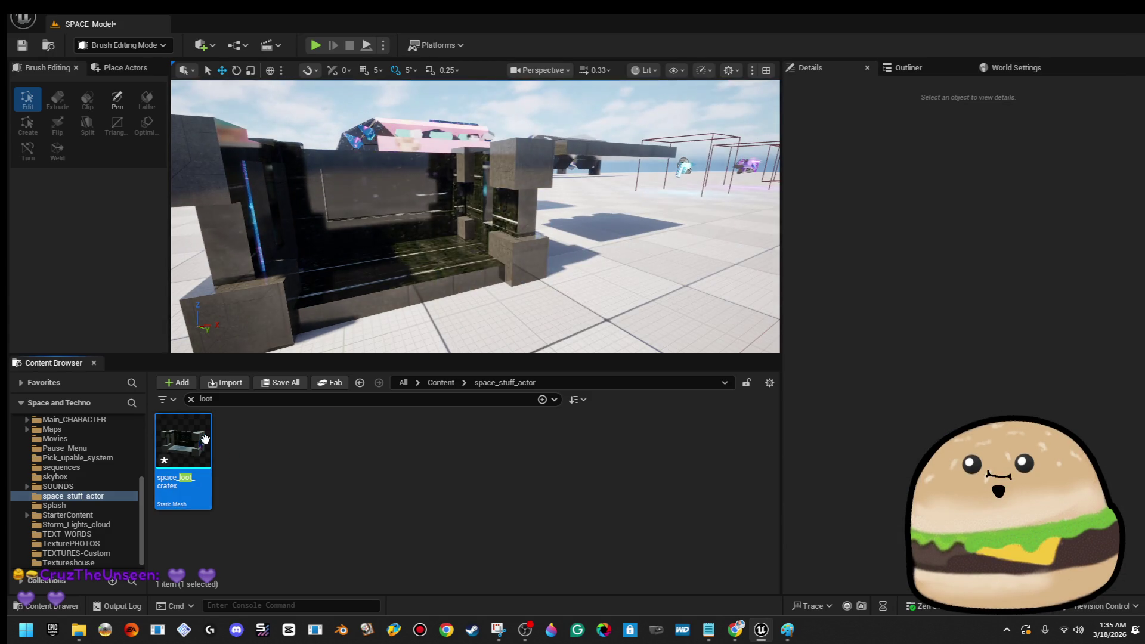
key(Delete)
click(471, 498)
- Select the blue glass brush and frame the view on it
drag(417, 274, 399, 322)
click(435, 203)
key(f)
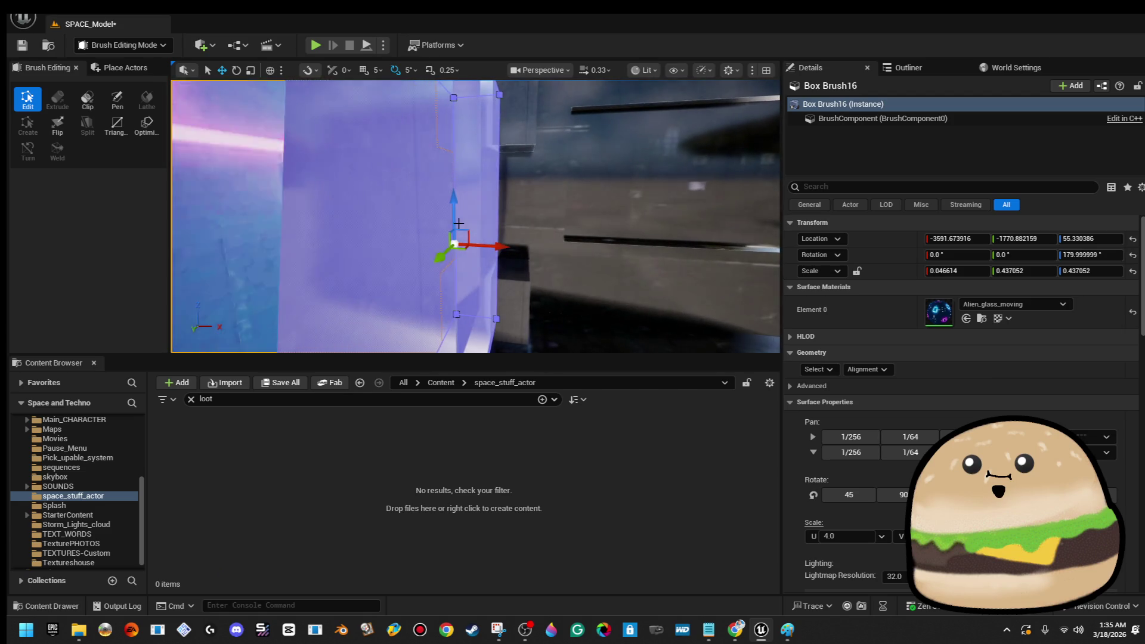
- Inspect the glass Box Brush16 faces, then marquee-select all 15 crate brushes
drag(255, 225, 244, 238)
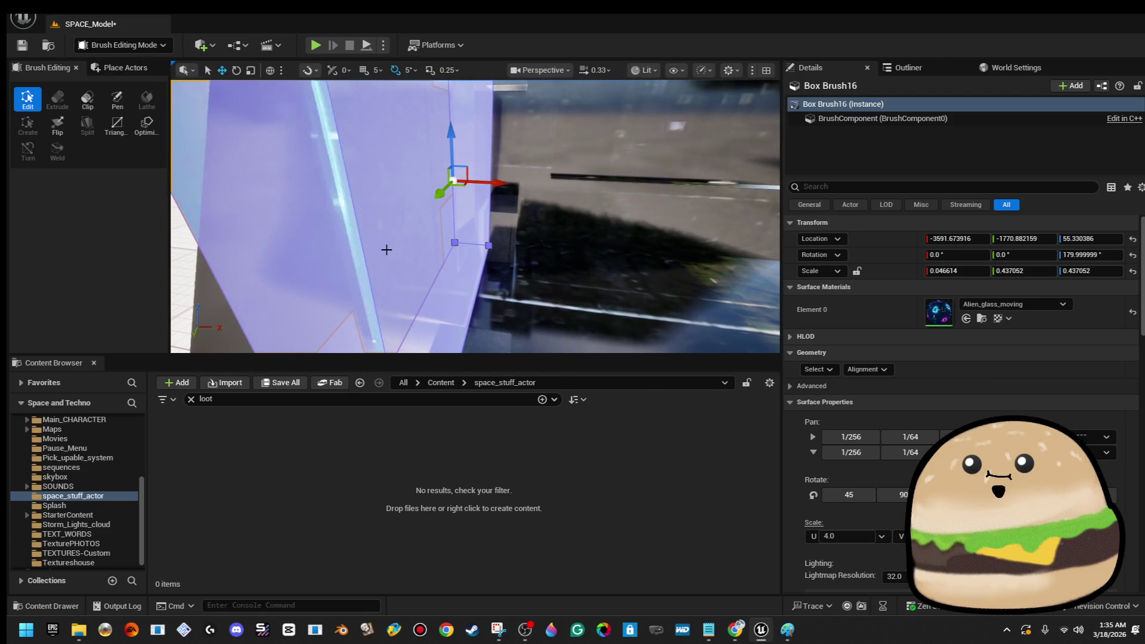
click(386, 249)
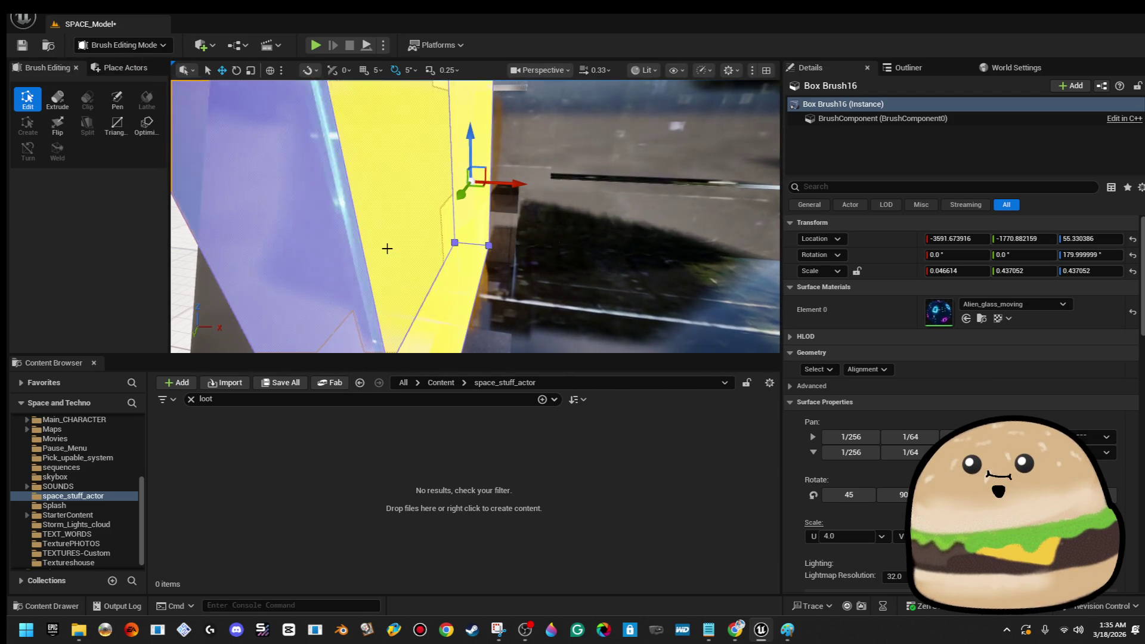
click(487, 186)
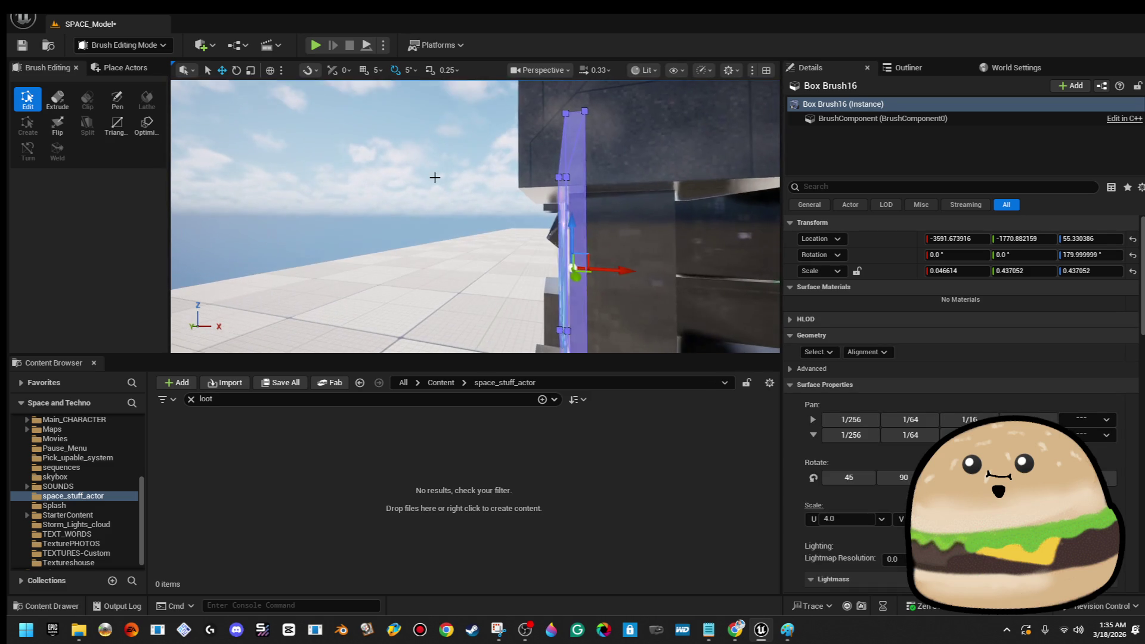
click(435, 178)
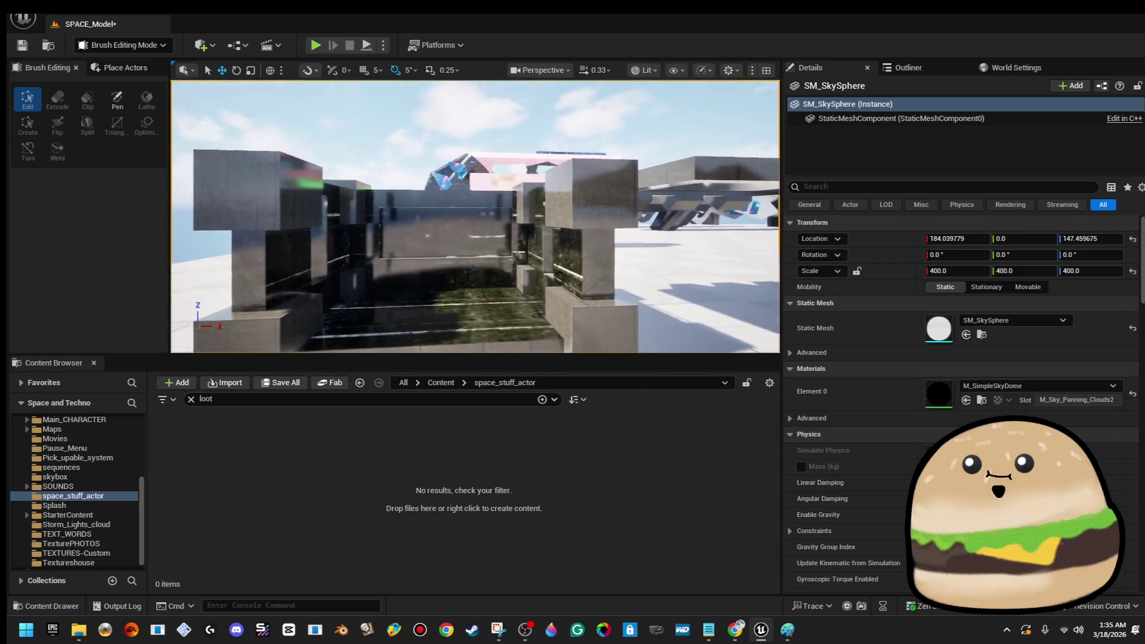
drag(330, 132, 552, 298)
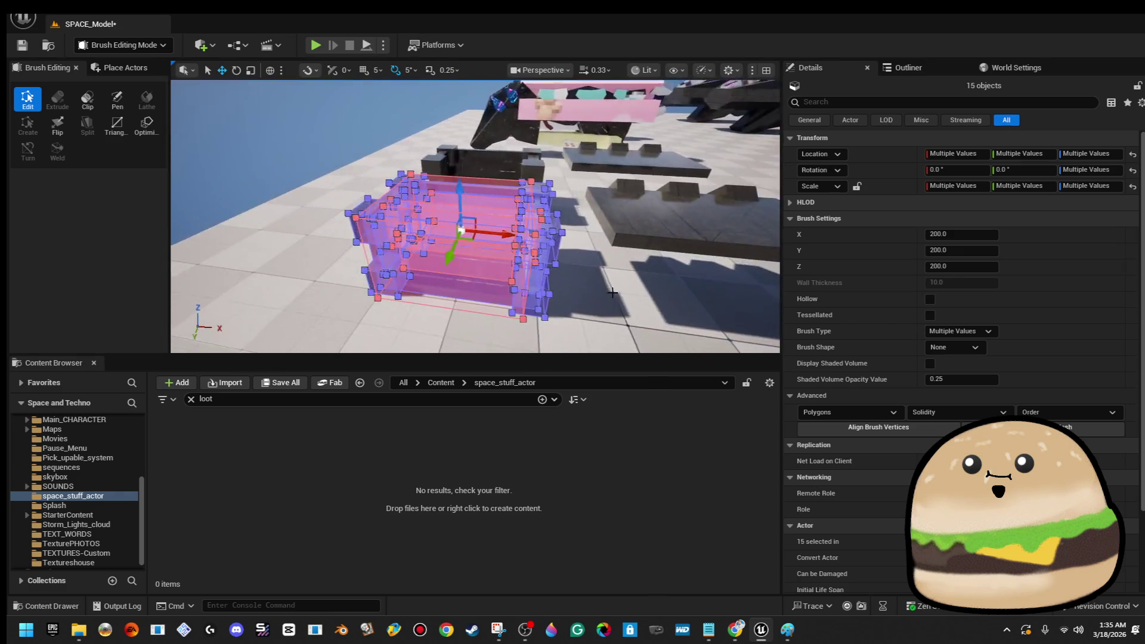
- Create a static mesh from the brushes, named space_loot_crate, in the space_stuff_actor folder
click(1103, 425)
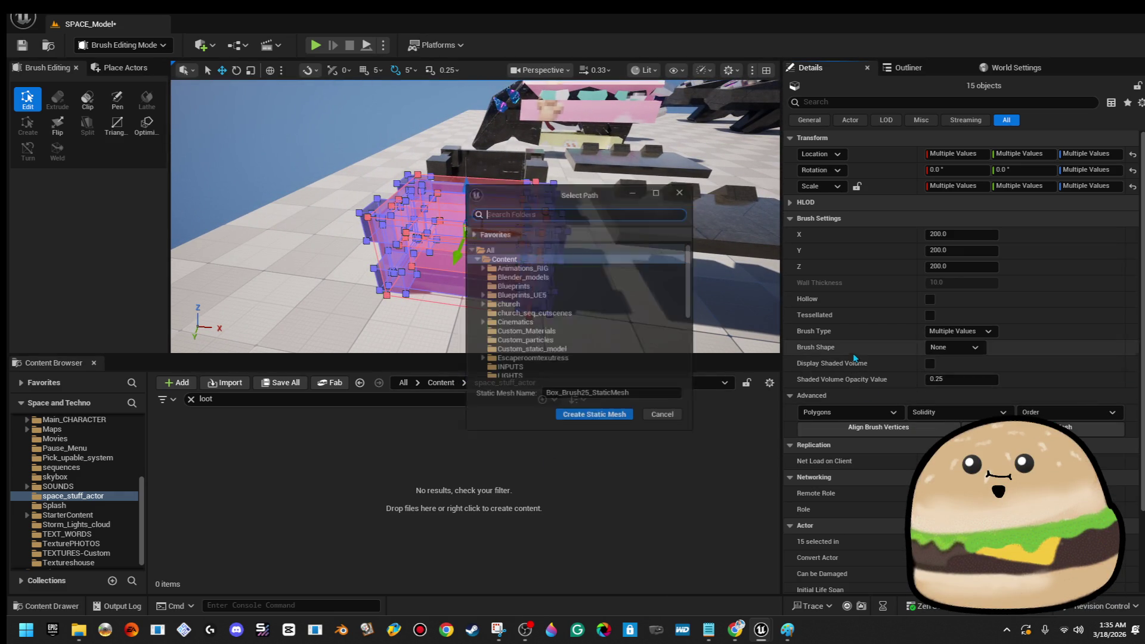
scroll(589, 323, down, 5)
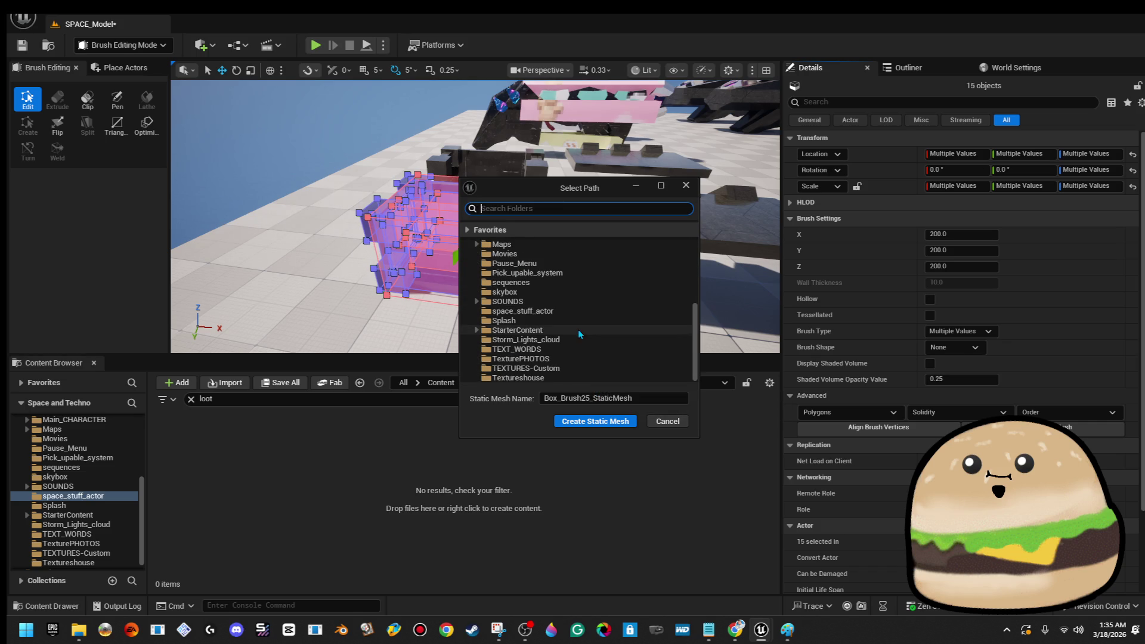
click(585, 311)
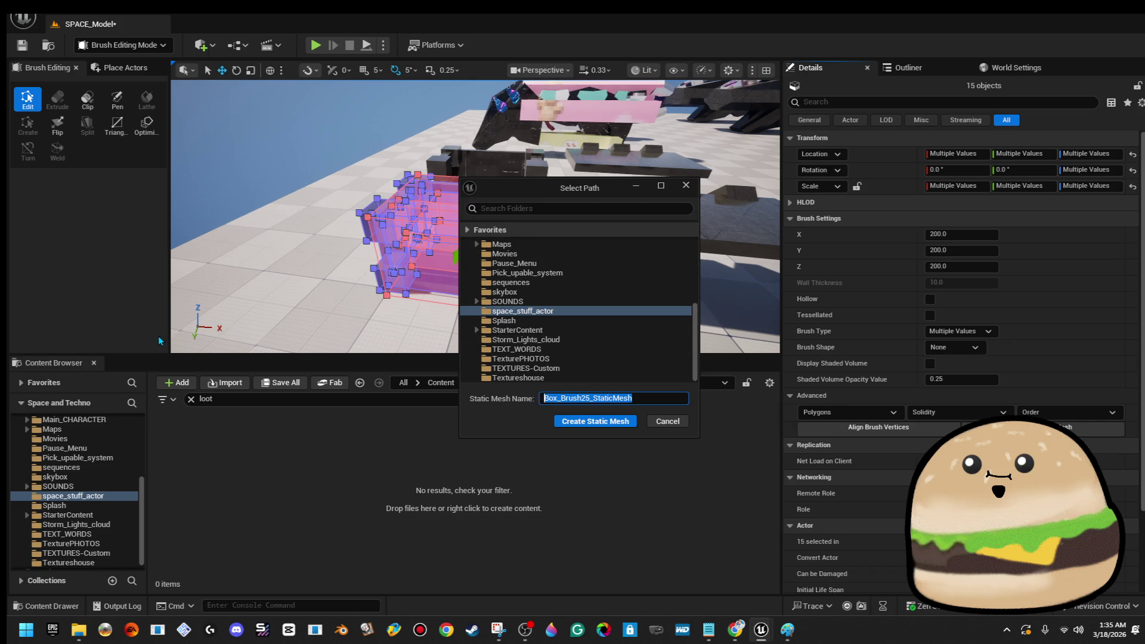
key(BackSpace)
text(space_)
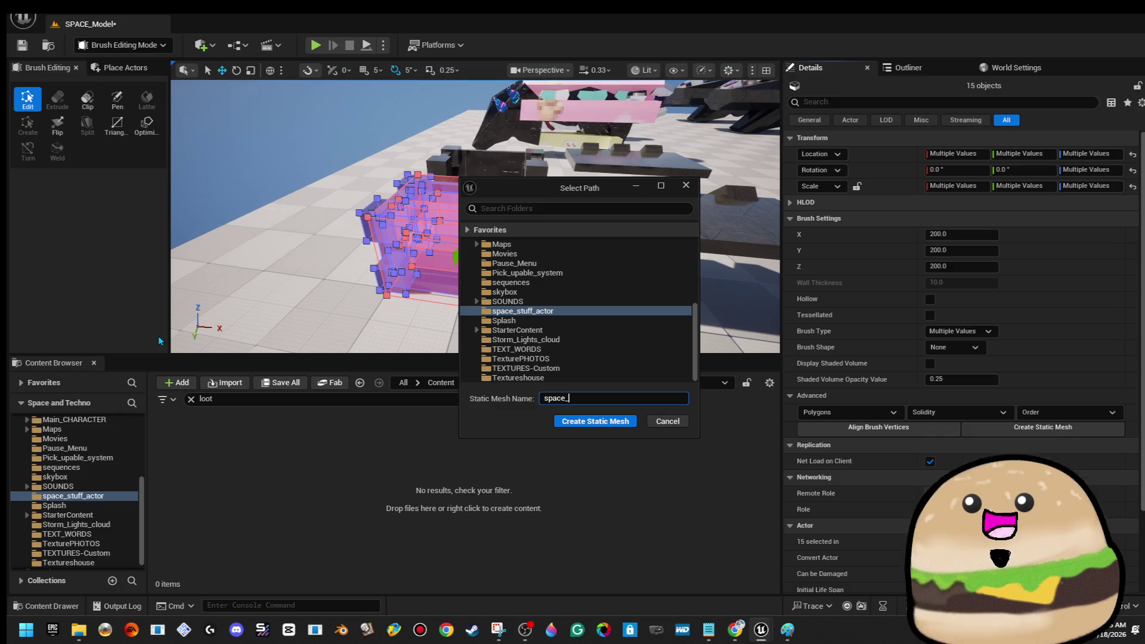
text(loot_crate)
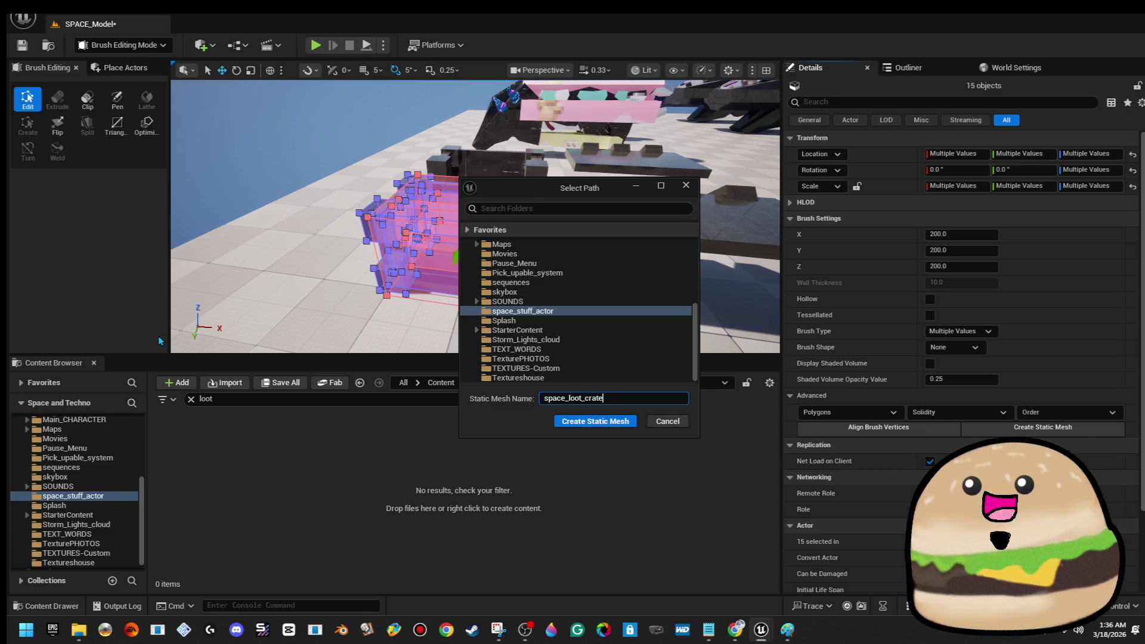
click(595, 421)
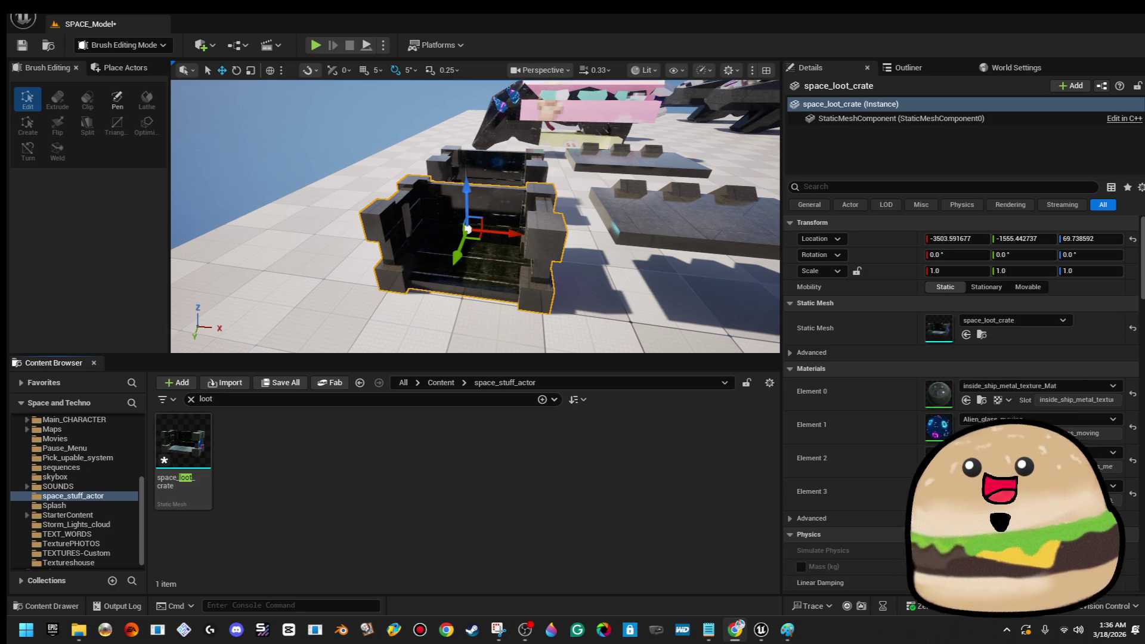
- Change the 600-bits line's sub count from 4 to 5 in the donation notes
click(707, 629)
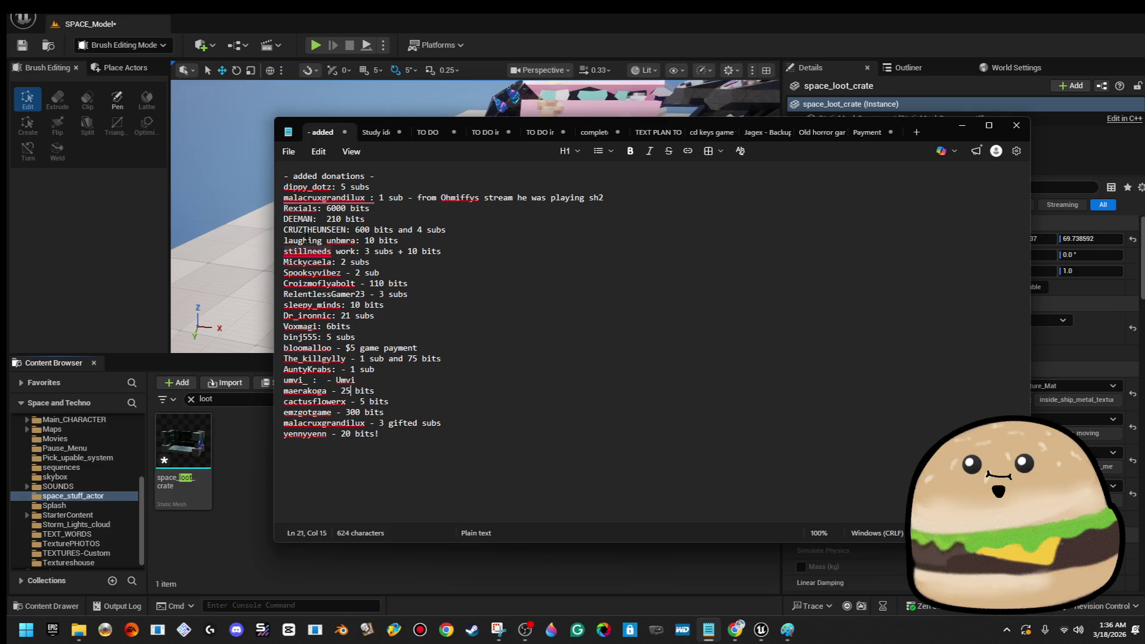
double_click(420, 230)
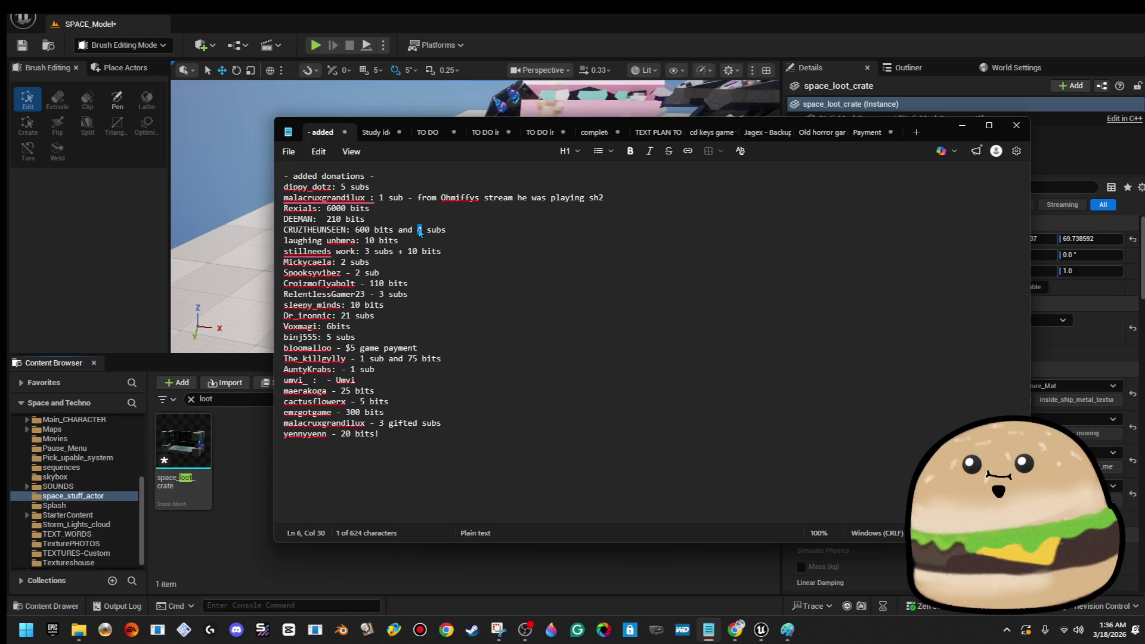
text(5)
click(407, 283)
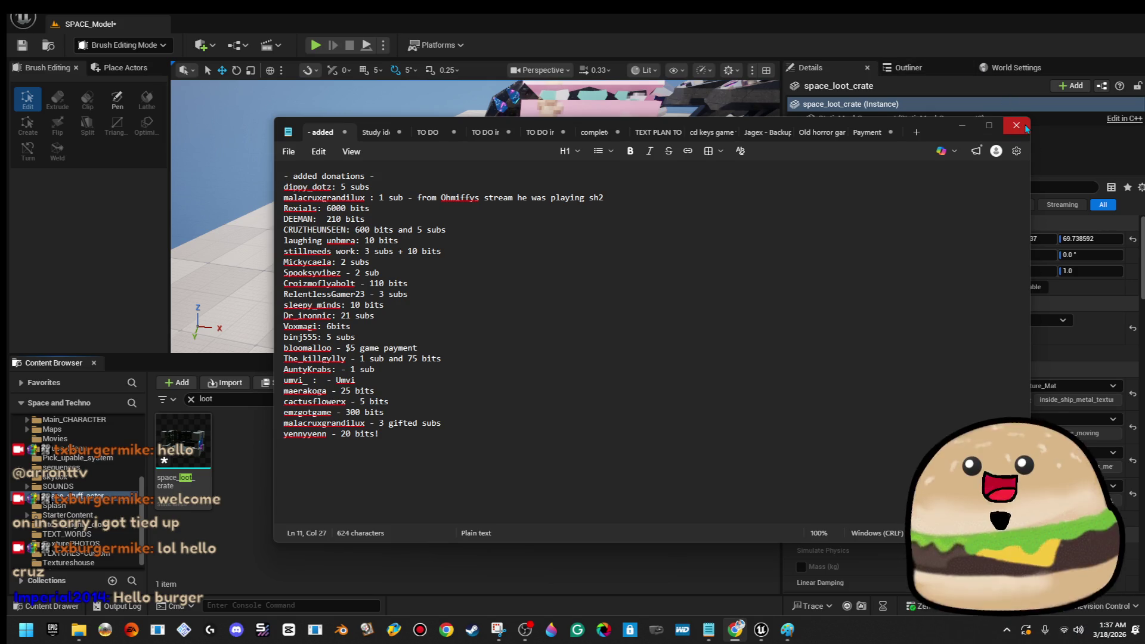
- Minimise Notepad and zoom out from the space_loot_crate in the level
click(960, 129)
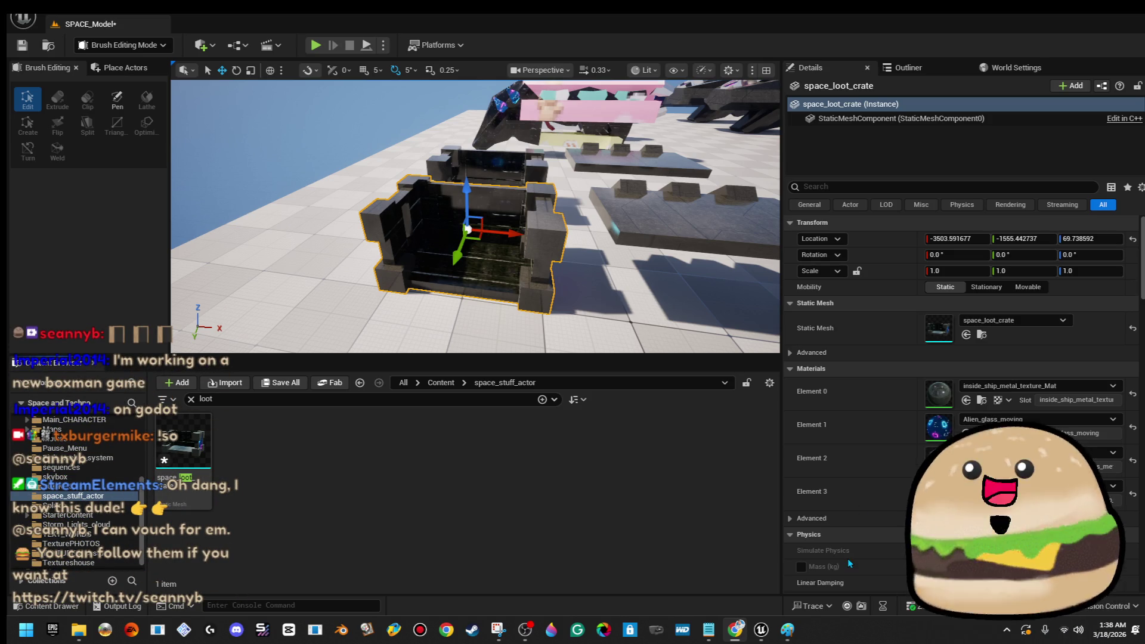
scroll(468, 229, down, 5)
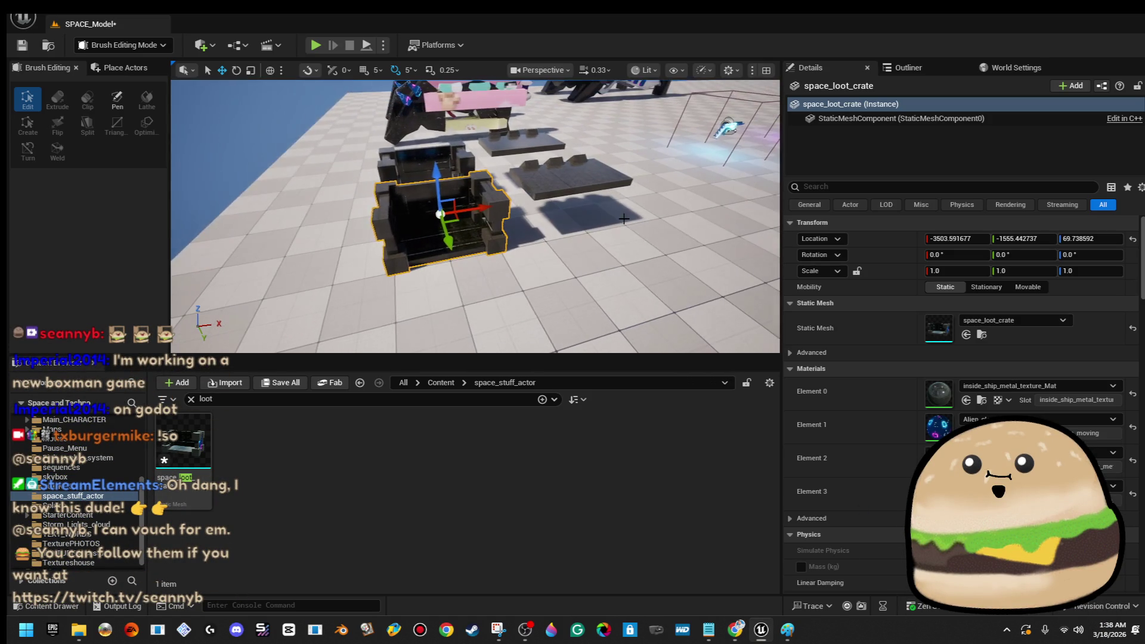
- Open the space_loot_crate mesh in a maximised Static Mesh editor, viewed from above
double_click(937, 327)
double_click(641, 95)
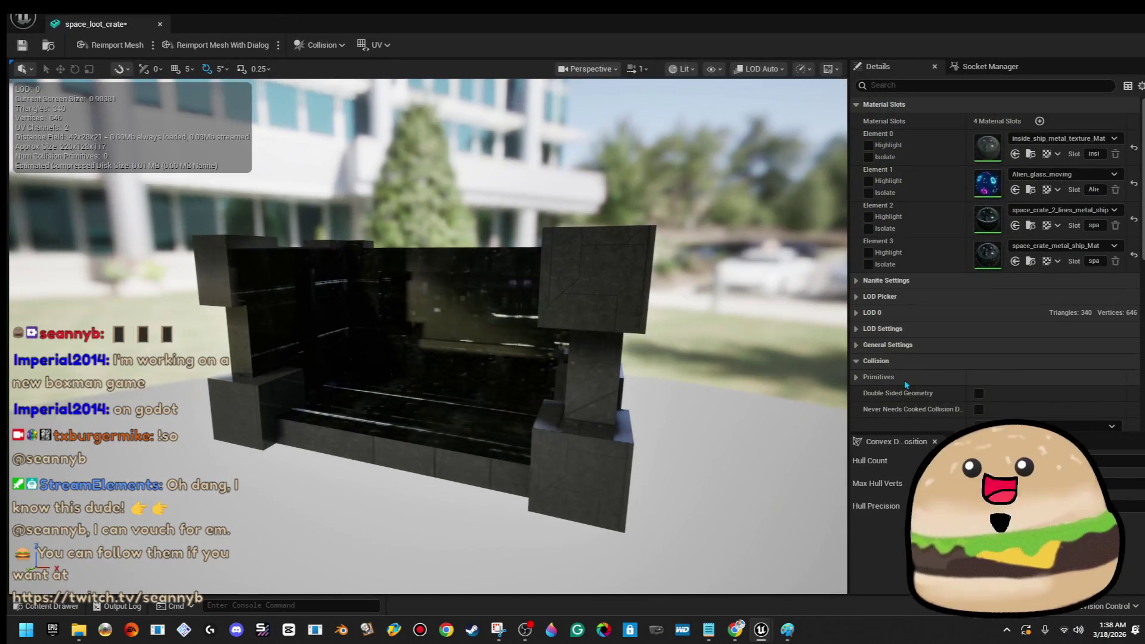
scroll(428, 334, down, 5)
mouse_move(428, 334)
mouse_down()
mouse_move(364, 292)
mouse_move(713, 346)
mouse_up()
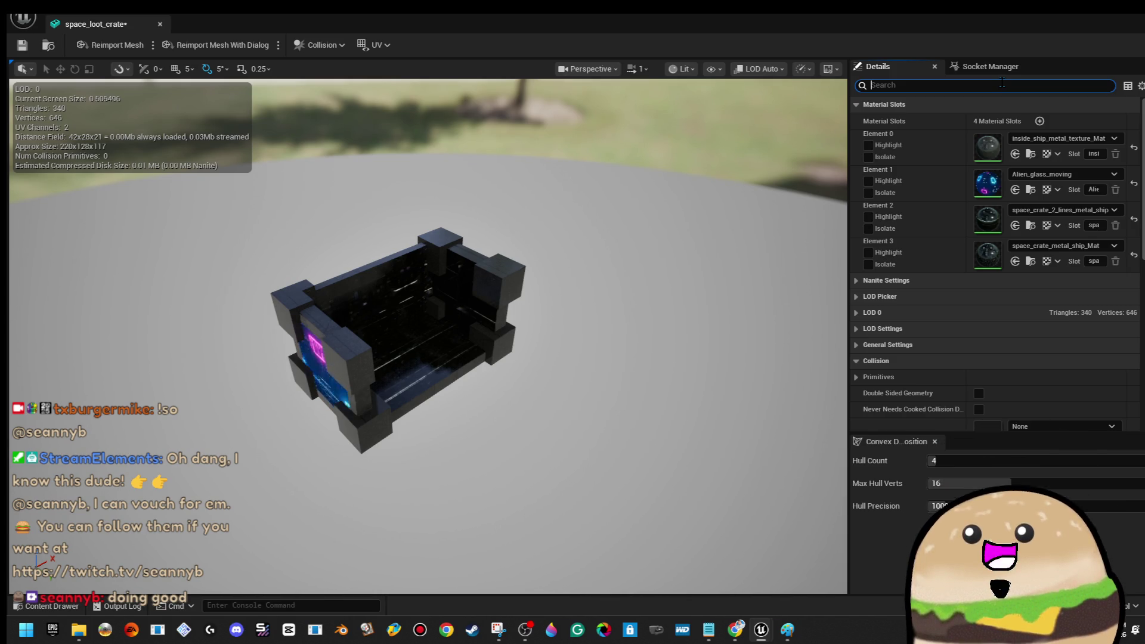
- Set Collision Complexity to Use Complex Collision As Simple, discard the added box collision, and close the editor
click(322, 44)
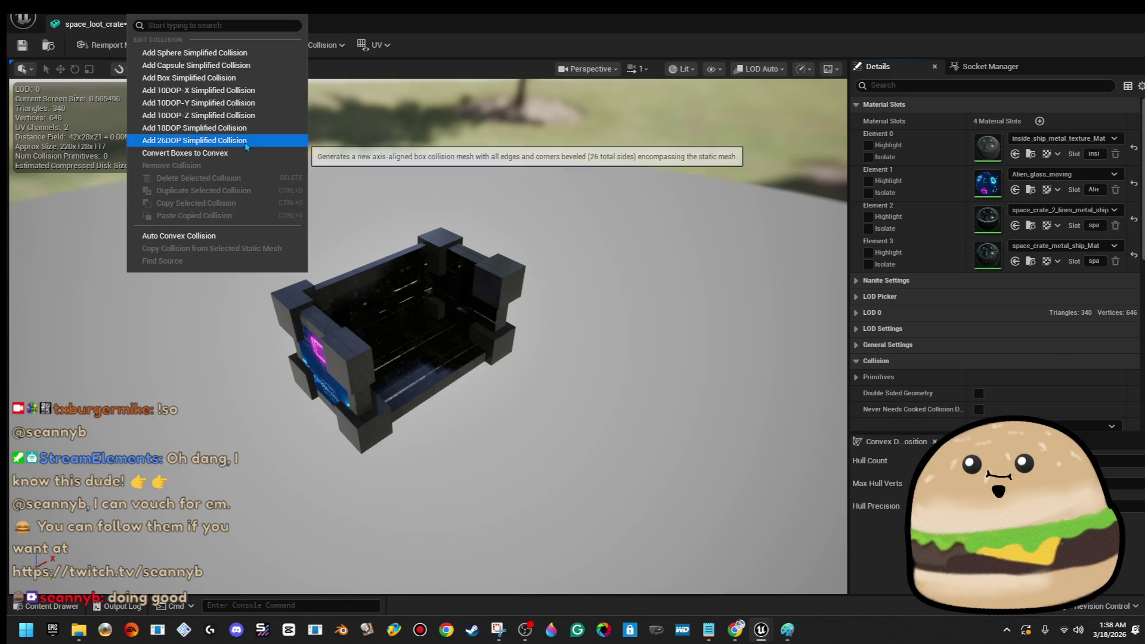
click(1061, 47)
scroll(1078, 269, down, 5)
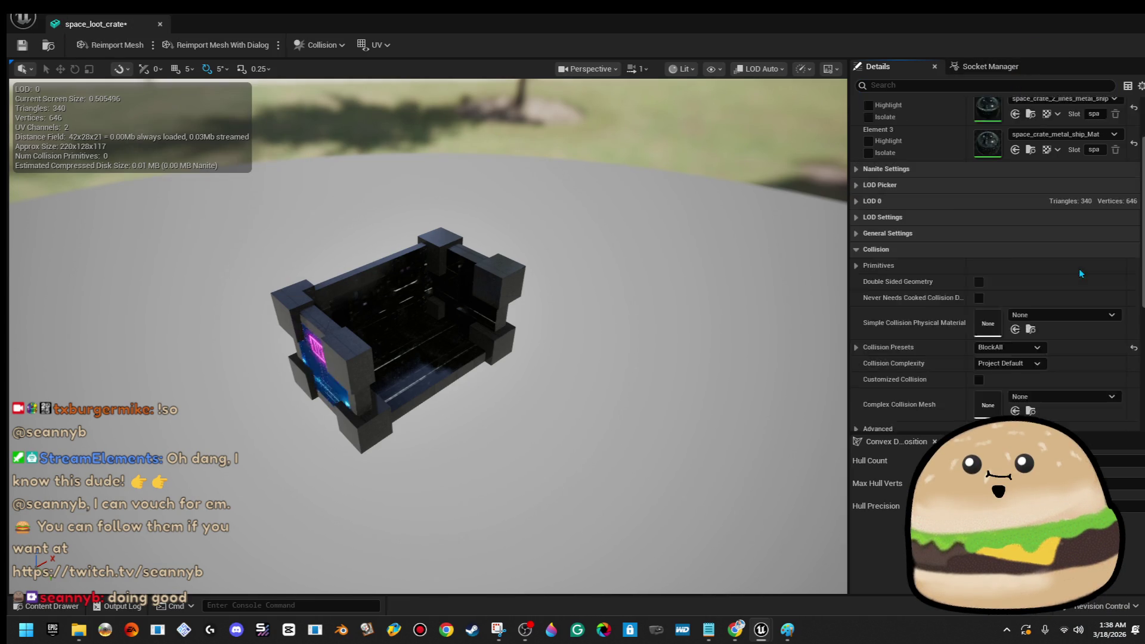
click(1014, 173)
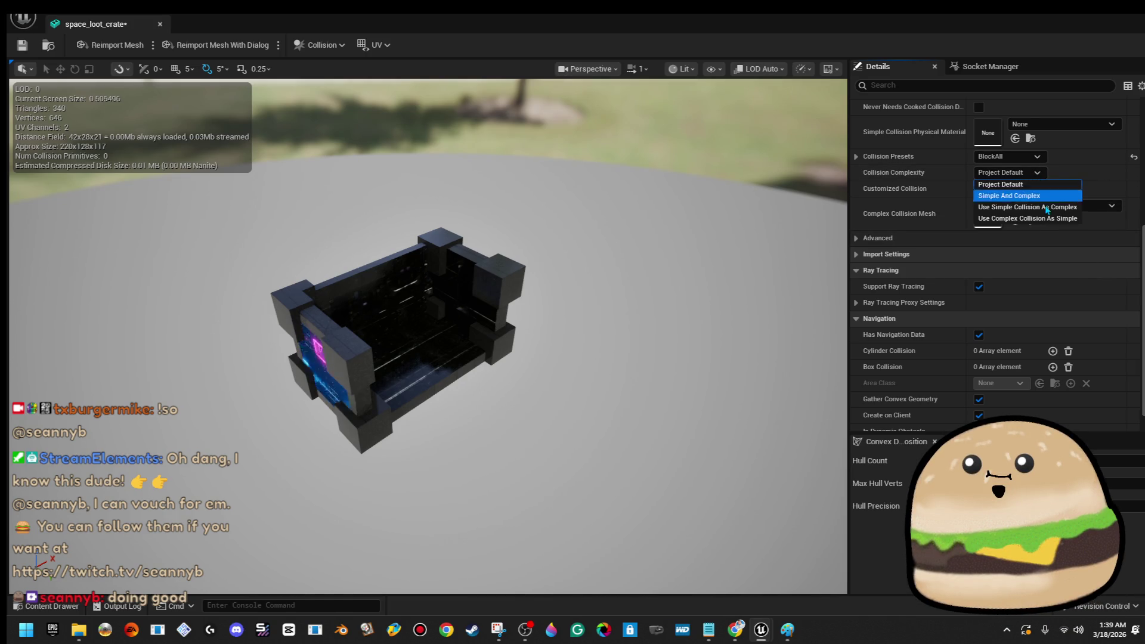
click(1050, 218)
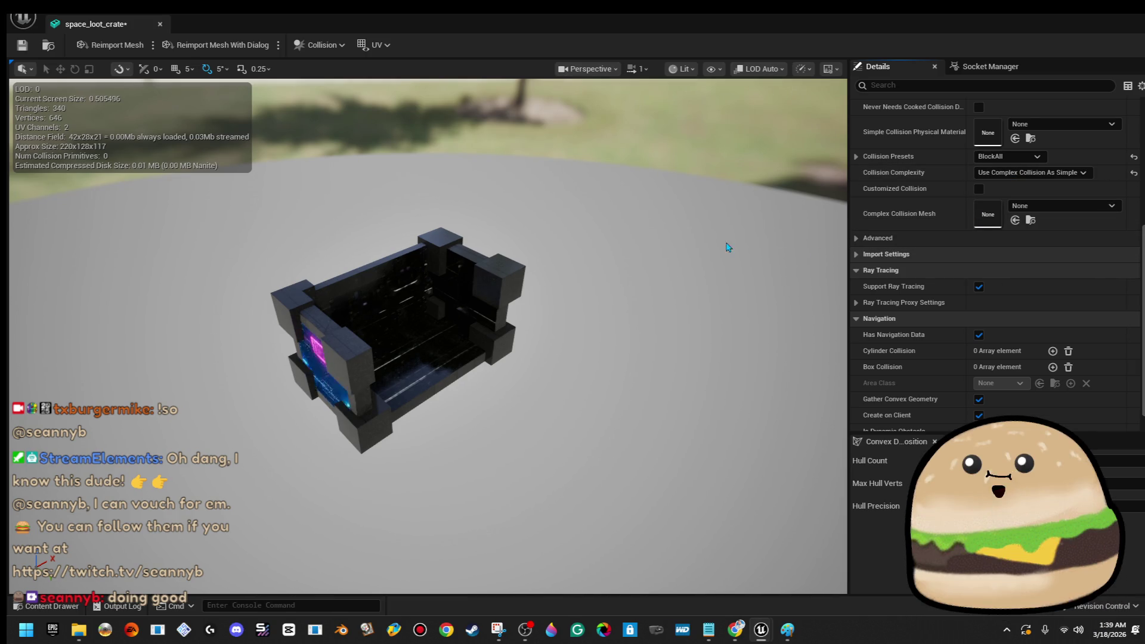
click(322, 45)
click(197, 76)
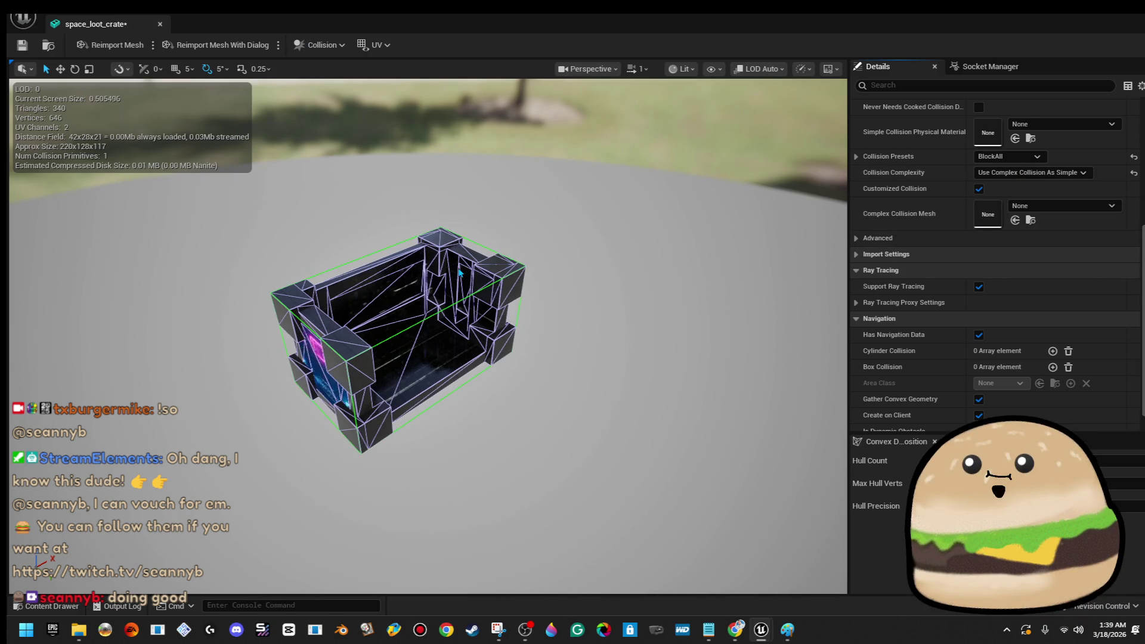
key(Delete)
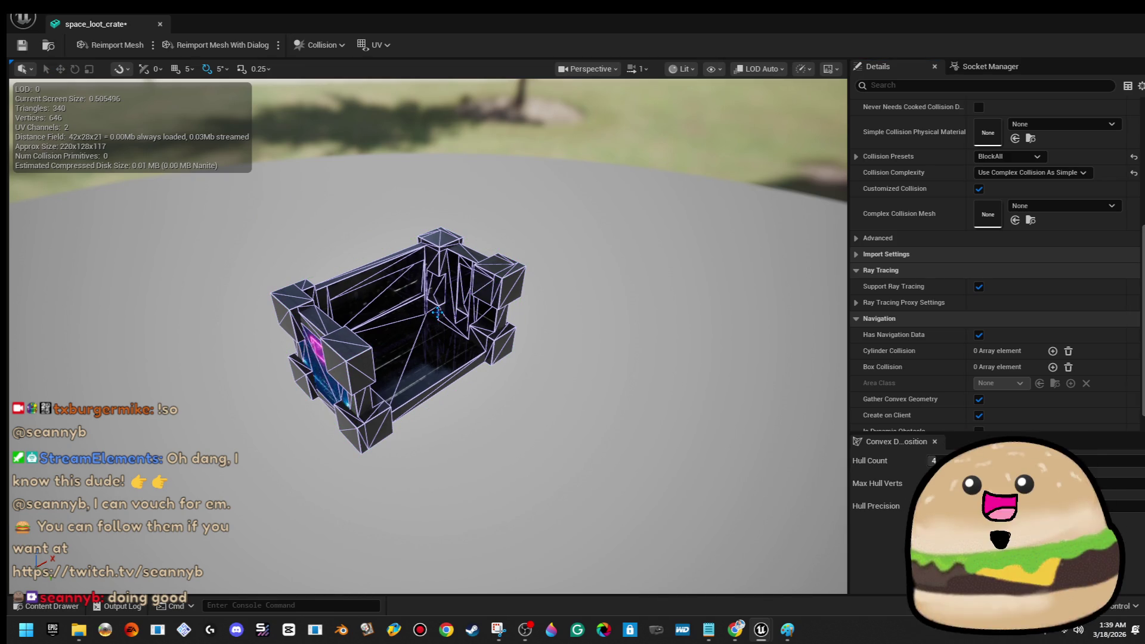
click(159, 24)
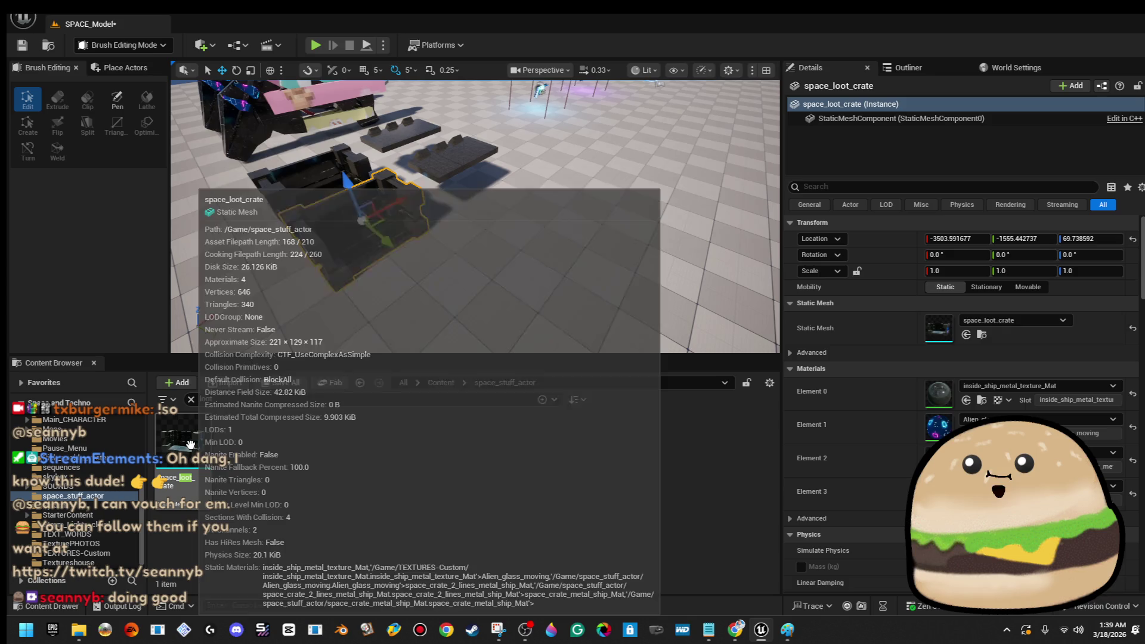
- Create an Actor blueprint named space_loot_crate_x in the crate mesh's folder
right_click(191, 447)
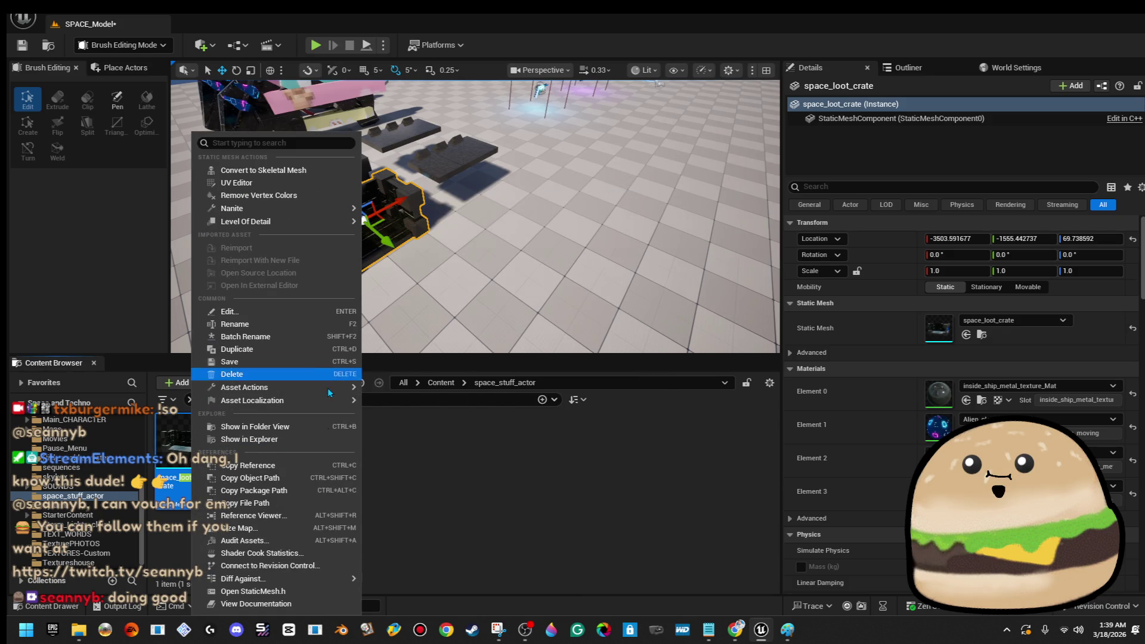
click(317, 427)
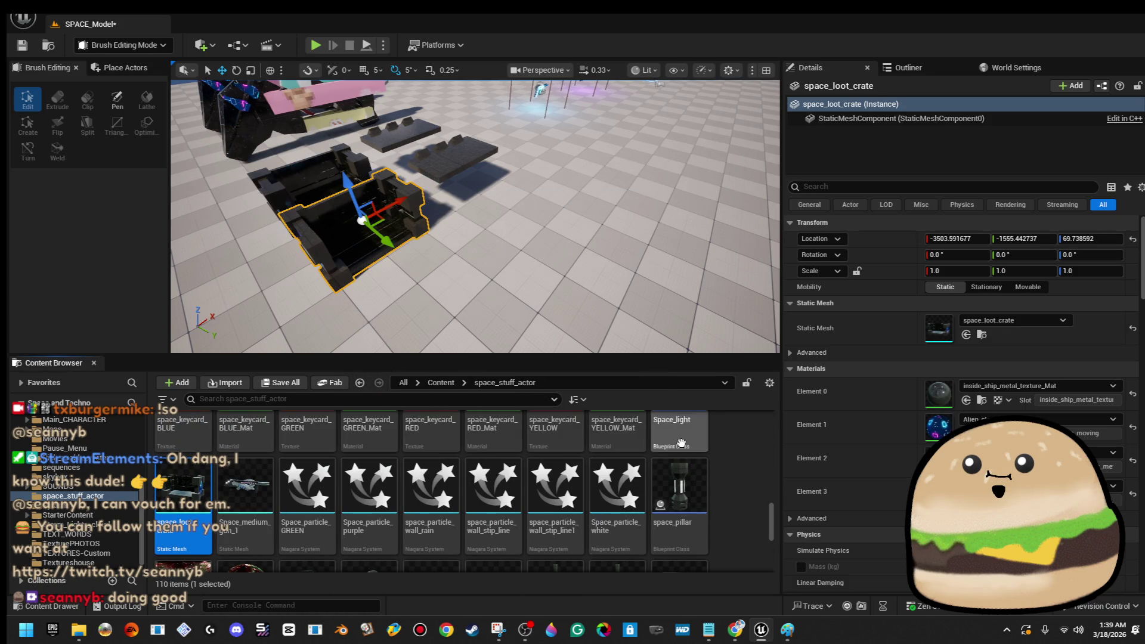
right_click(739, 441)
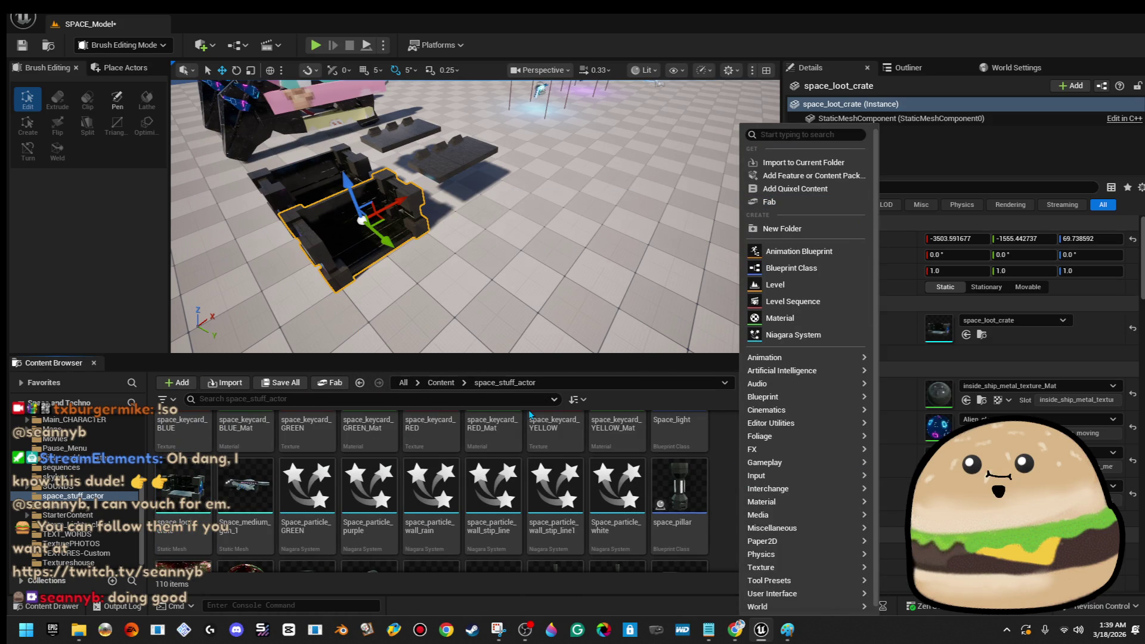
click(824, 269)
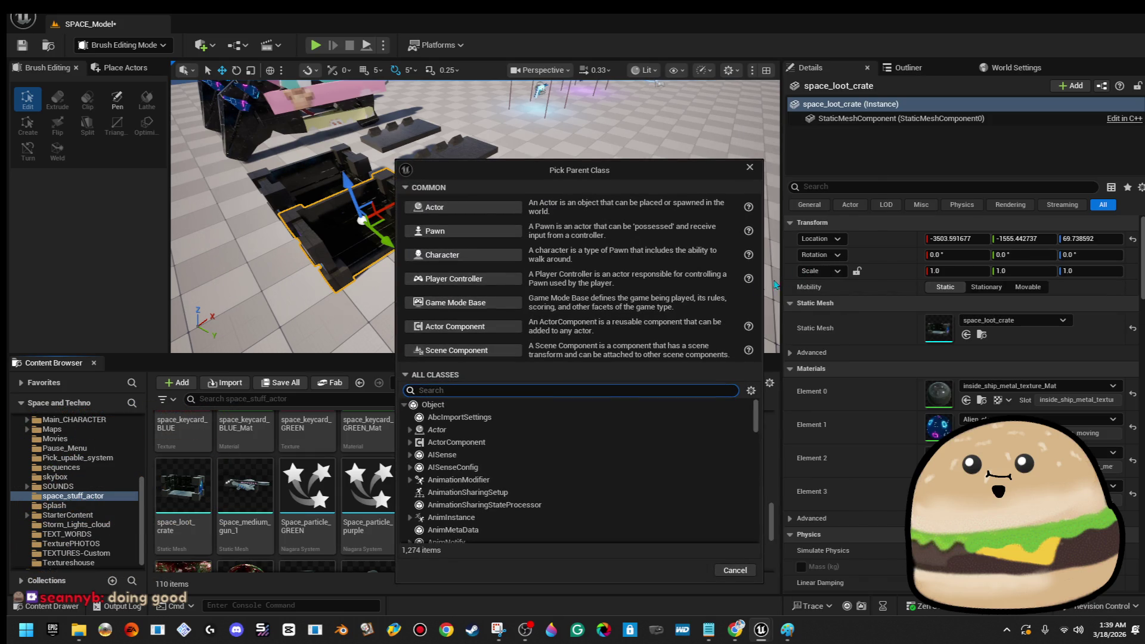
click(478, 201)
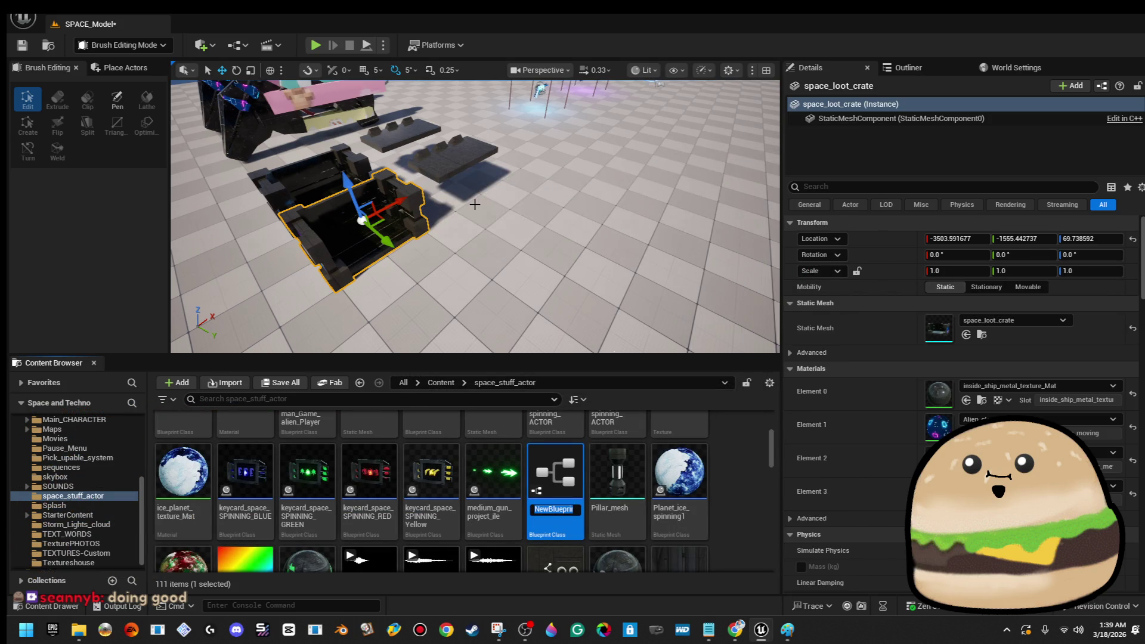
key(BackSpace)
key(BackSpace)
key(BackSpace)
text(space_loot_crate)
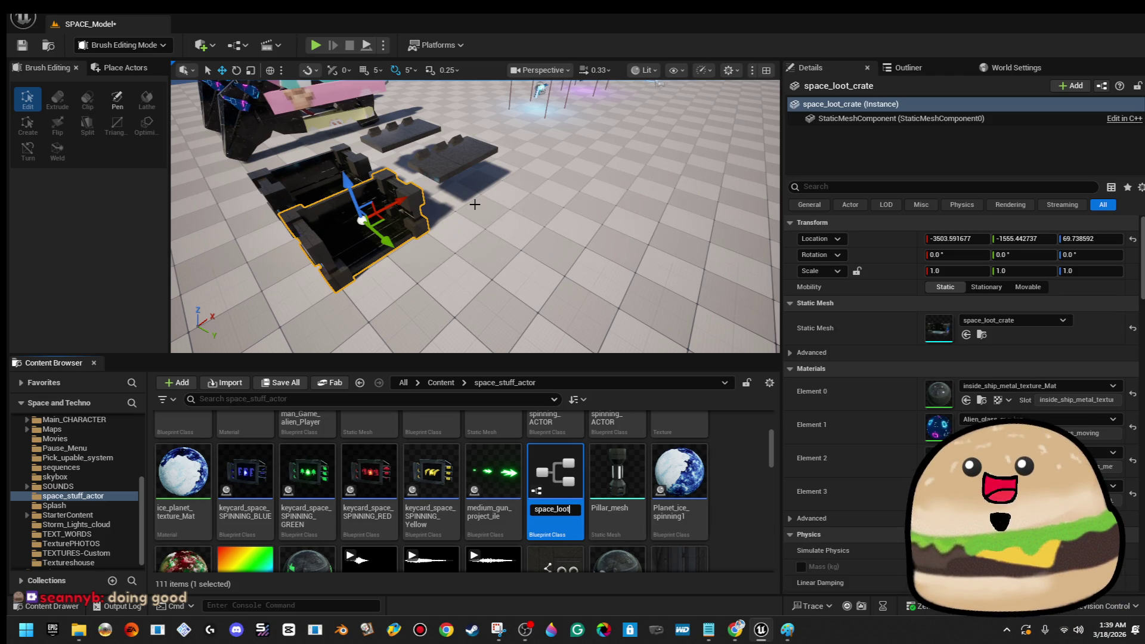
text(x)
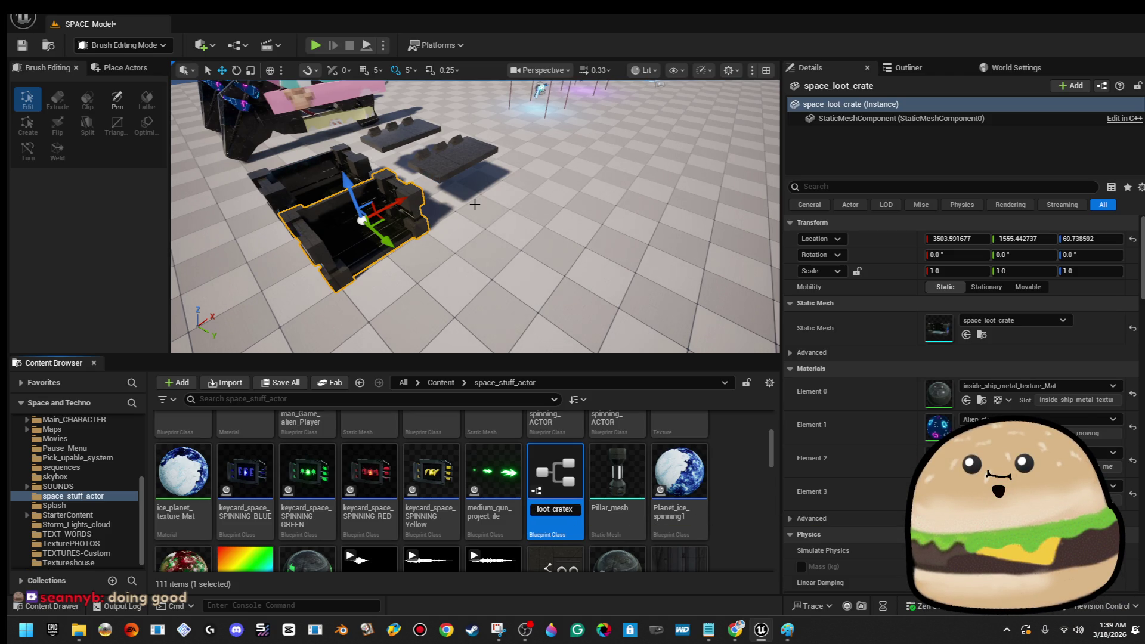
key(BackSpace)
text(_)
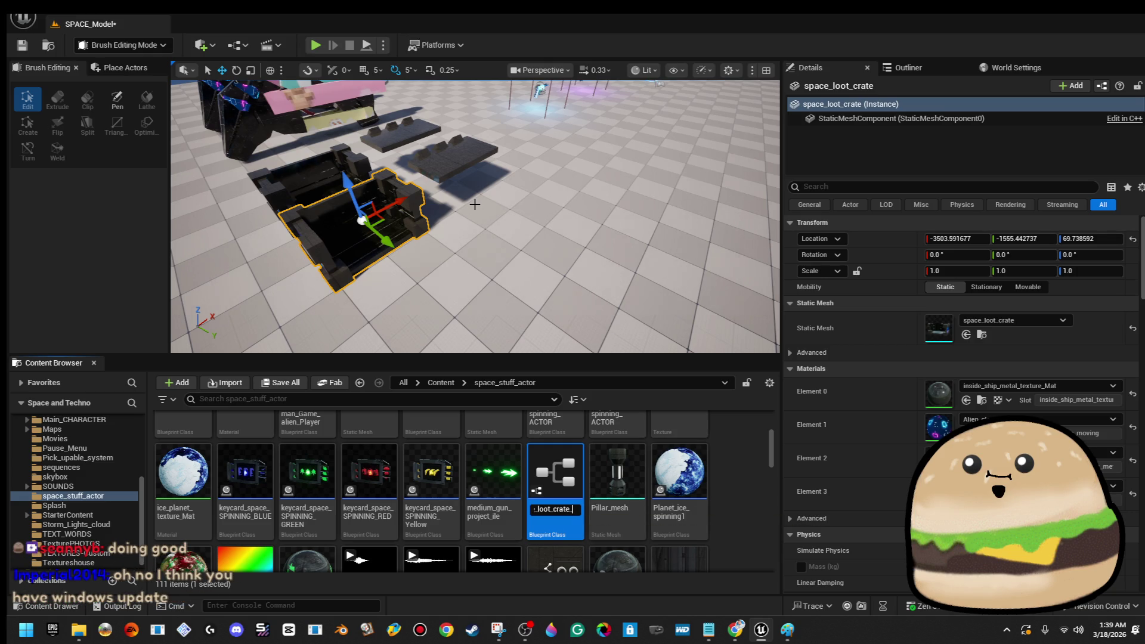
key(Return)
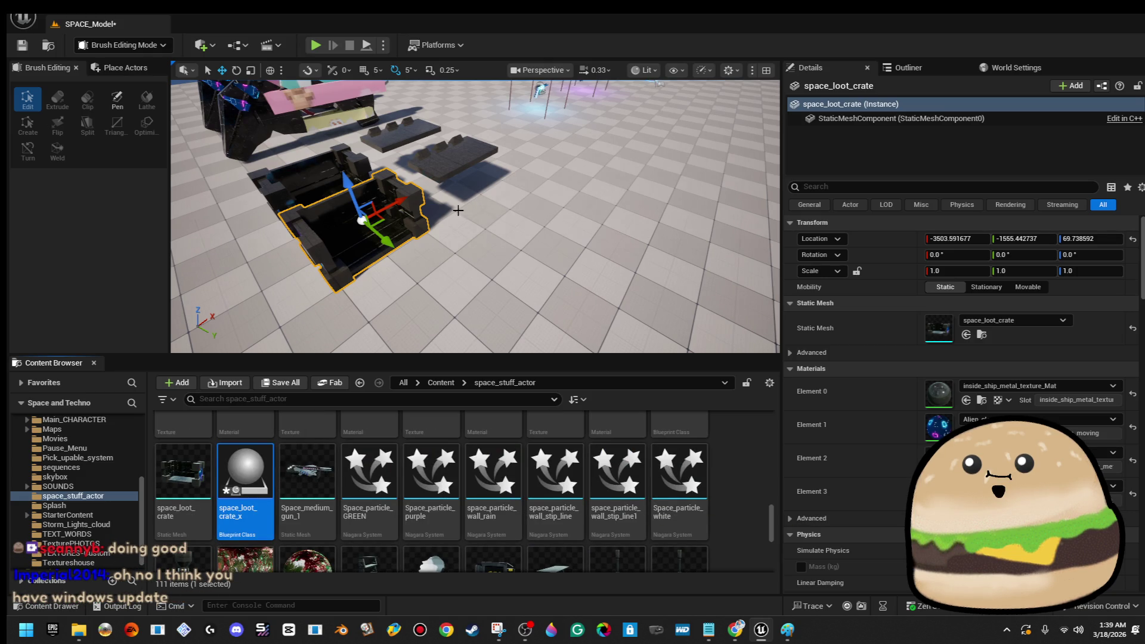
- Rename the crate mesh to space_loot_crate_STATICMESH and place space_loot_crate_x in the level
mouse_move(203, 466)
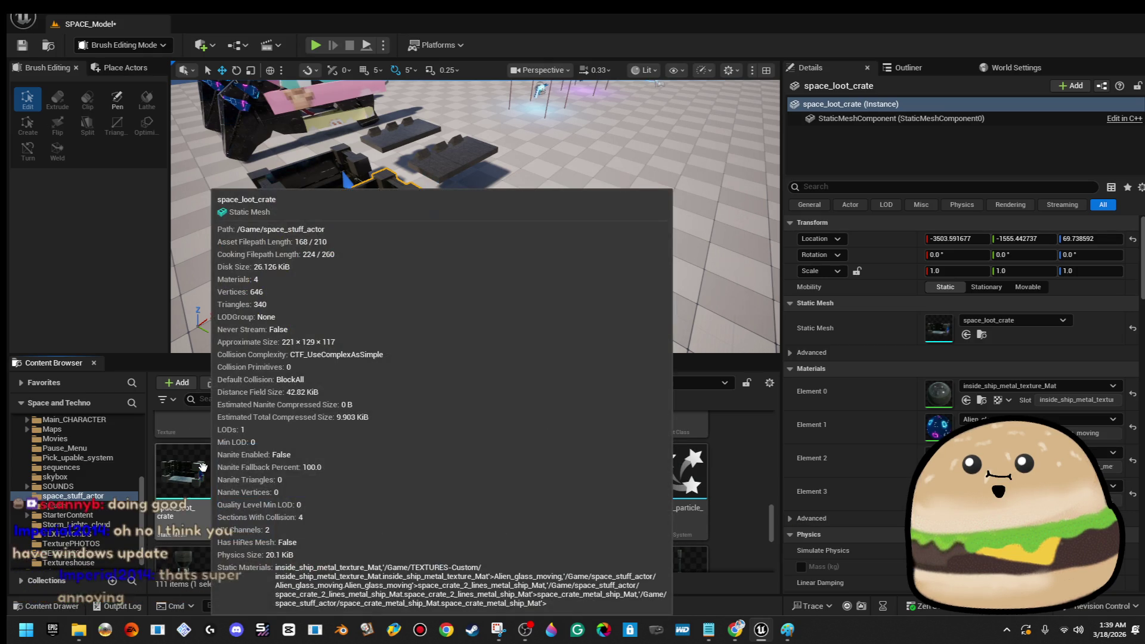
right_click(204, 468)
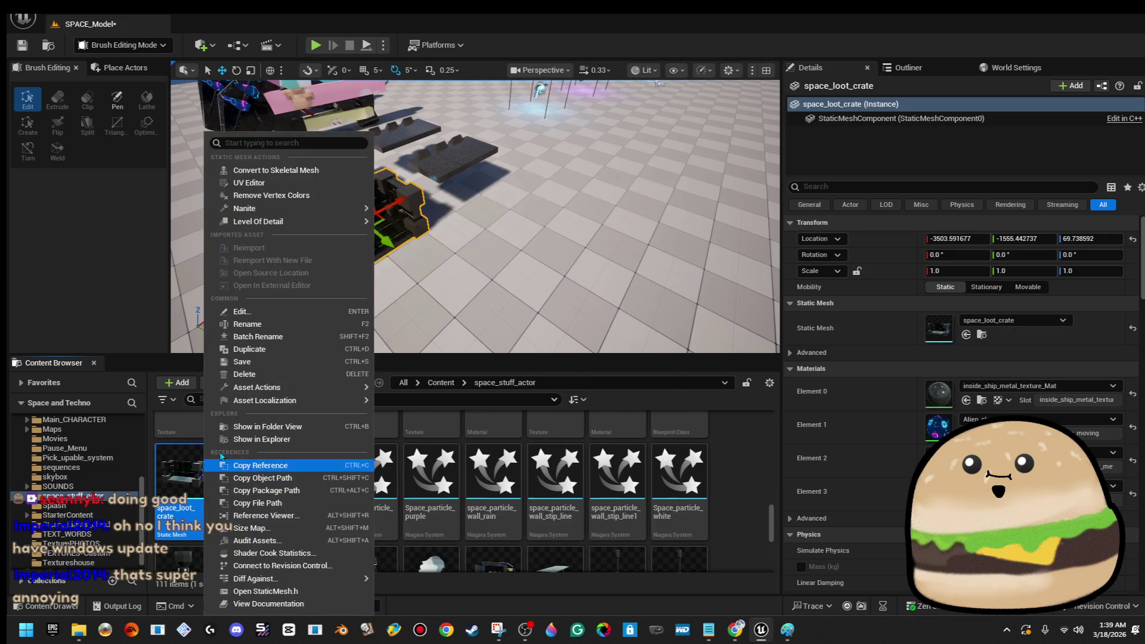
click(283, 322)
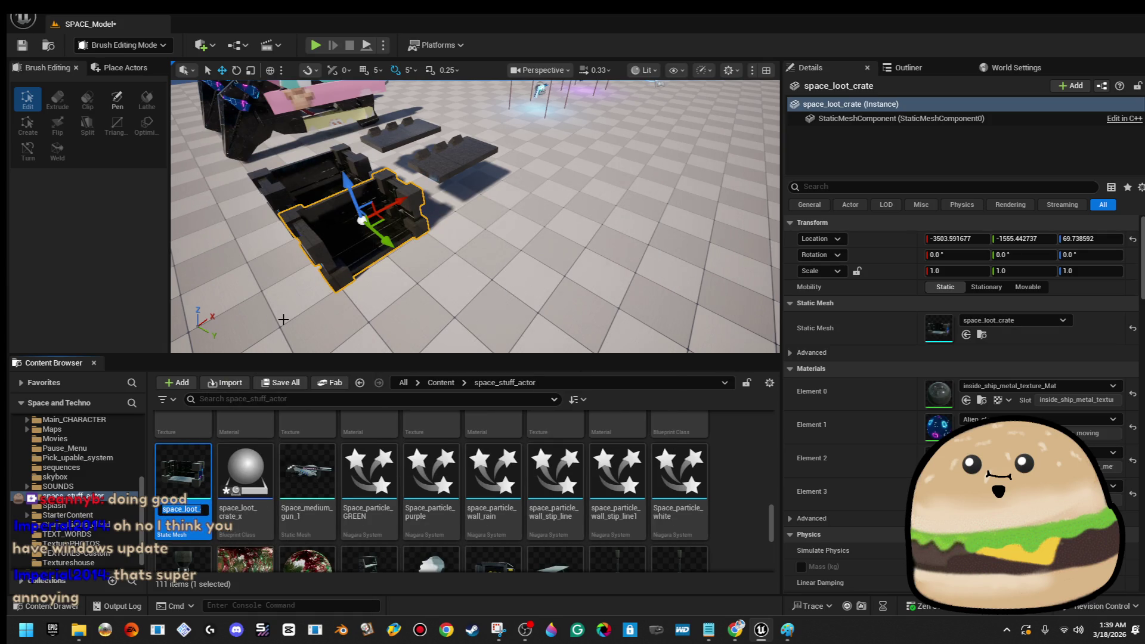
text(TICME)
text(SH)
key(Return)
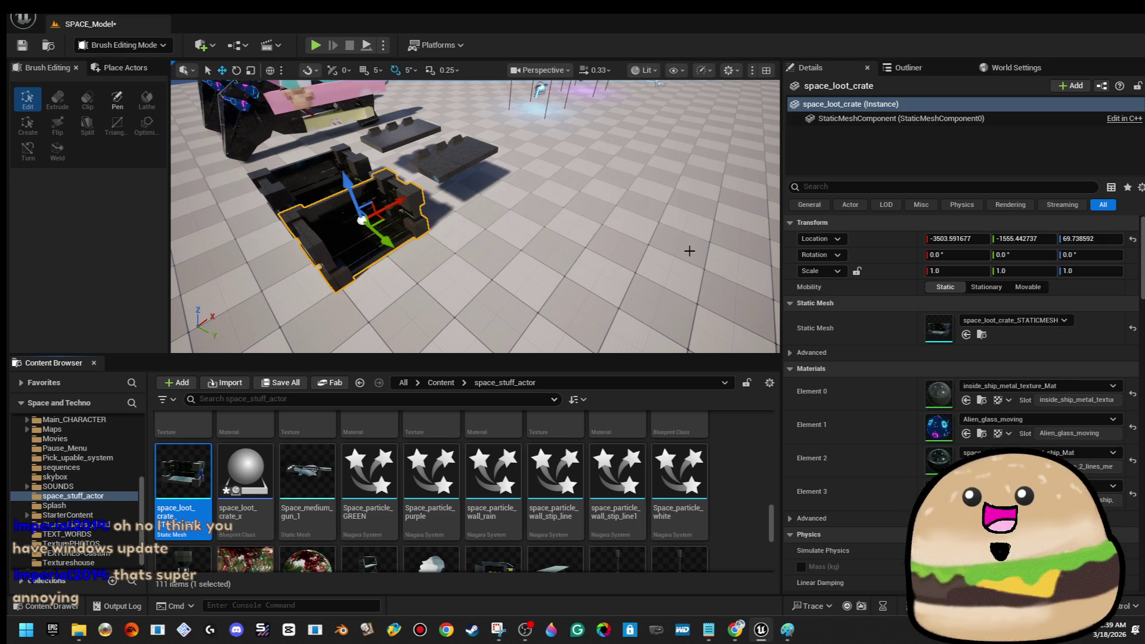
mouse_move(552, 249)
mouse_down()
mouse_move(536, 227)
mouse_move(524, 253)
mouse_up()
drag(235, 479, 508, 249)
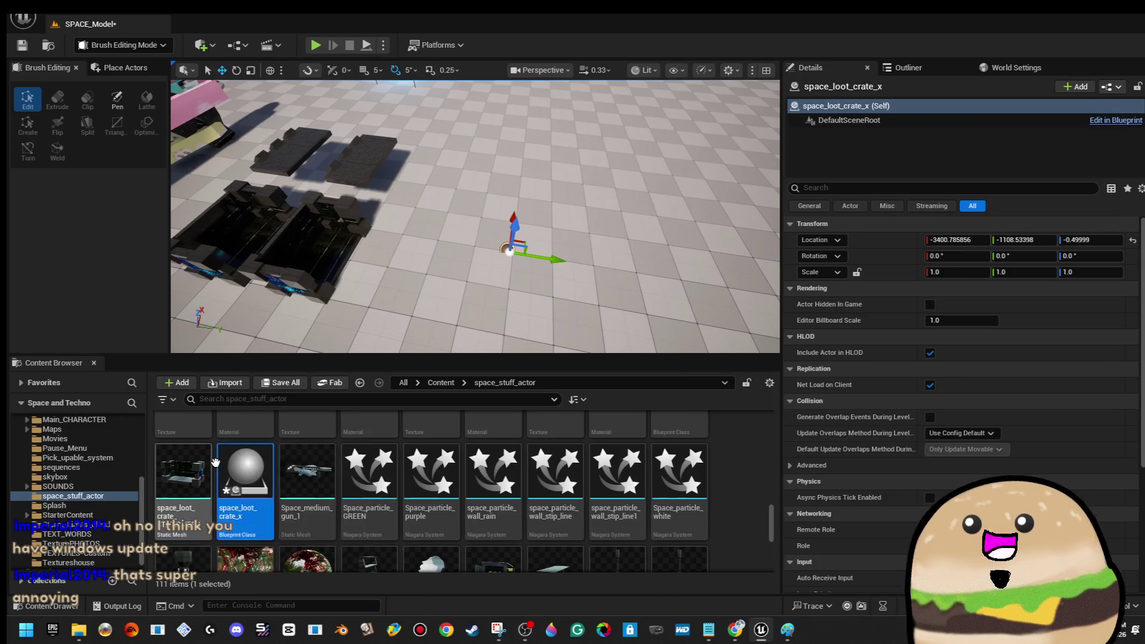
- Compile space_loot_crate_x and add a Static Mesh component named LOOT CRATE
double_click(245, 471)
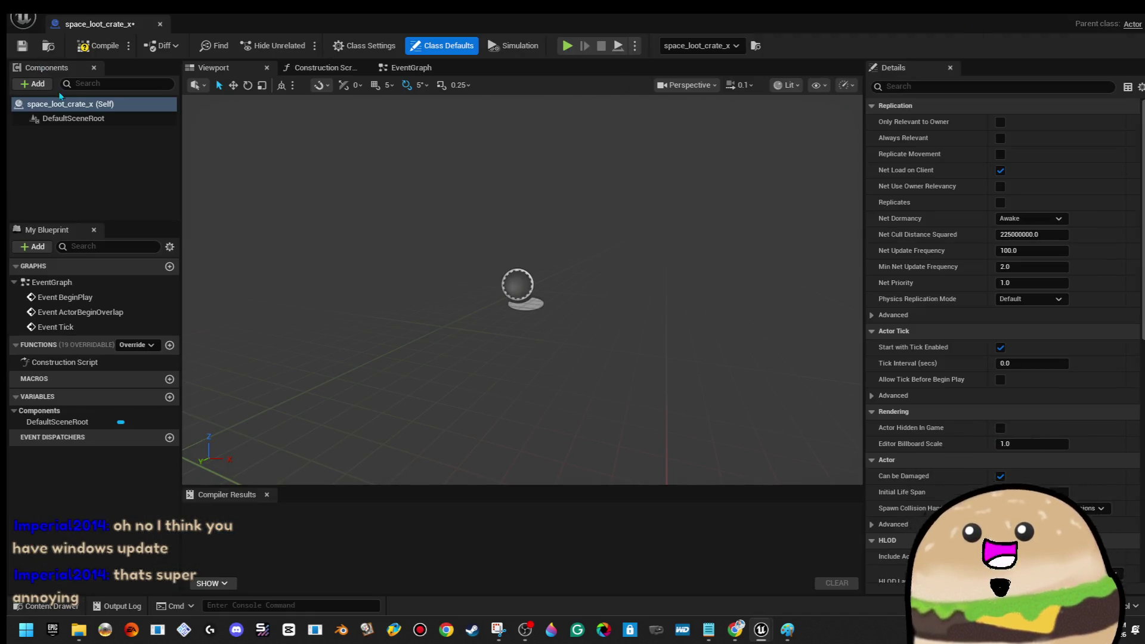
click(119, 47)
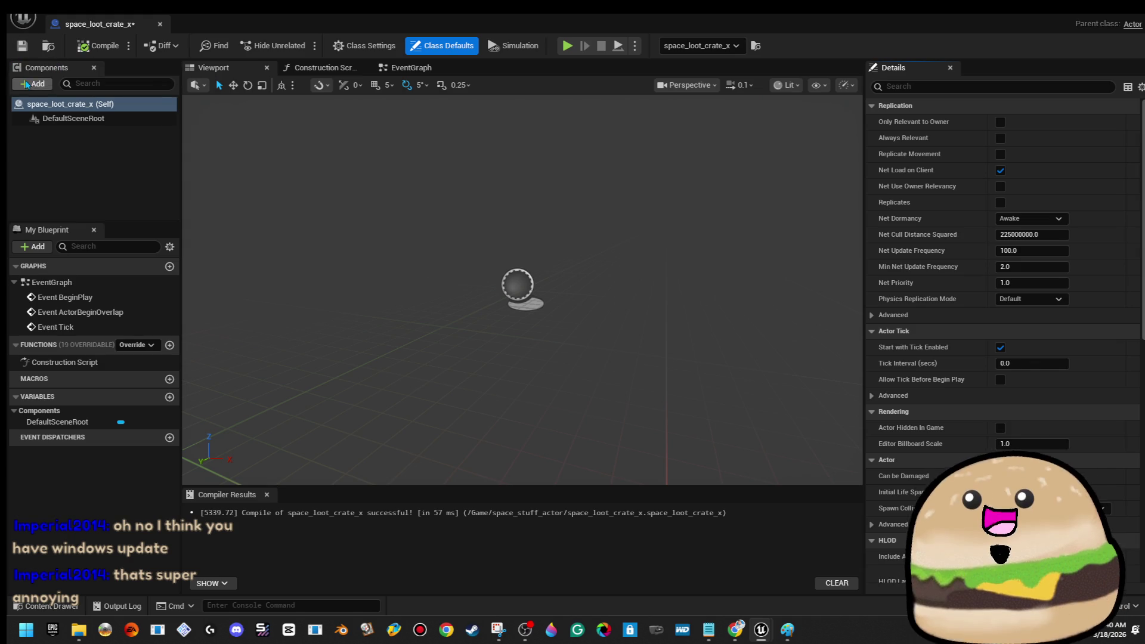
click(27, 84)
text(static)
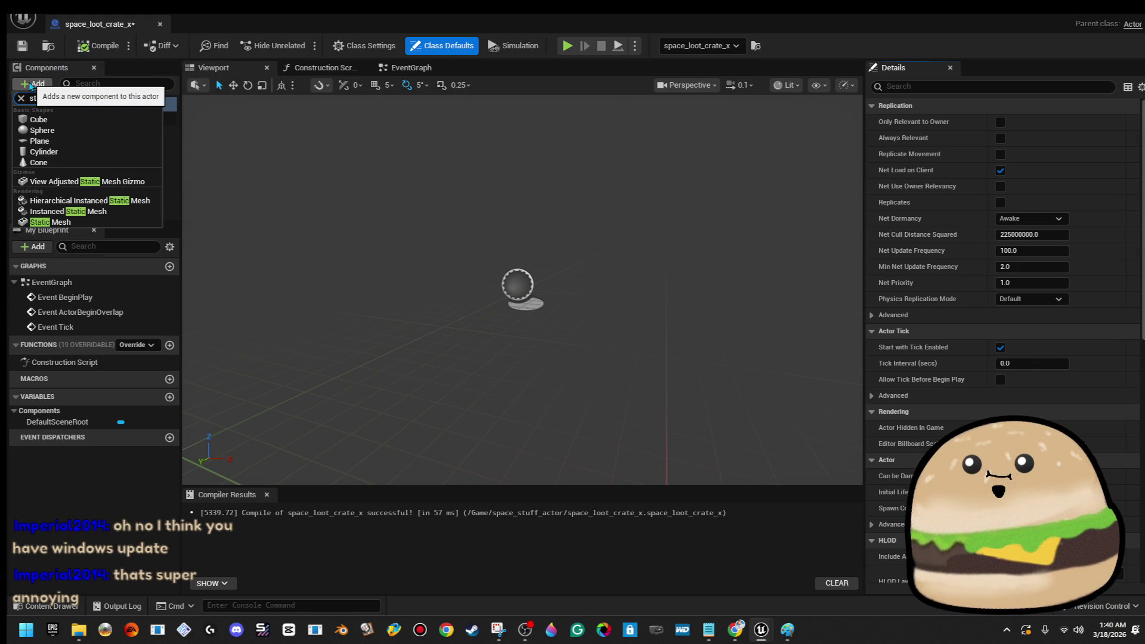
click(134, 216)
text(LOOT CRATE)
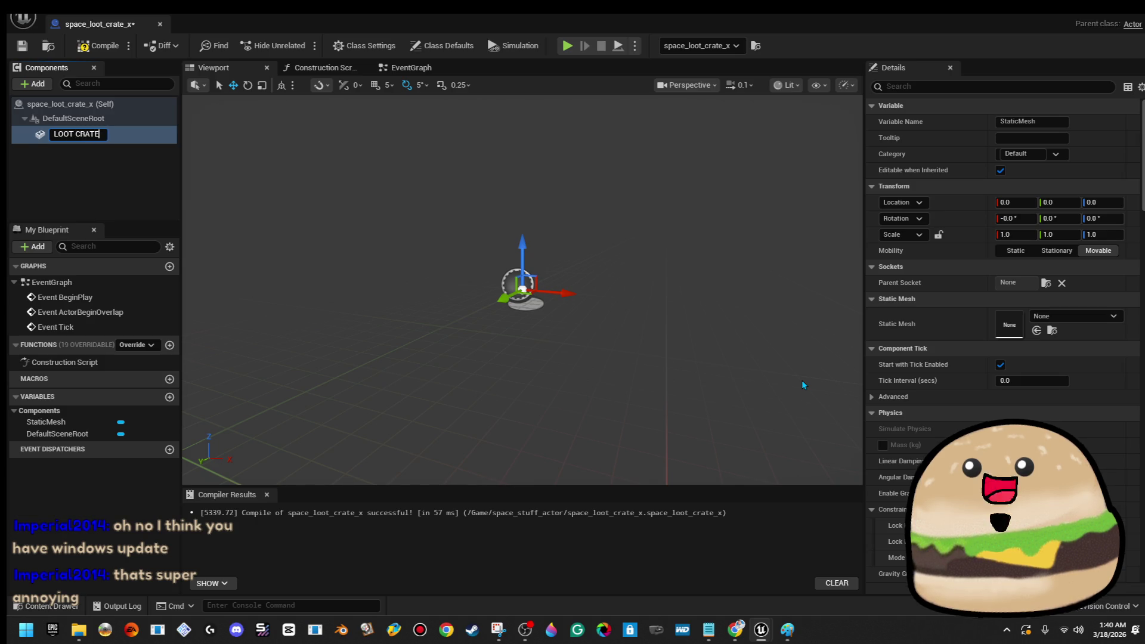
key(Return)
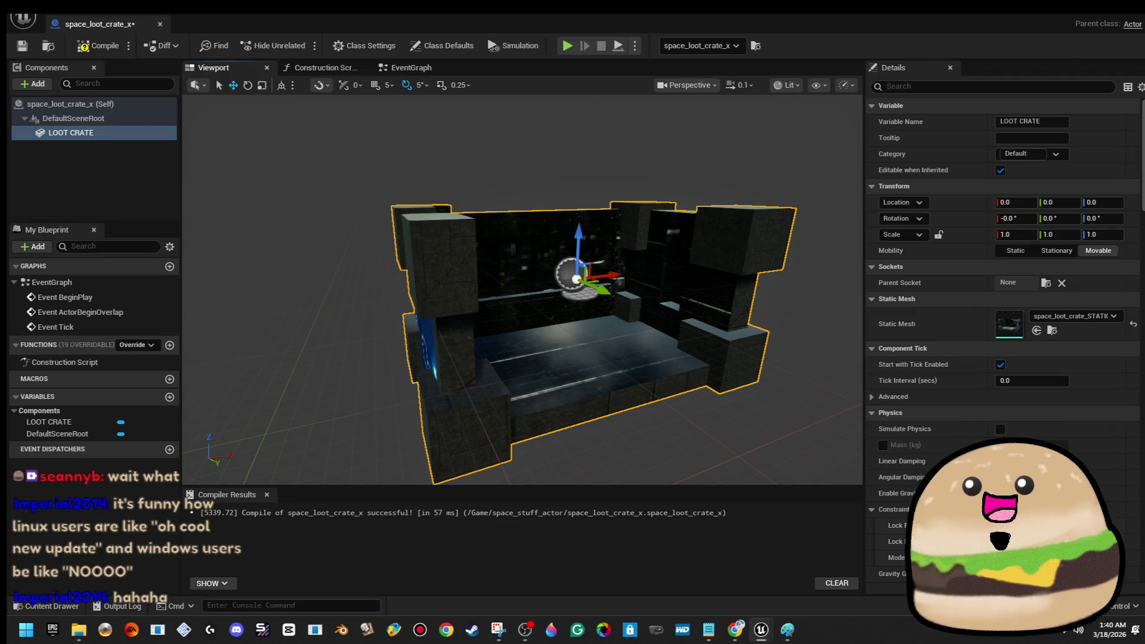
key(super+Down)
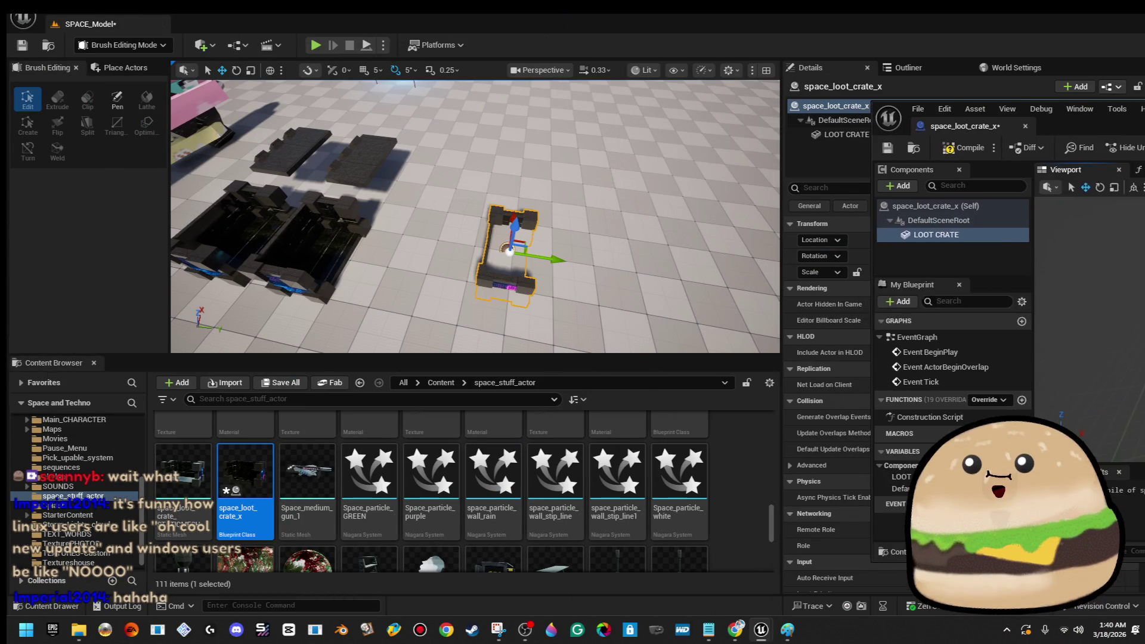
- Save the space_loot_crate_x blueprint and maximise its editor, orbiting close to the crate
mouse_move(577, 245)
mouse_down()
mouse_move(536, 214)
mouse_move(519, 238)
mouse_move(498, 180)
mouse_up()
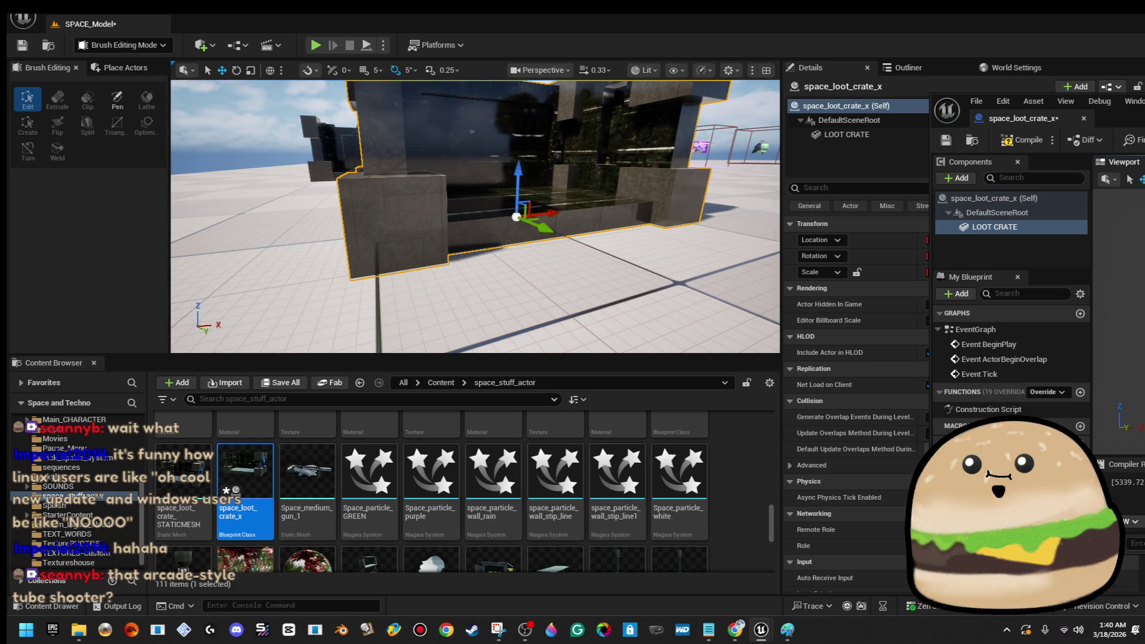
scroll(863, 316, down, 6)
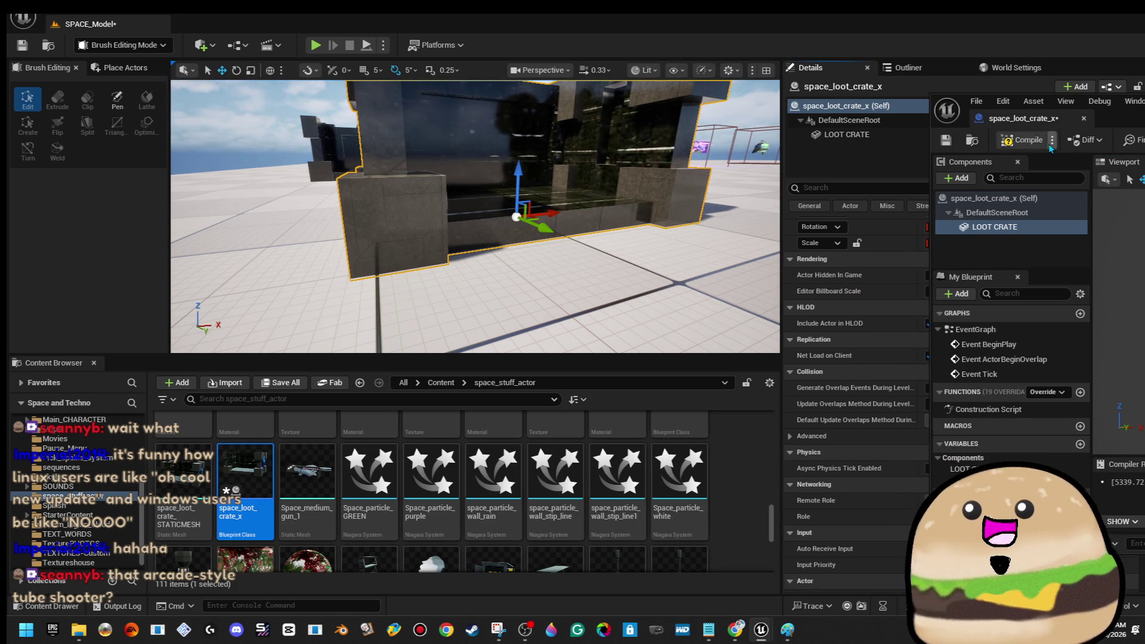
click(946, 140)
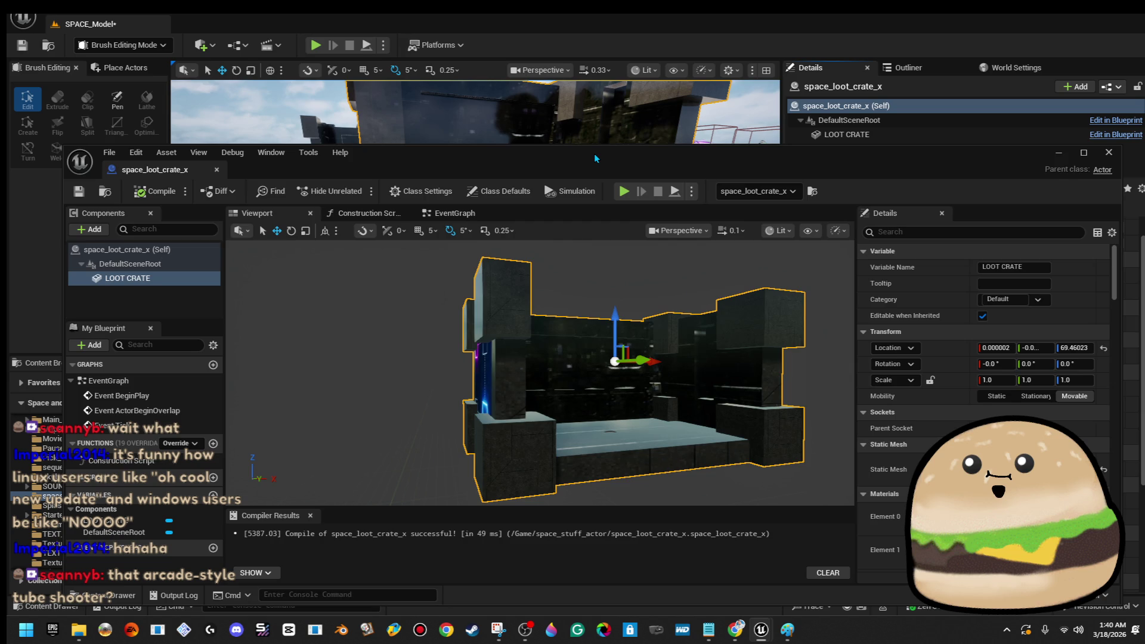
double_click(594, 152)
mouse_move(594, 152)
mouse_down()
mouse_move(594, 179)
mouse_move(644, 107)
mouse_move(644, 208)
mouse_move(534, 210)
mouse_up()
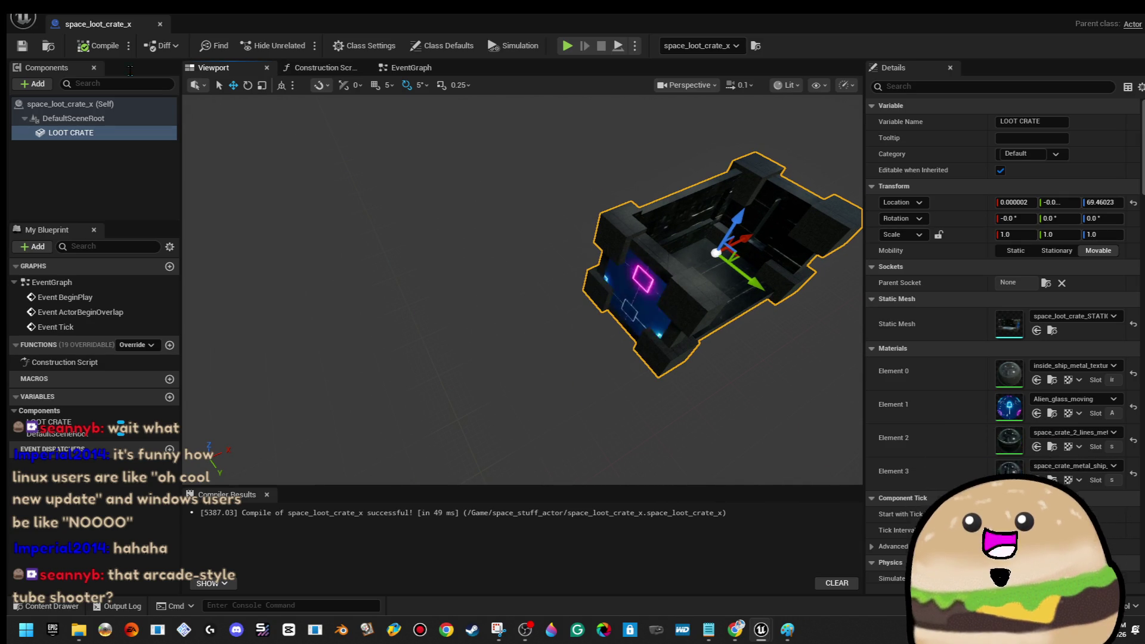
- Add a Static Mesh component named Pivot using the Shape_Cube mesh
click(30, 85)
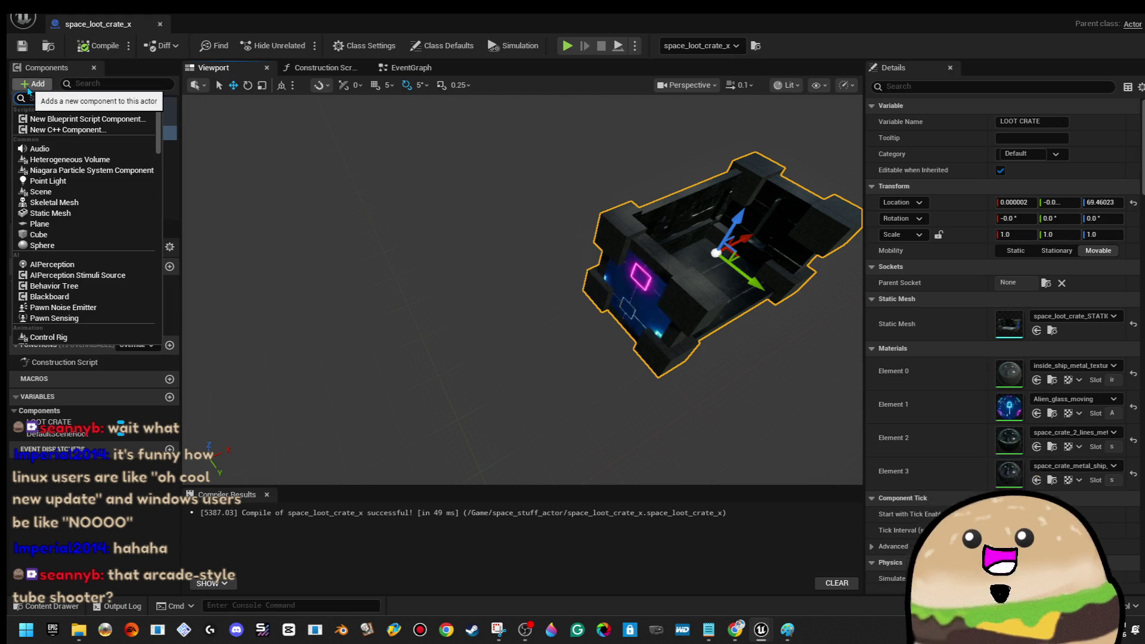
text(stat)
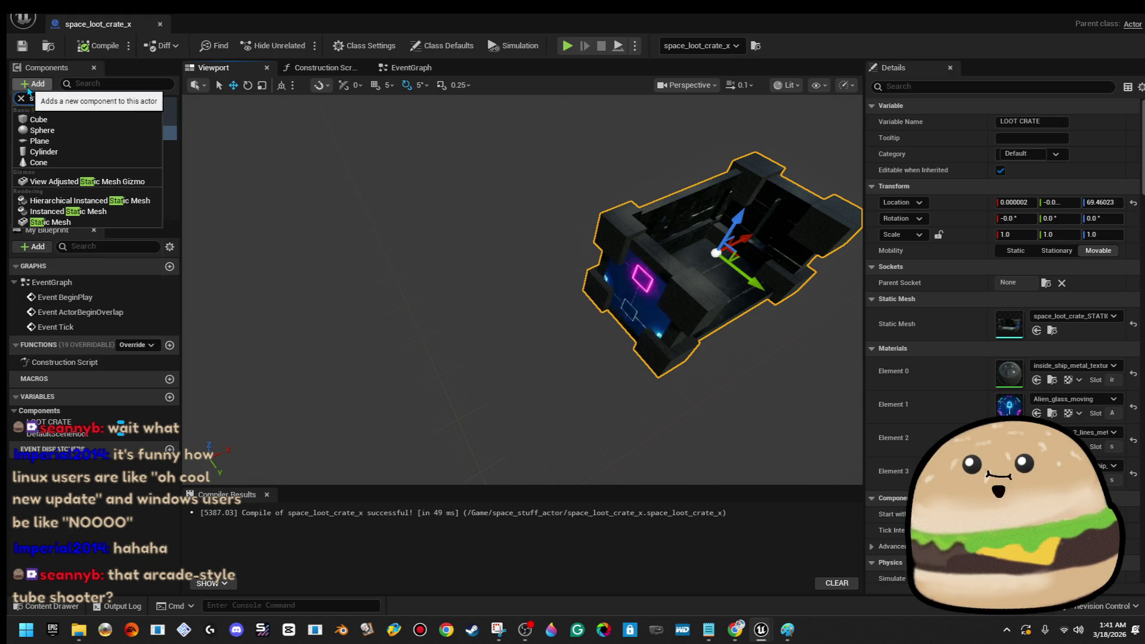
click(90, 222)
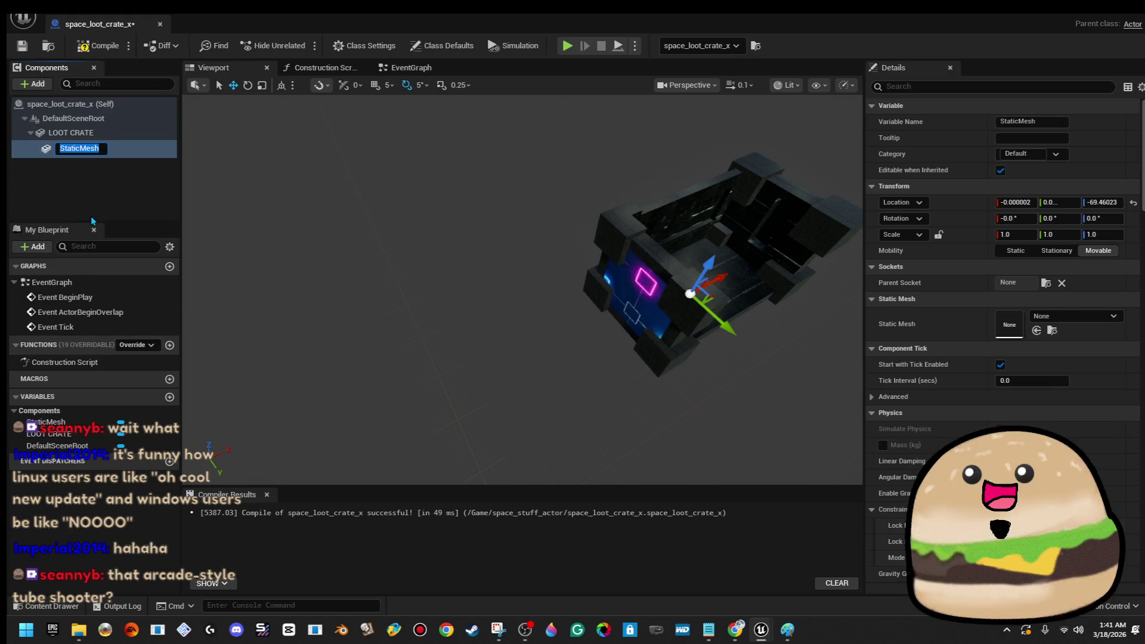
text(Loo)
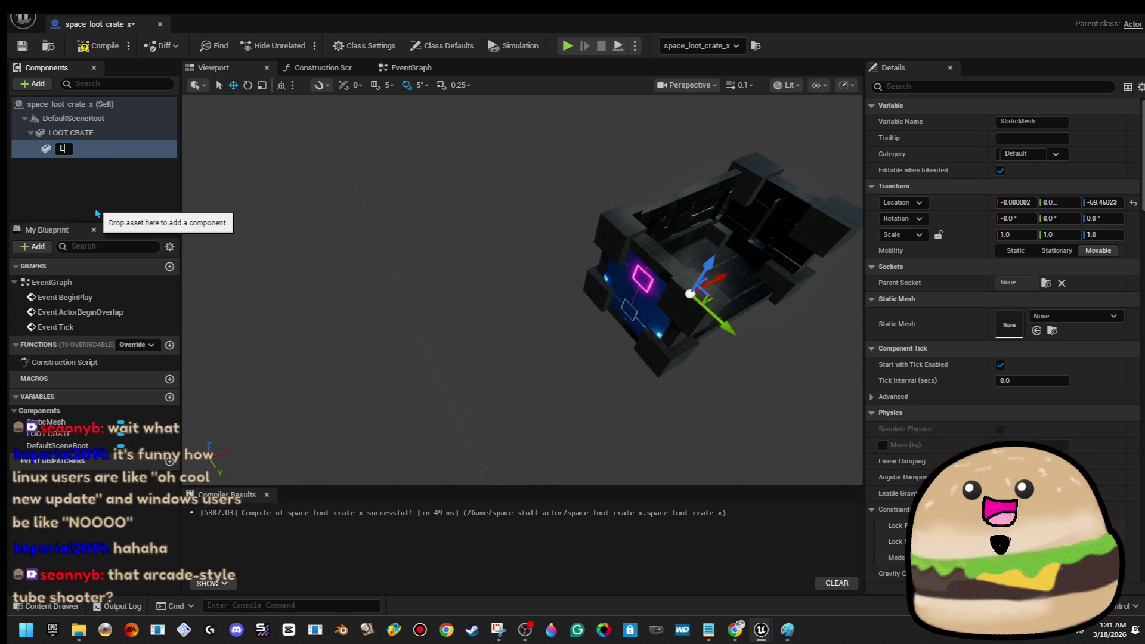
key(BackSpace)
key(BackSpace)
key(BackSpace)
text(Pivot)
key(Return)
click(1097, 318)
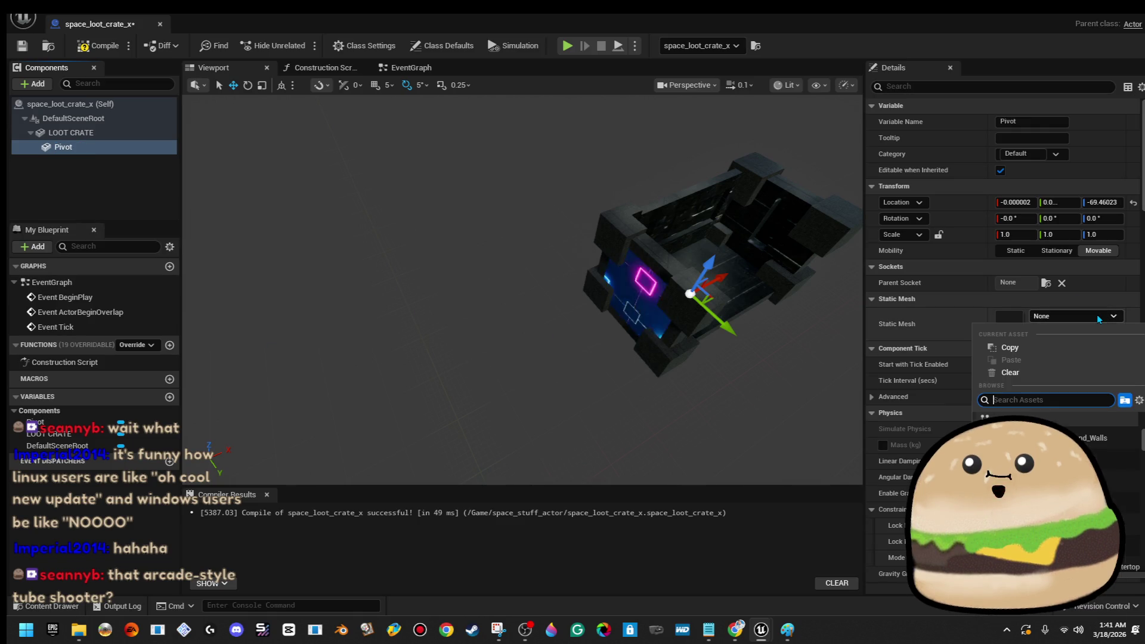
text(cube)
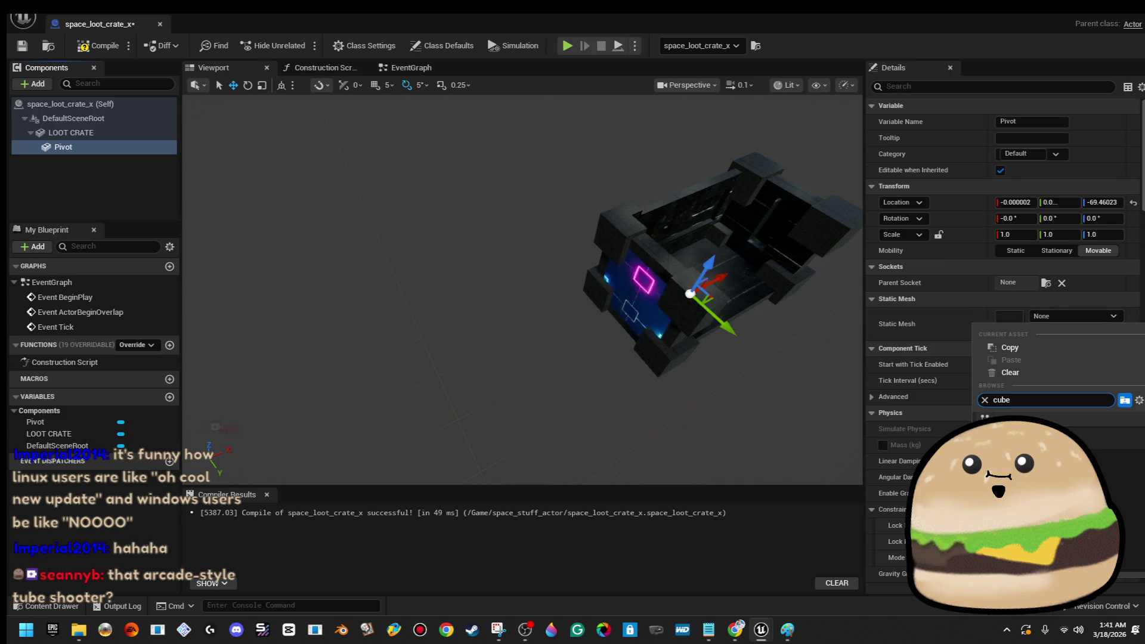
key(Return)
- Scale the Pivot cube to about 0.2 and raise it to the crate's top edge, Z ≈ 41
key(f)
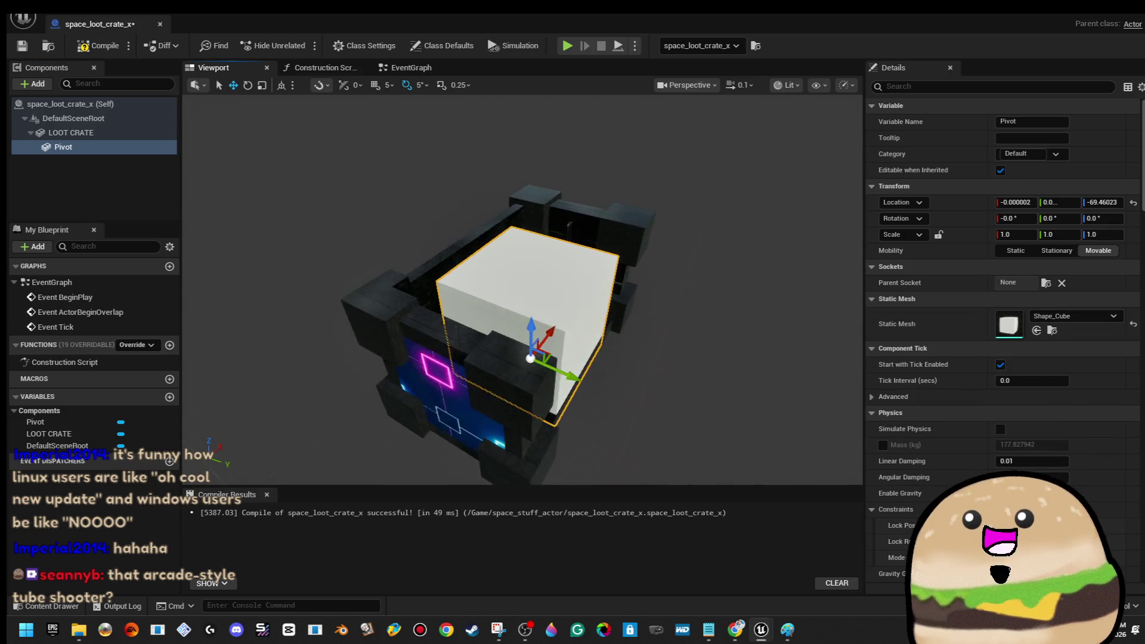
key(r)
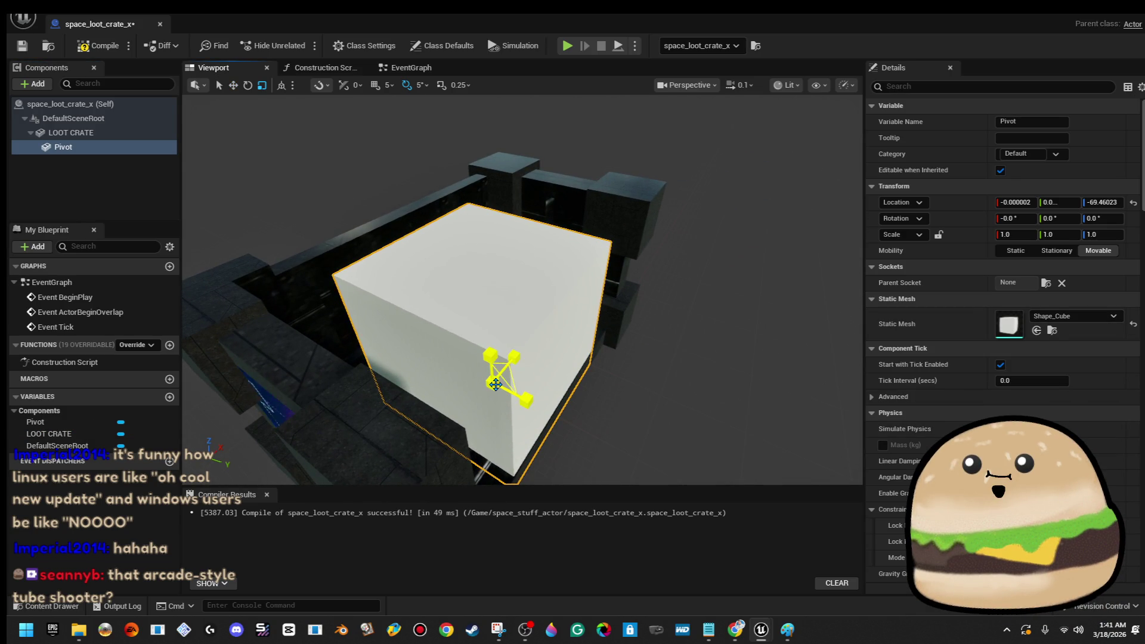
drag(496, 384, 453, 433)
key(w)
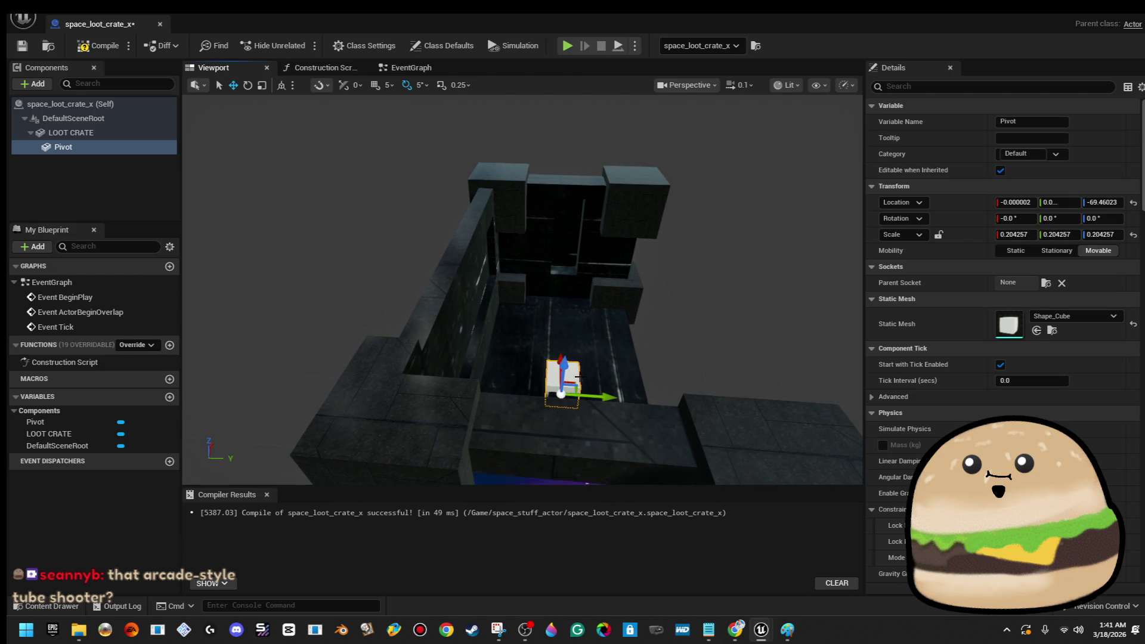
mouse_move(566, 367)
mouse_down()
mouse_move(582, 224)
mouse_move(499, 248)
mouse_move(487, 222)
mouse_move(506, 255)
mouse_move(507, 227)
mouse_up()
drag(658, 283, 663, 262)
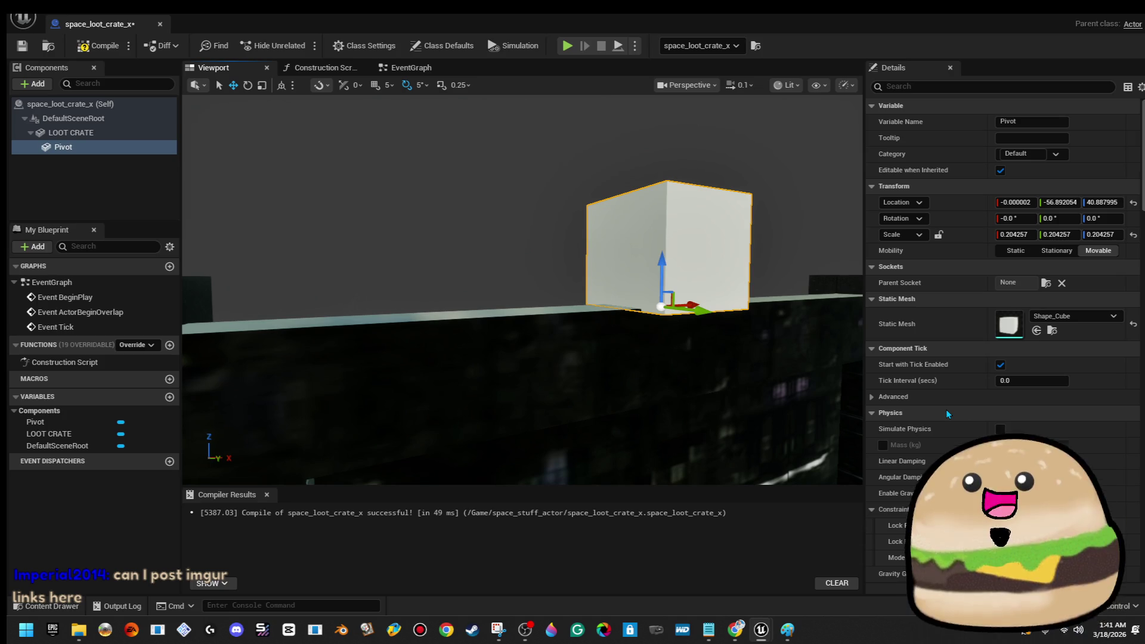
drag(716, 287, 620, 290)
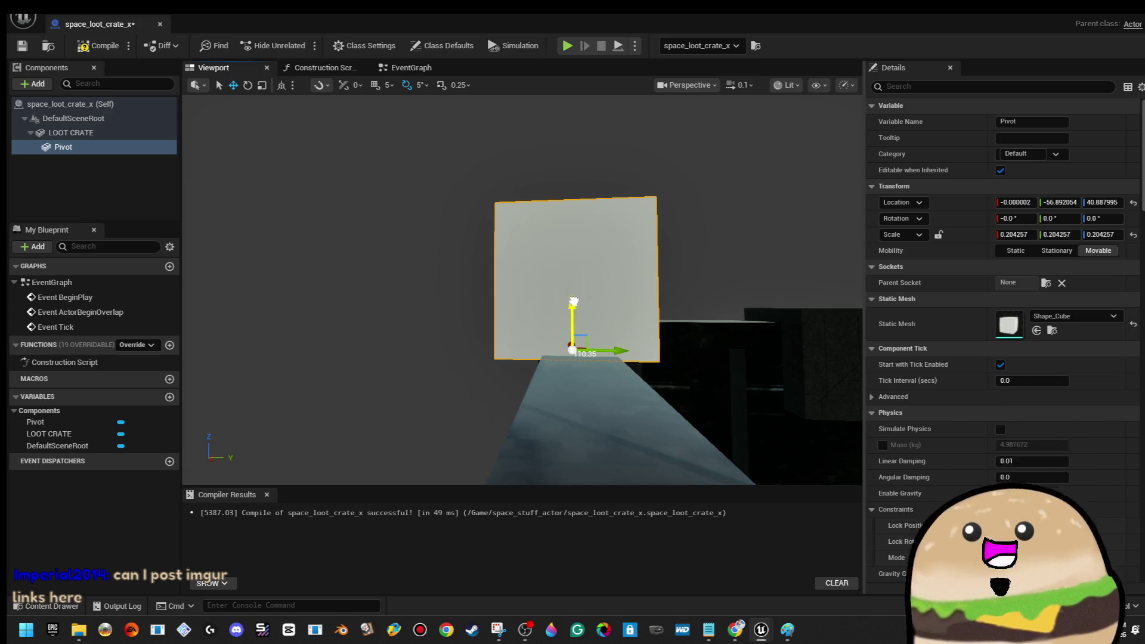
drag(576, 296, 561, 326)
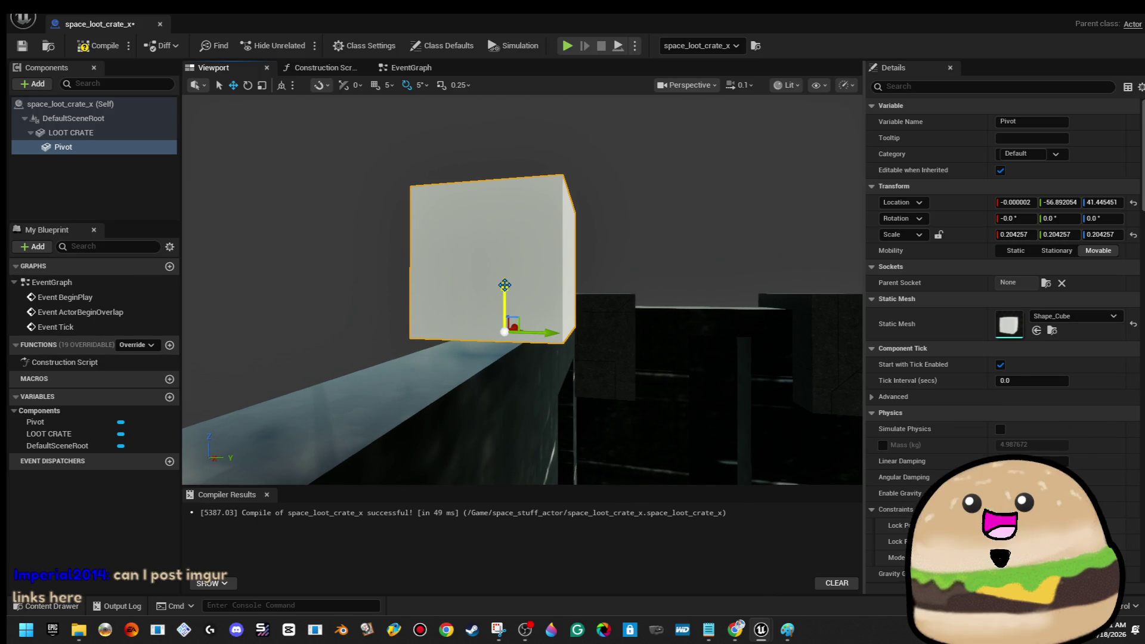
drag(505, 288, 605, 310)
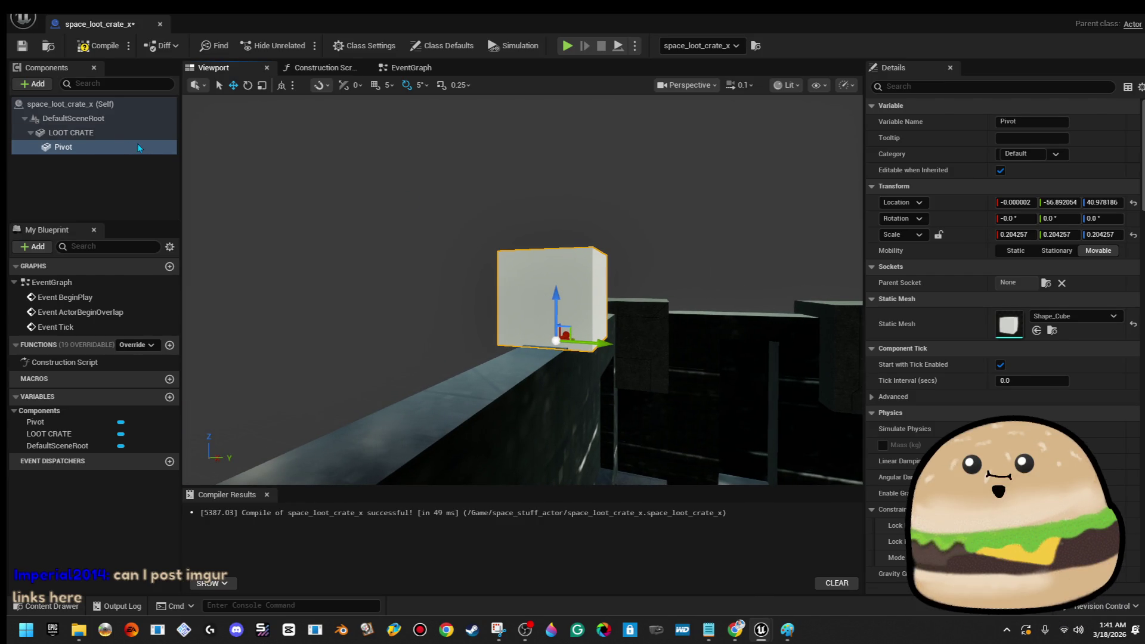
- Add a Static Mesh under Pivot using space_crate_box_TOP and raise it onto the crate, Z ≈ 47.7
click(35, 84)
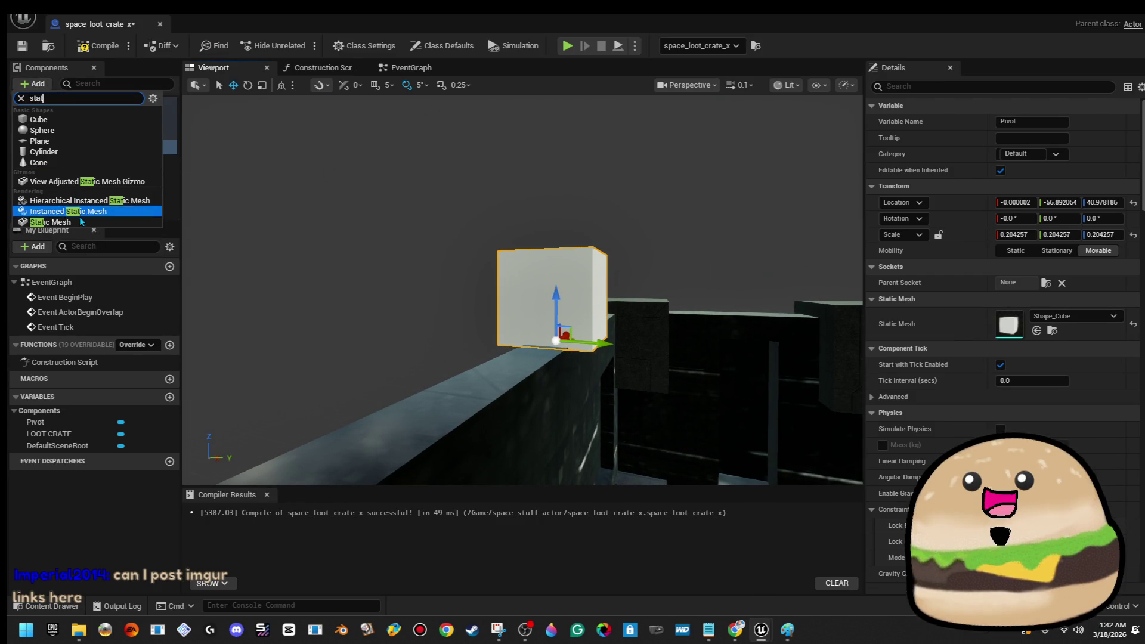
click(80, 219)
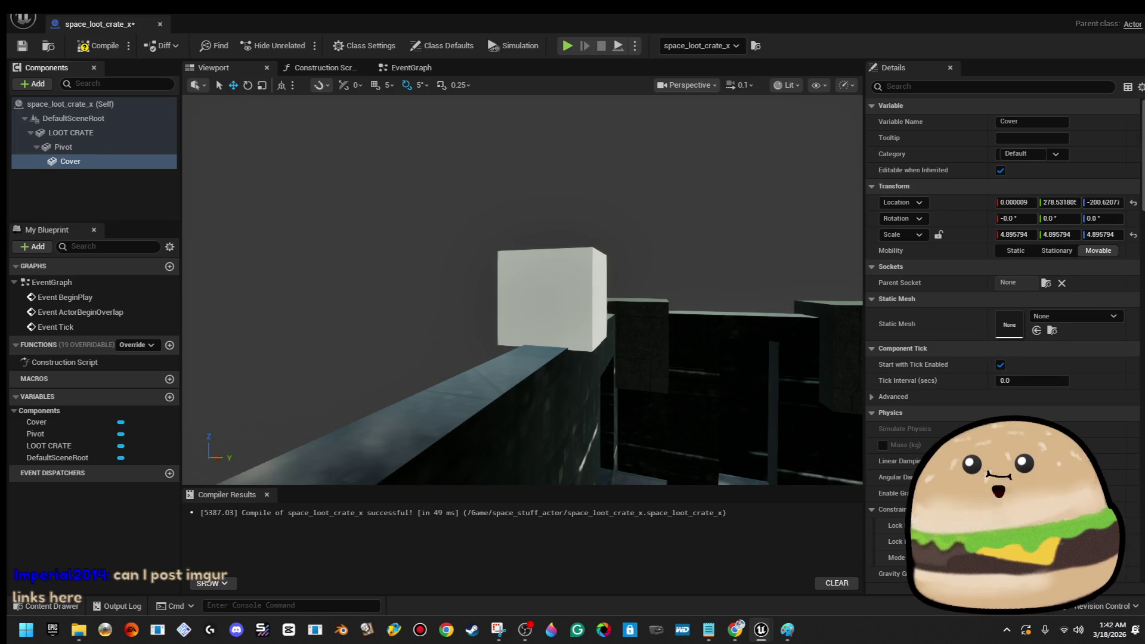
click(1084, 322)
text(crate)
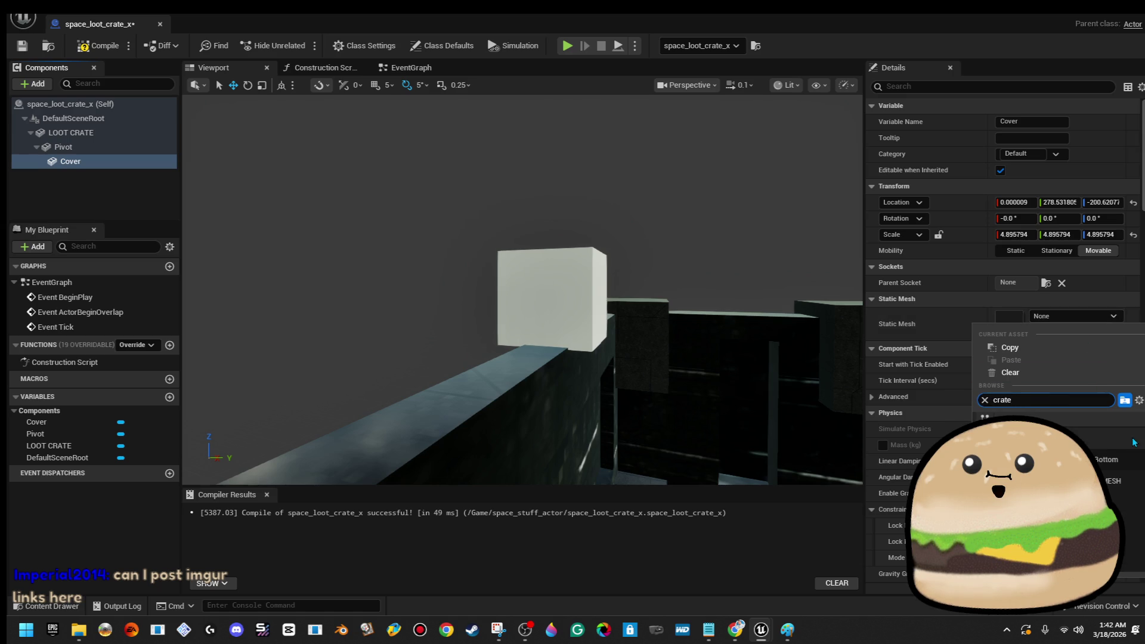
click(1101, 453)
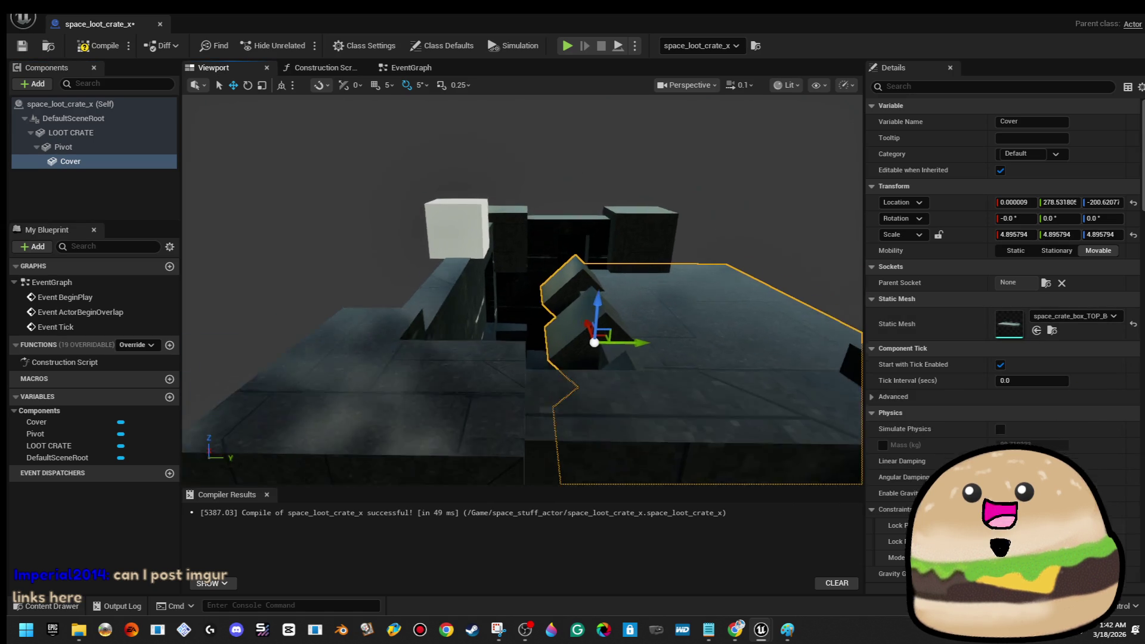
mouse_move(603, 321)
mouse_down()
mouse_move(528, 229)
mouse_move(479, 201)
mouse_move(458, 210)
mouse_move(489, 239)
mouse_move(522, 188)
mouse_up()
mouse_move(456, 225)
mouse_down()
mouse_move(576, 284)
mouse_move(513, 289)
mouse_move(568, 292)
mouse_move(555, 271)
mouse_move(538, 296)
mouse_up()
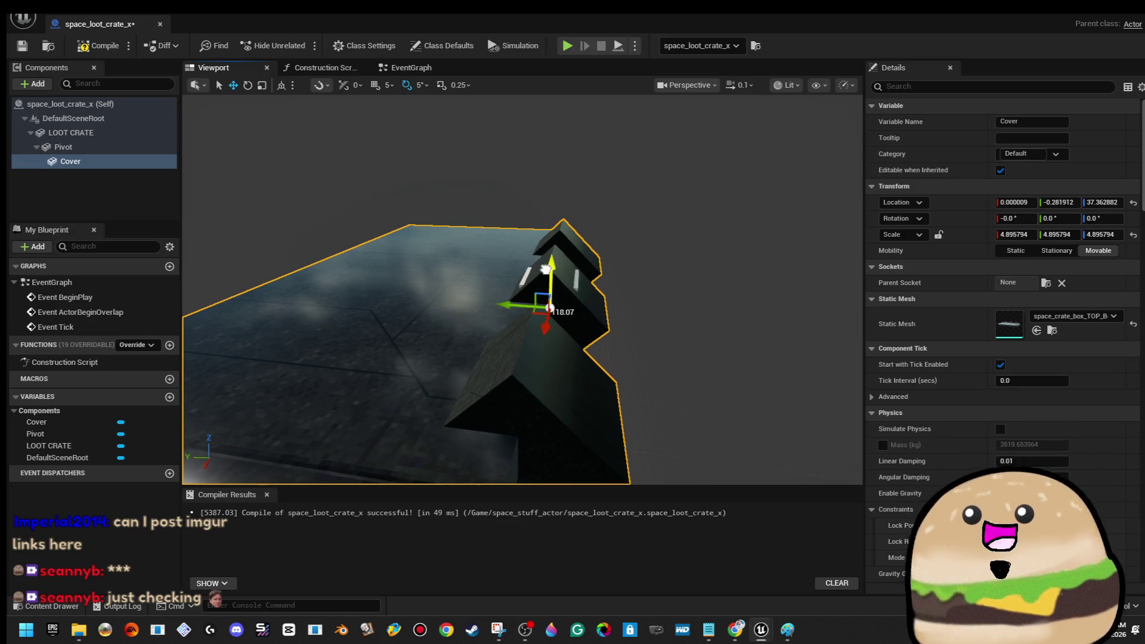
mouse_move(538, 297)
mouse_down()
mouse_move(500, 307)
mouse_move(720, 222)
mouse_move(310, 121)
mouse_up()
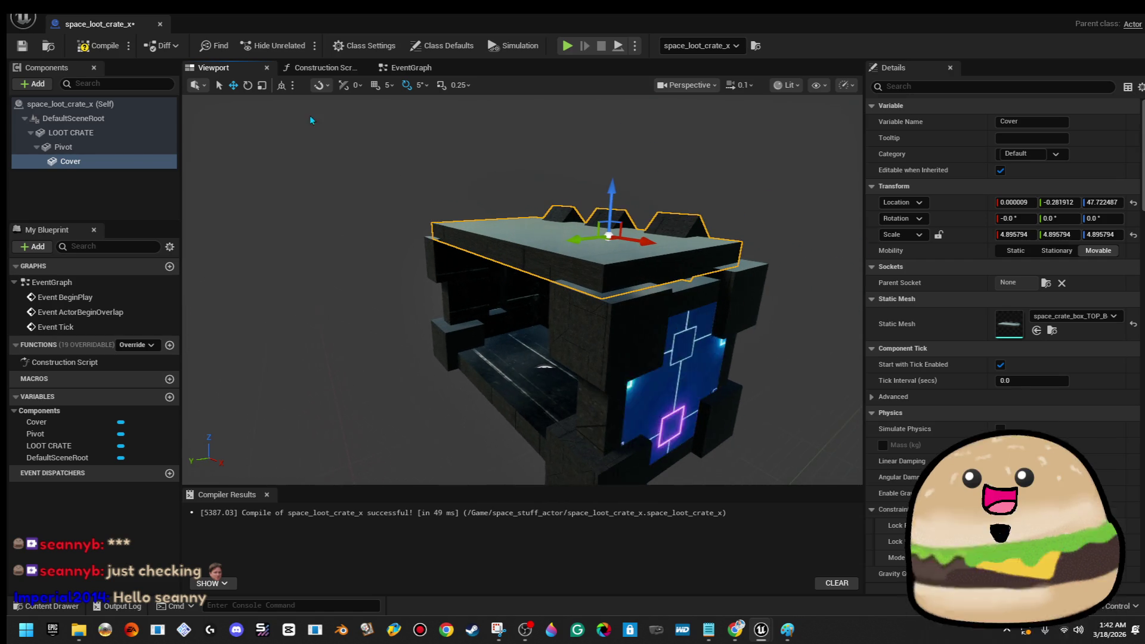
- Duplicate Pivot and Cover, placing Pivot1 under the scene root with Cover1 attached beneath it
right_click(122, 148)
click(119, 148)
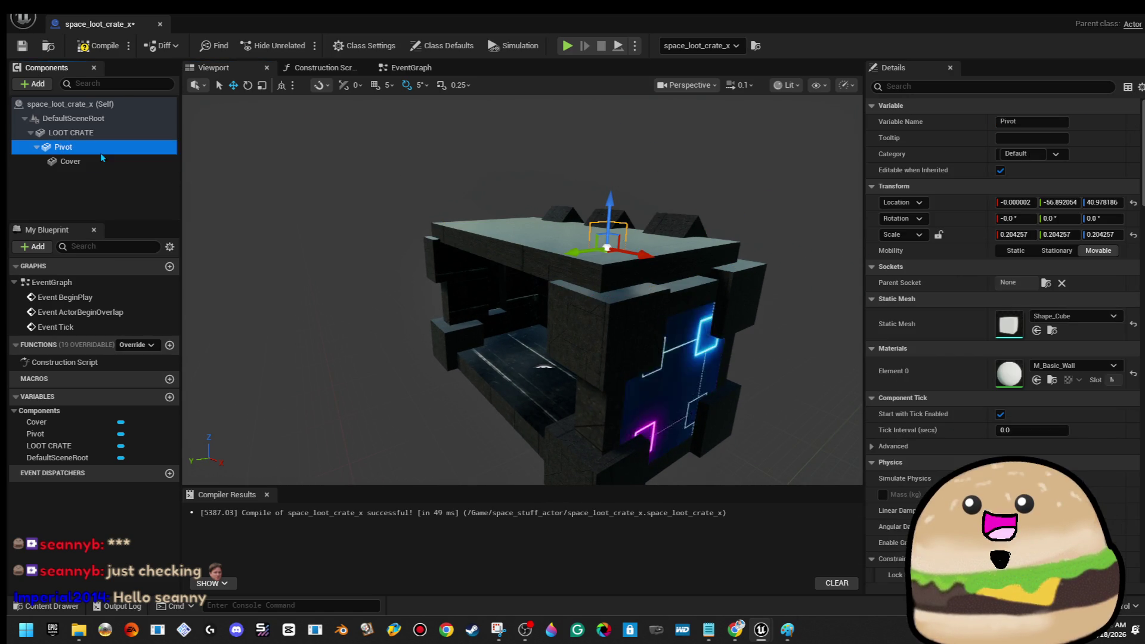
right_click(105, 149)
click(165, 269)
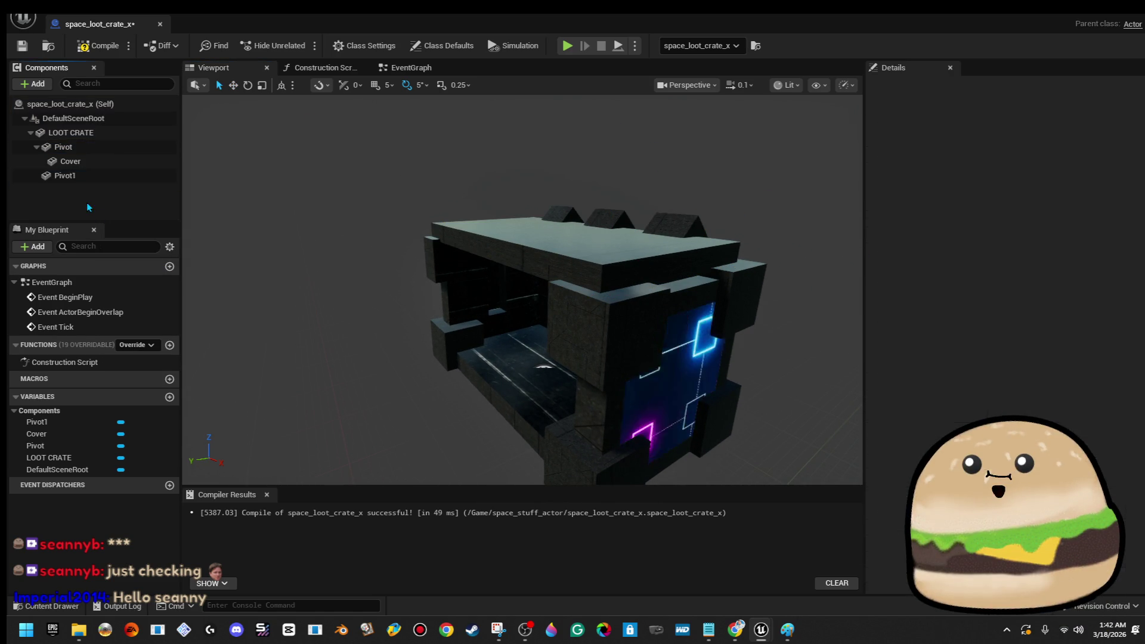
drag(80, 180, 94, 129)
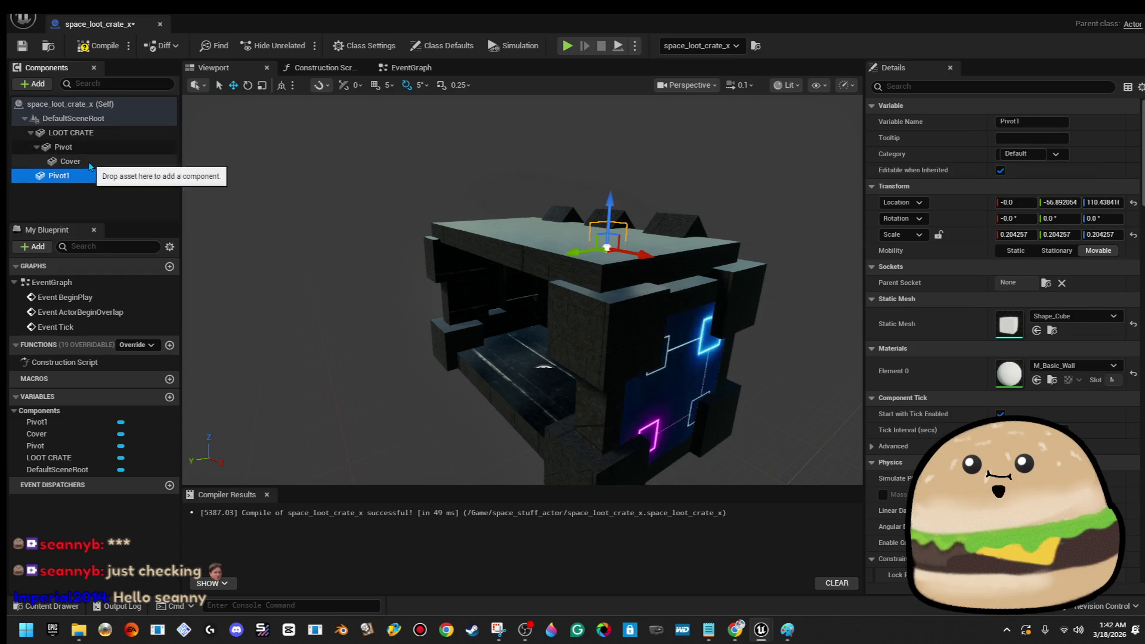
right_click(89, 162)
click(143, 277)
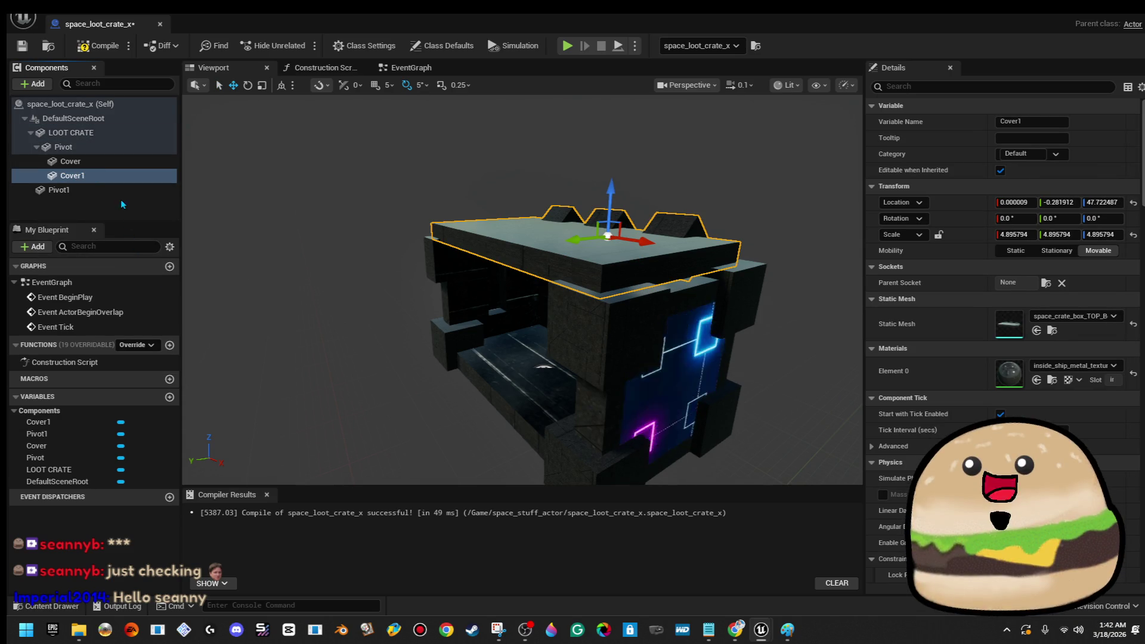
drag(110, 203, 110, 201)
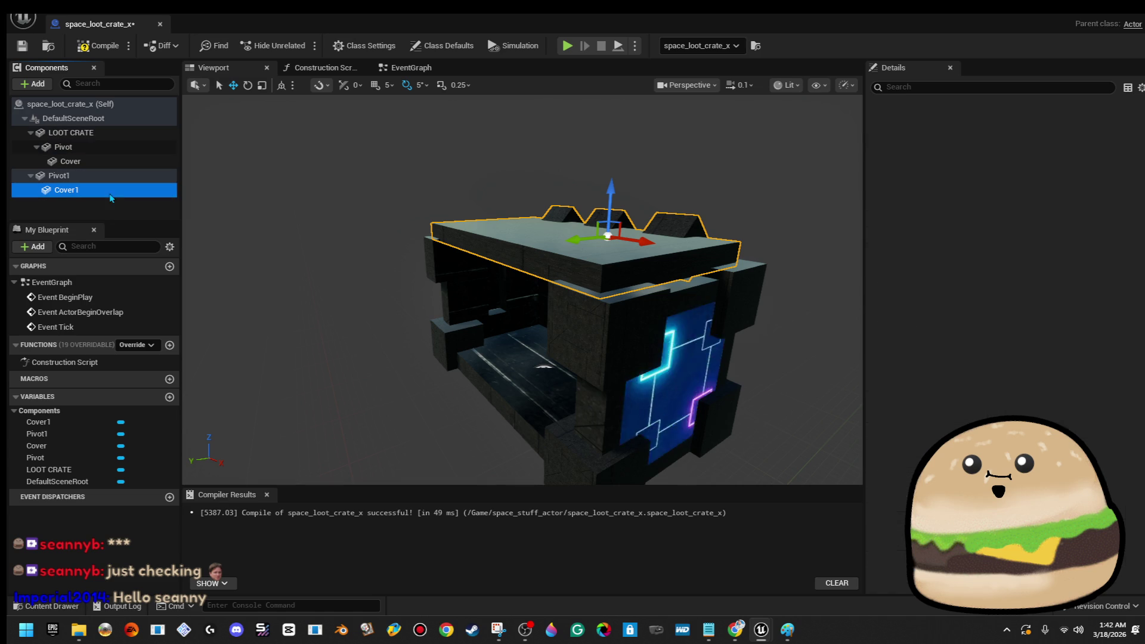
- Rename the original Cover to 'Top cover' and begin renaming Cover1
right_click(105, 163)
click(159, 310)
text(Top cover)
key(Return)
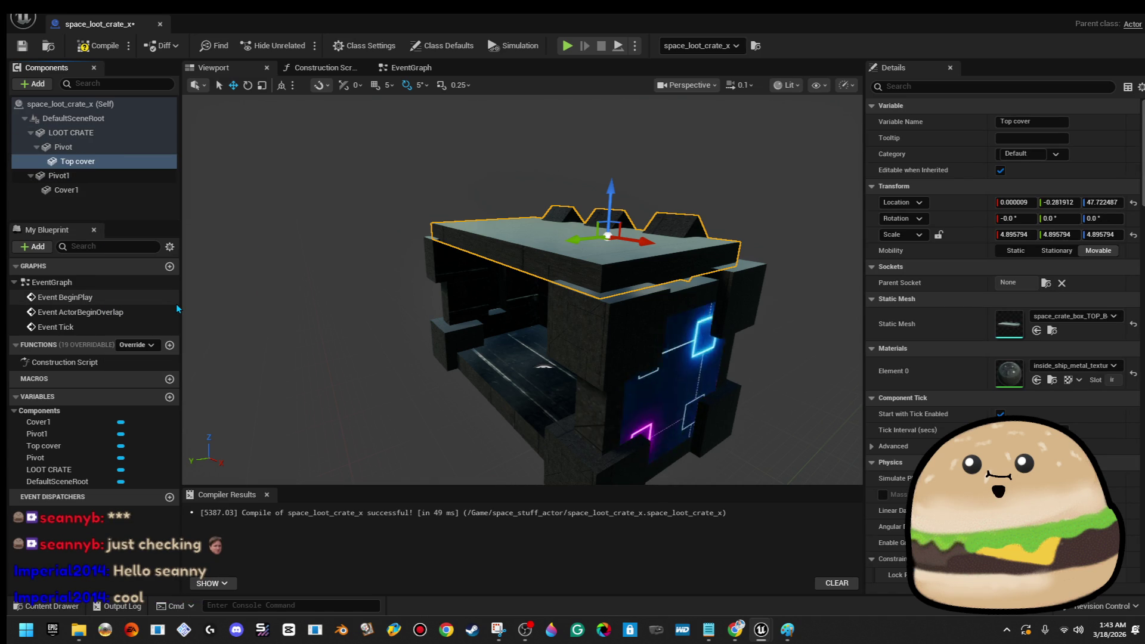
right_click(73, 194)
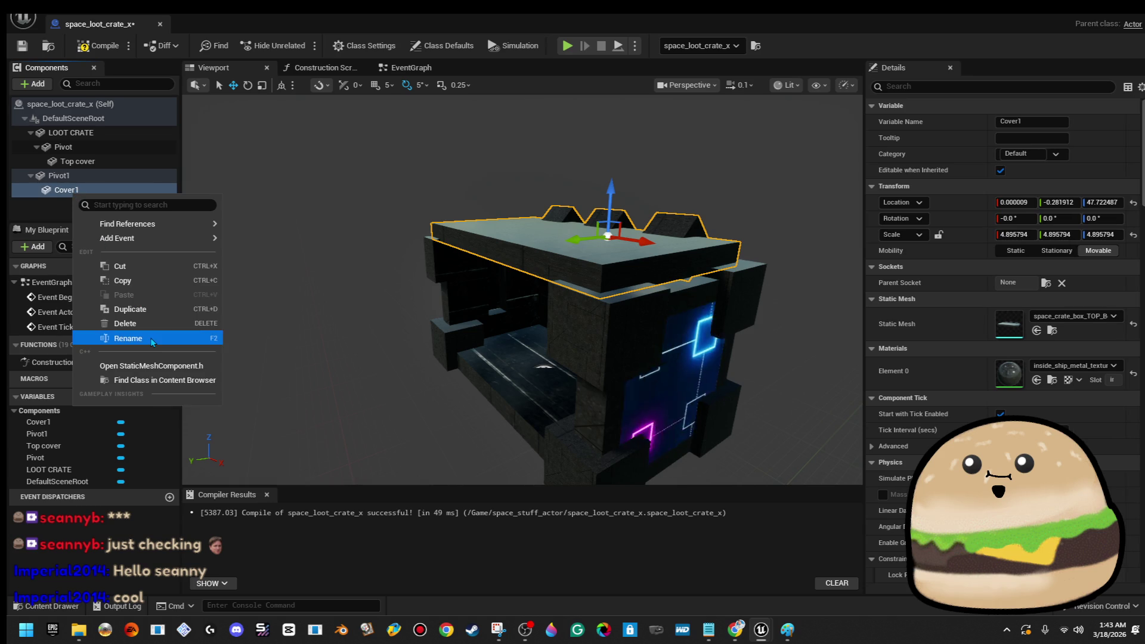
click(150, 337)
key(BackSpace)
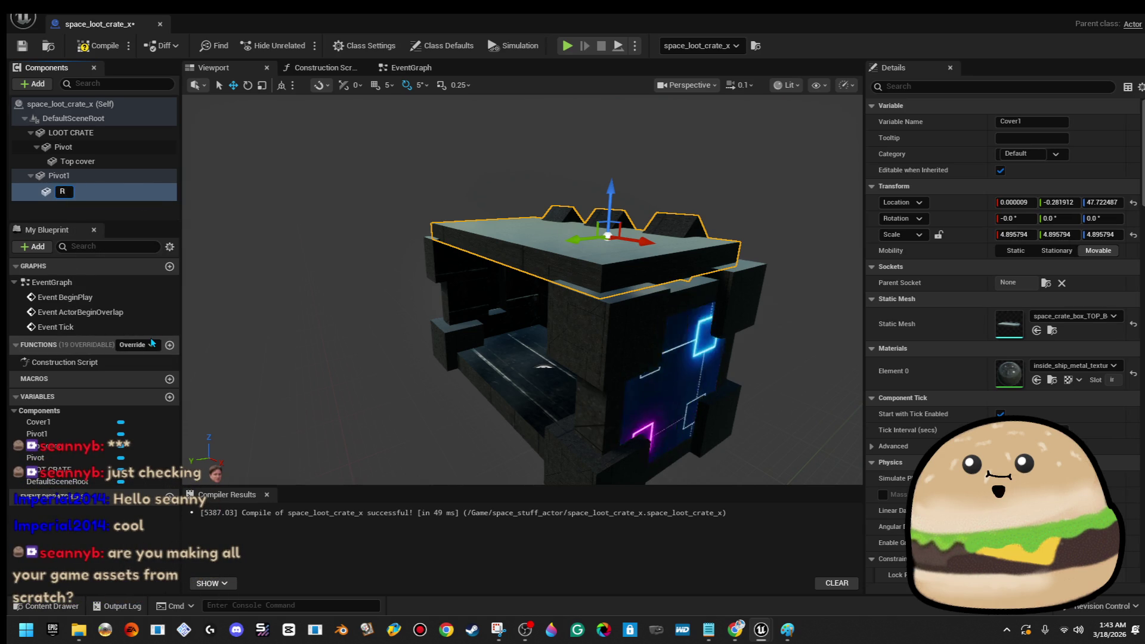
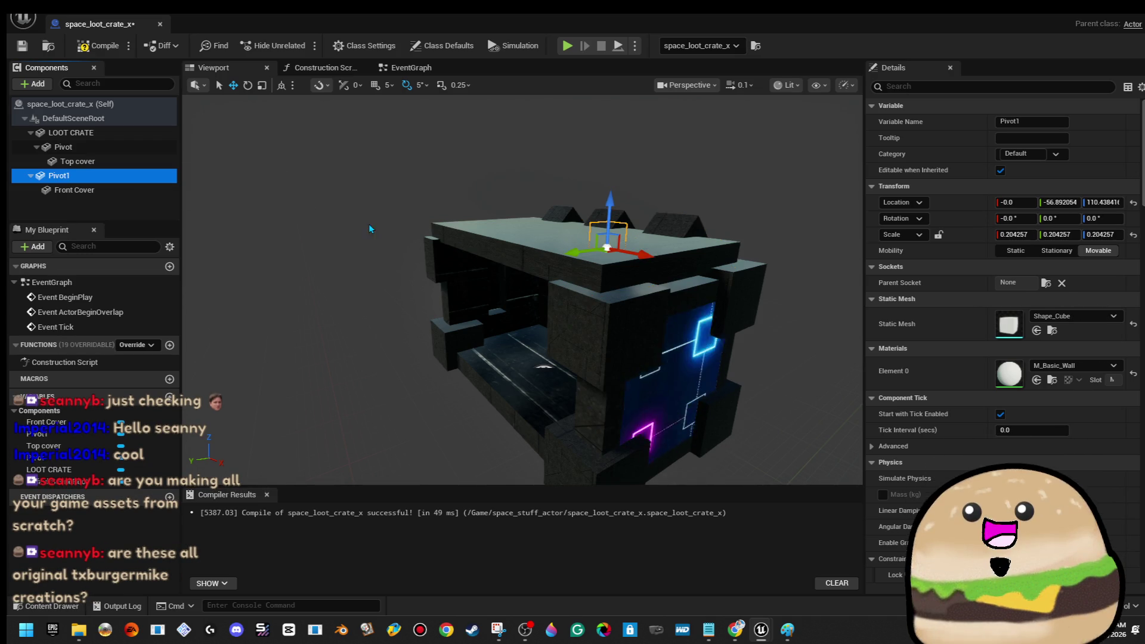
- Lower Pivot1 and the Front Cover toward the hinge, undoing the cover's stray sideways move
scroll(707, 204, up, 5)
mouse_move(704, 204)
mouse_down()
mouse_move(557, 332)
mouse_move(550, 355)
mouse_move(655, 295)
mouse_move(495, 280)
mouse_move(495, 310)
mouse_move(506, 292)
mouse_up()
click(495, 280)
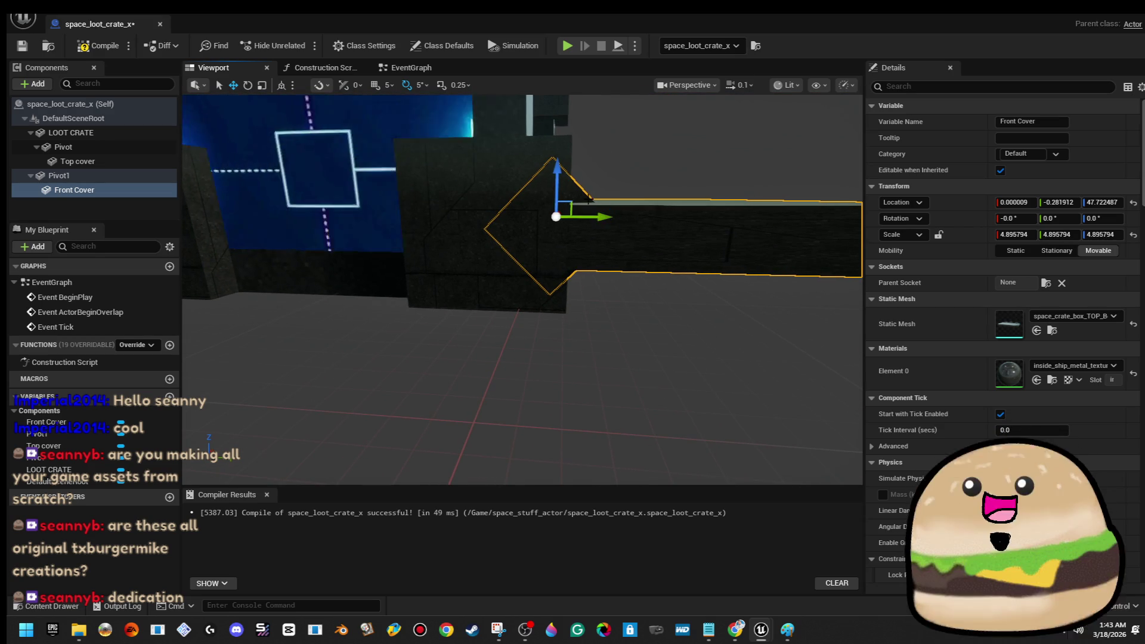
mouse_move(559, 156)
mouse_down()
mouse_move(559, 192)
mouse_move(536, 227)
mouse_move(525, 221)
mouse_move(542, 208)
mouse_move(525, 224)
mouse_up()
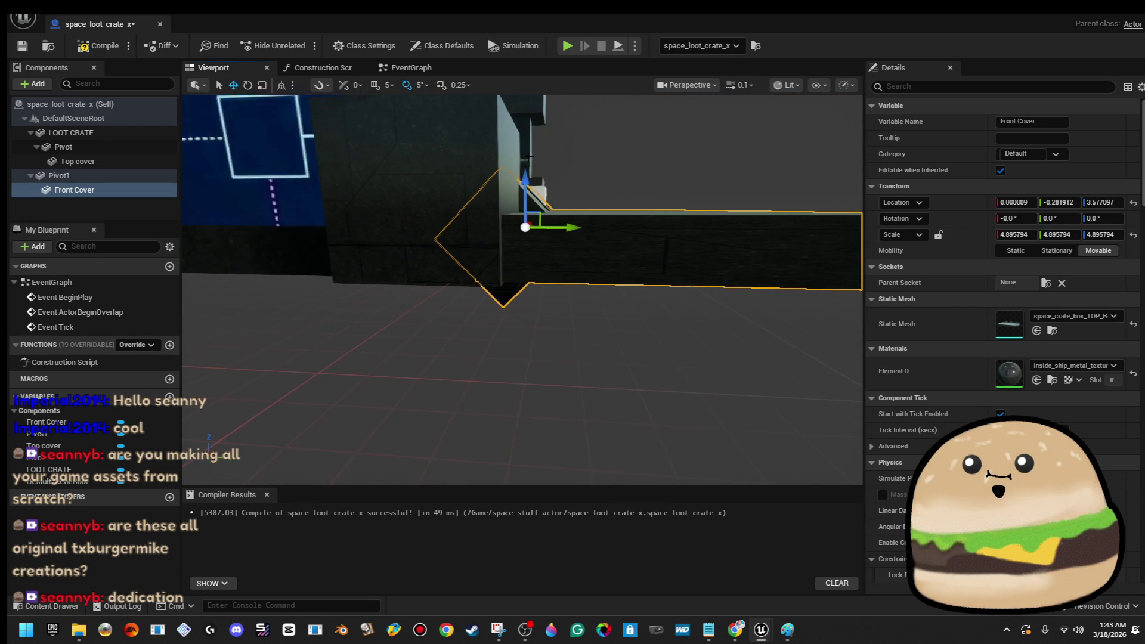
mouse_move(527, 172)
mouse_down()
mouse_move(477, 226)
mouse_move(435, 226)
mouse_move(550, 214)
mouse_move(495, 244)
mouse_move(516, 304)
mouse_move(477, 280)
mouse_up()
key(e)
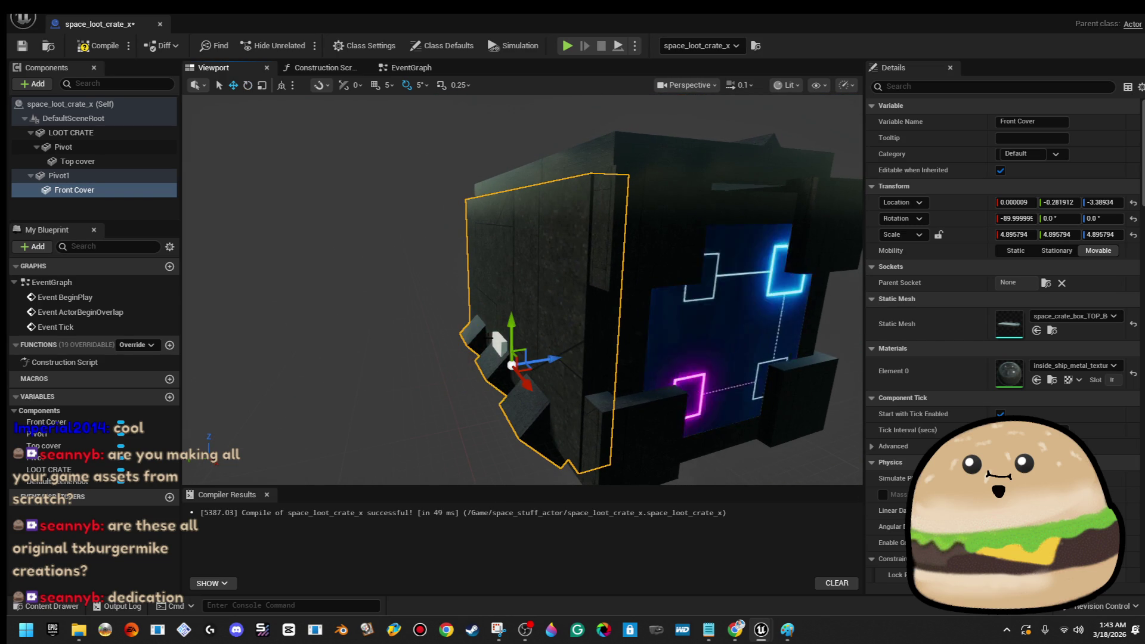
drag(554, 363, 552, 360)
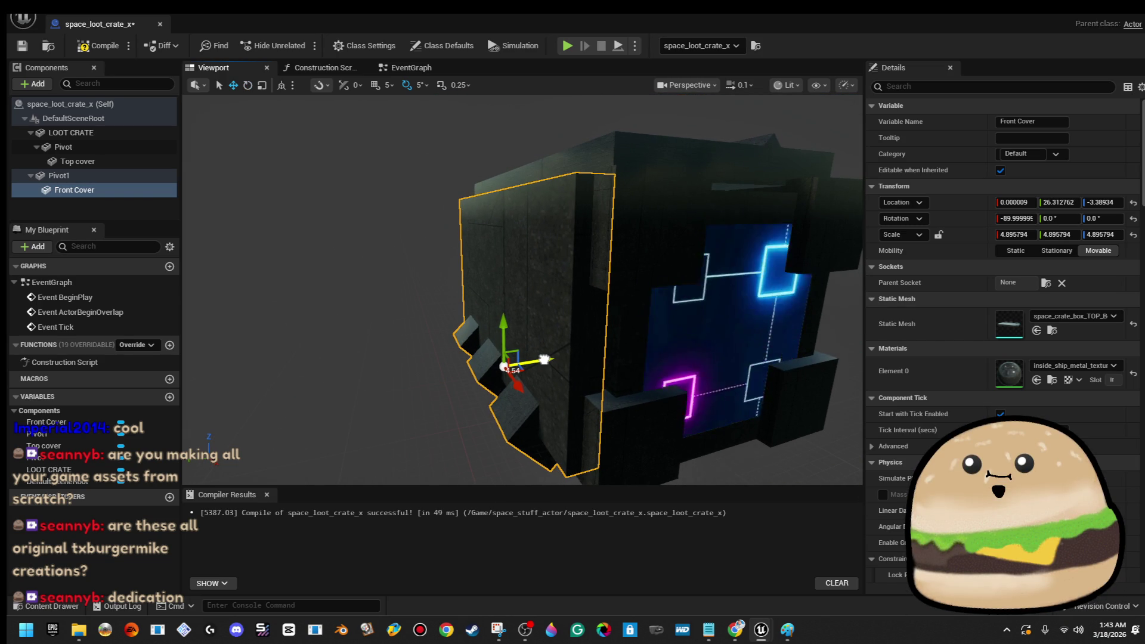
drag(545, 359, 562, 359)
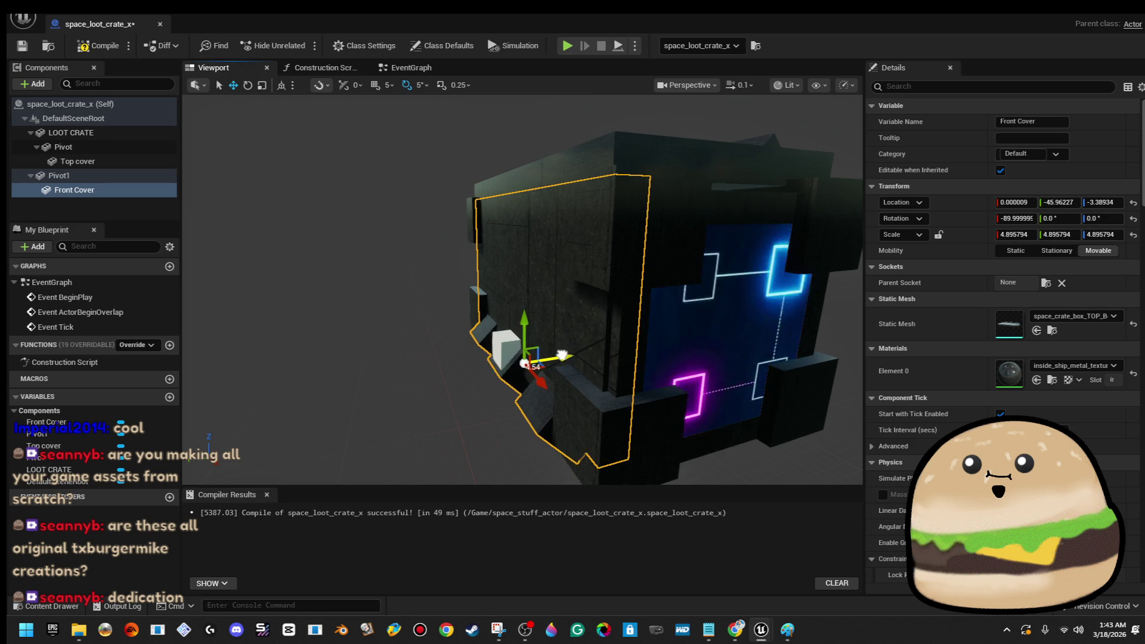
key(ctrl+z)
key(ctrl+z)
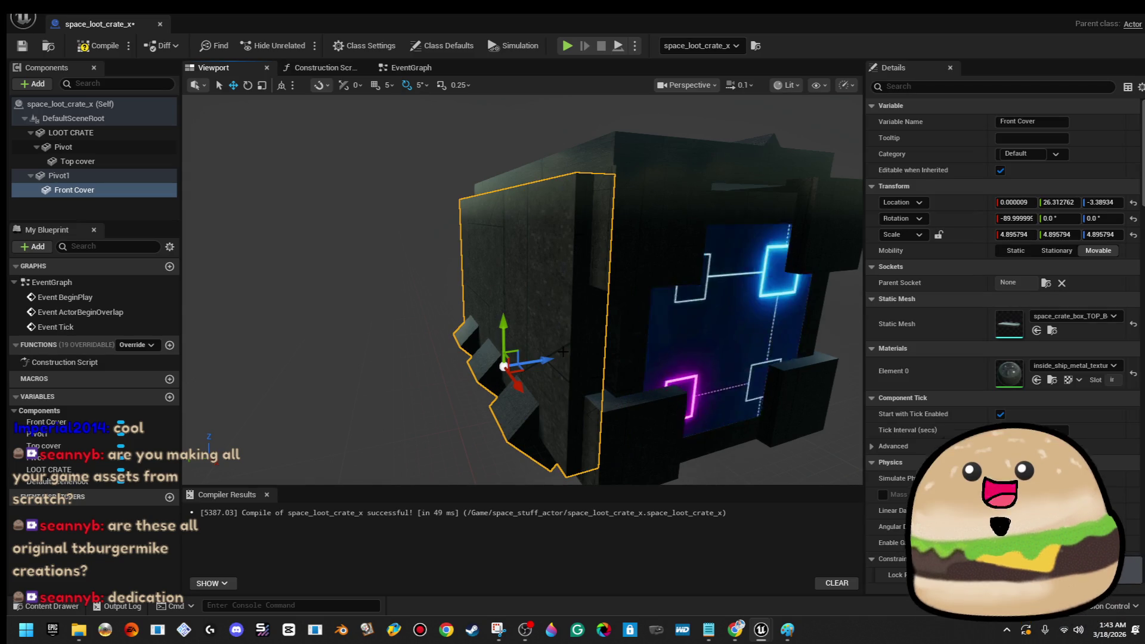
- Shift Pivot1 along Y to the cover's edge and rotate it to 90° roll
click(59, 175)
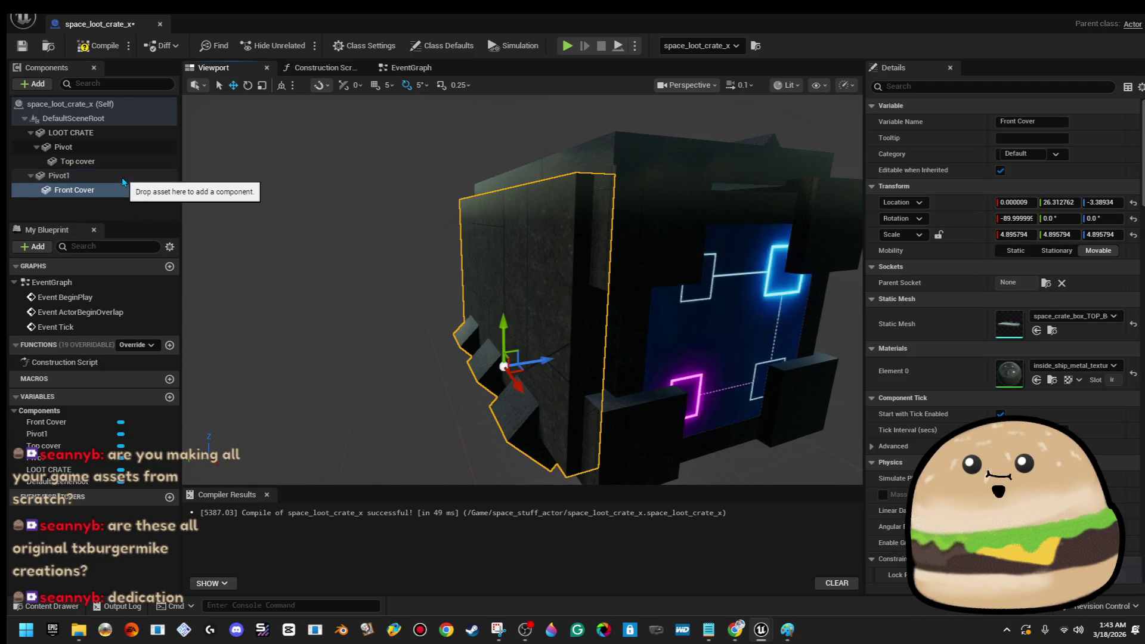
mouse_move(470, 368)
mouse_down()
mouse_move(504, 366)
mouse_move(411, 366)
mouse_up()
mouse_move(853, 366)
mouse_down()
mouse_move(801, 366)
mouse_move(761, 295)
mouse_up()
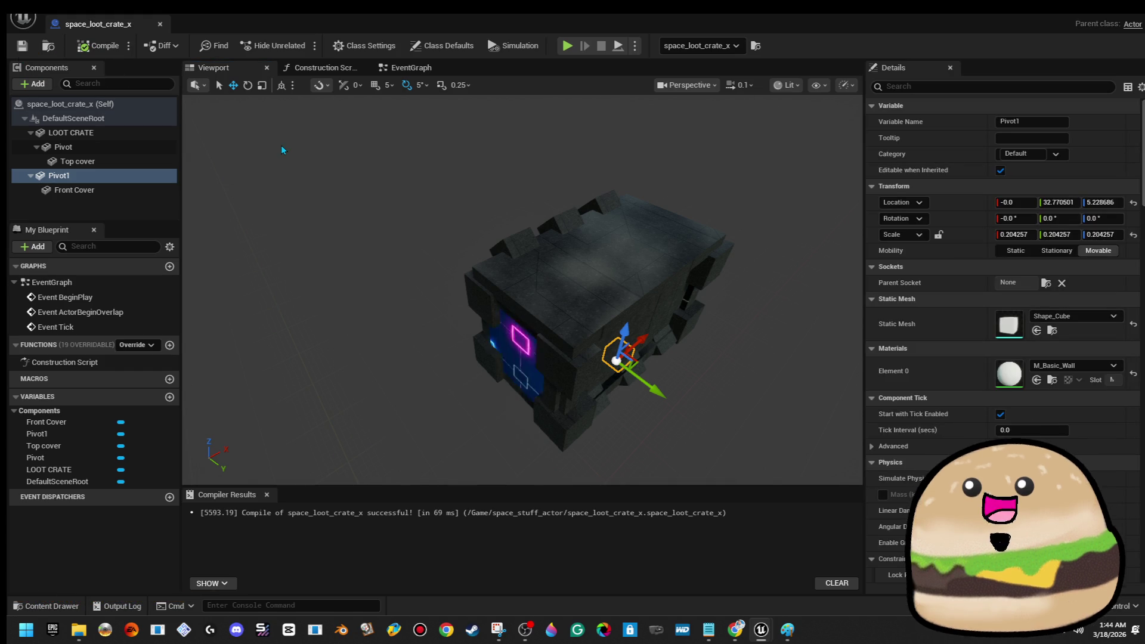
mouse_move(525, 287)
mouse_down()
mouse_move(596, 250)
mouse_move(645, 257)
mouse_up()
key(e)
mouse_move(560, 281)
mouse_down()
mouse_move(540, 254)
mouse_move(590, 351)
mouse_move(590, 334)
mouse_up()
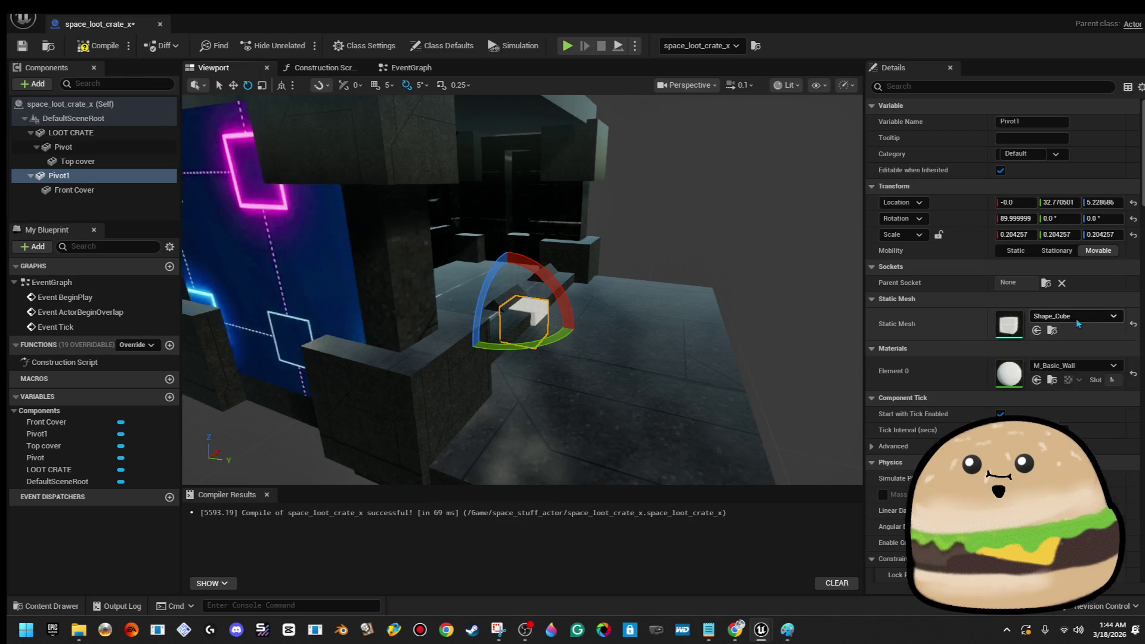
- Assign the Invisible material to Pivot1's Element 0 slot in place of M_Basic_Wall
click(1079, 317)
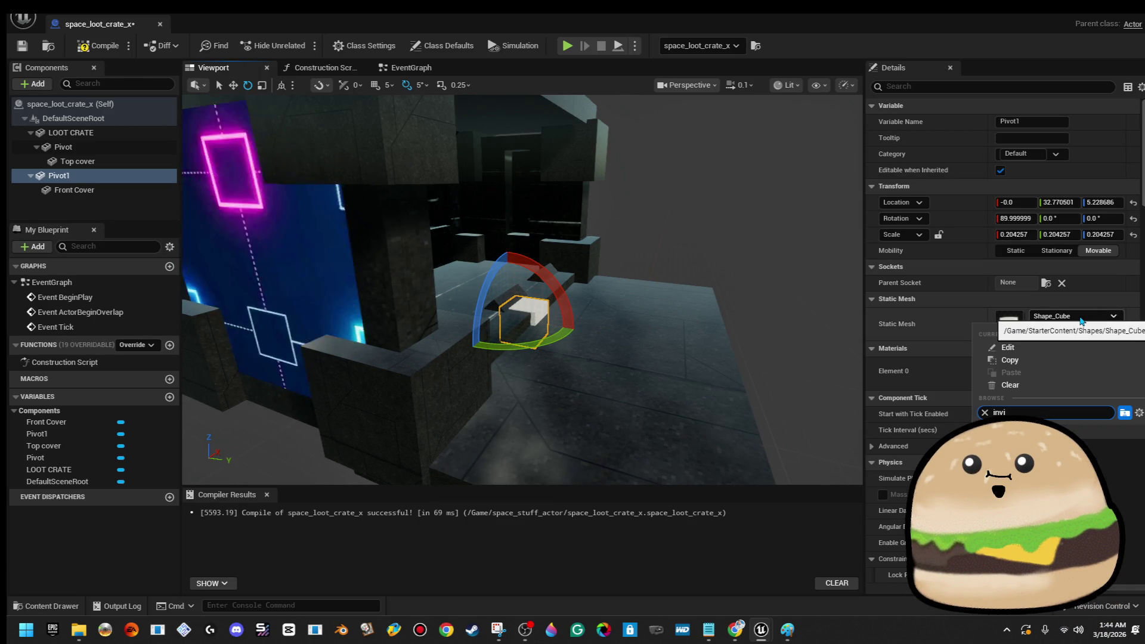
click(1103, 319)
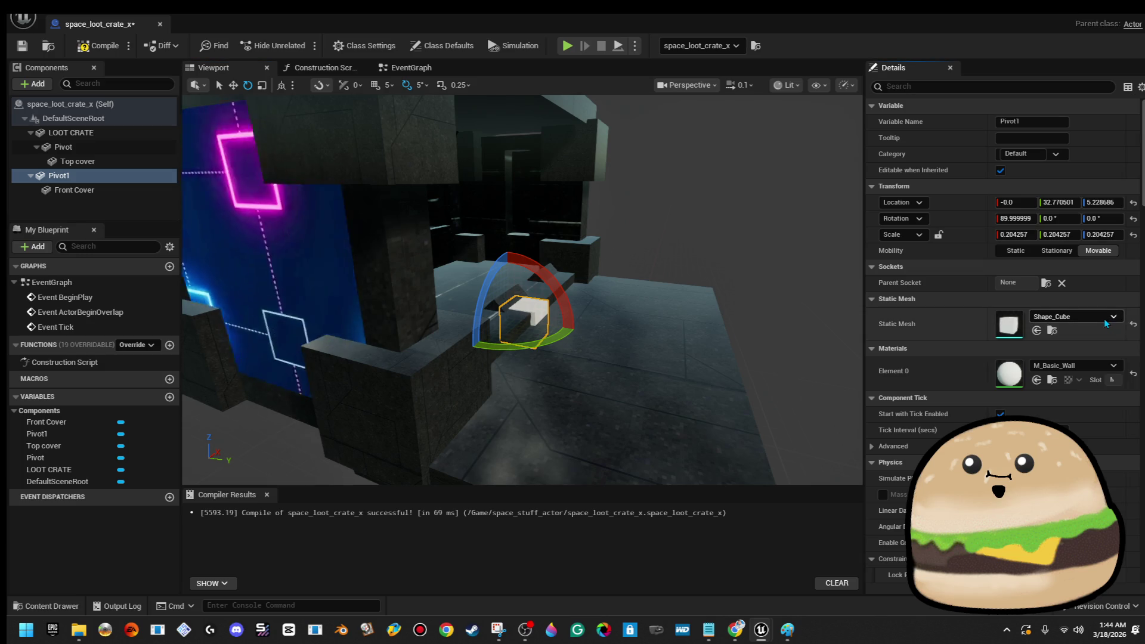
click(1098, 362)
text(s)
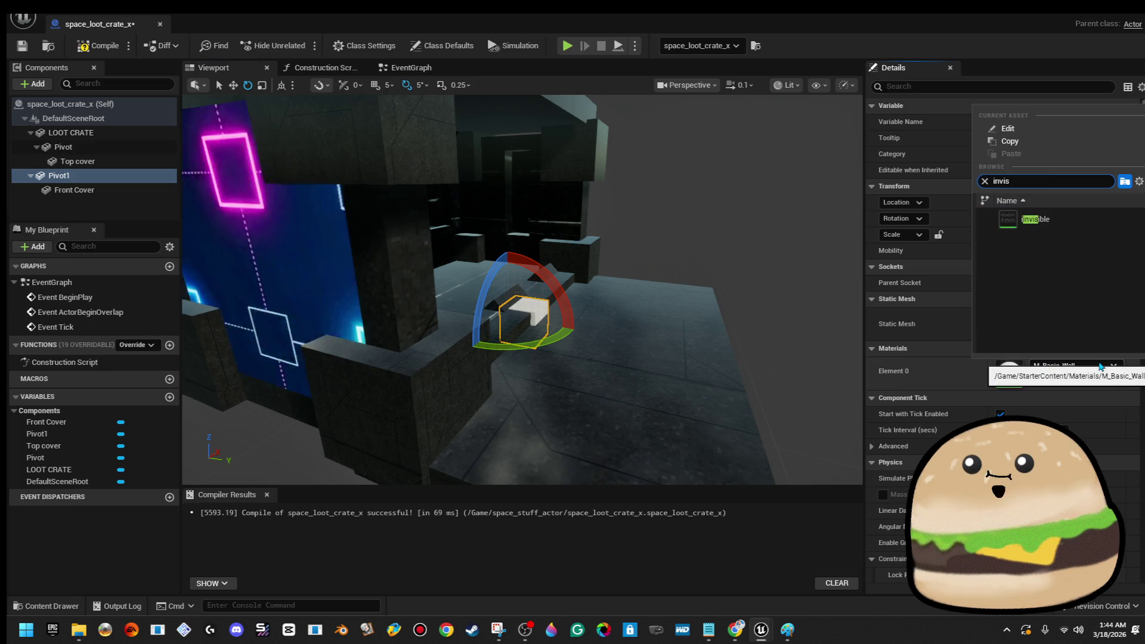
key(Return)
mouse_move(727, 238)
mouse_down()
mouse_move(686, 304)
mouse_move(705, 220)
mouse_up()
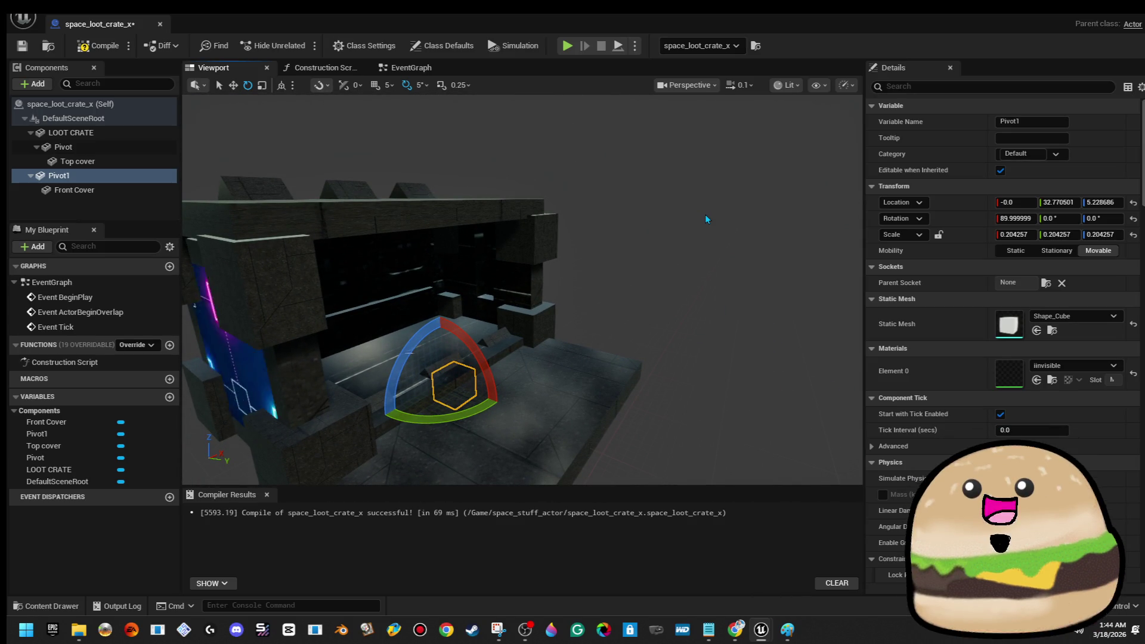
mouse_move(701, 212)
mouse_down()
mouse_move(650, 221)
mouse_move(617, 205)
mouse_up()
click(63, 147)
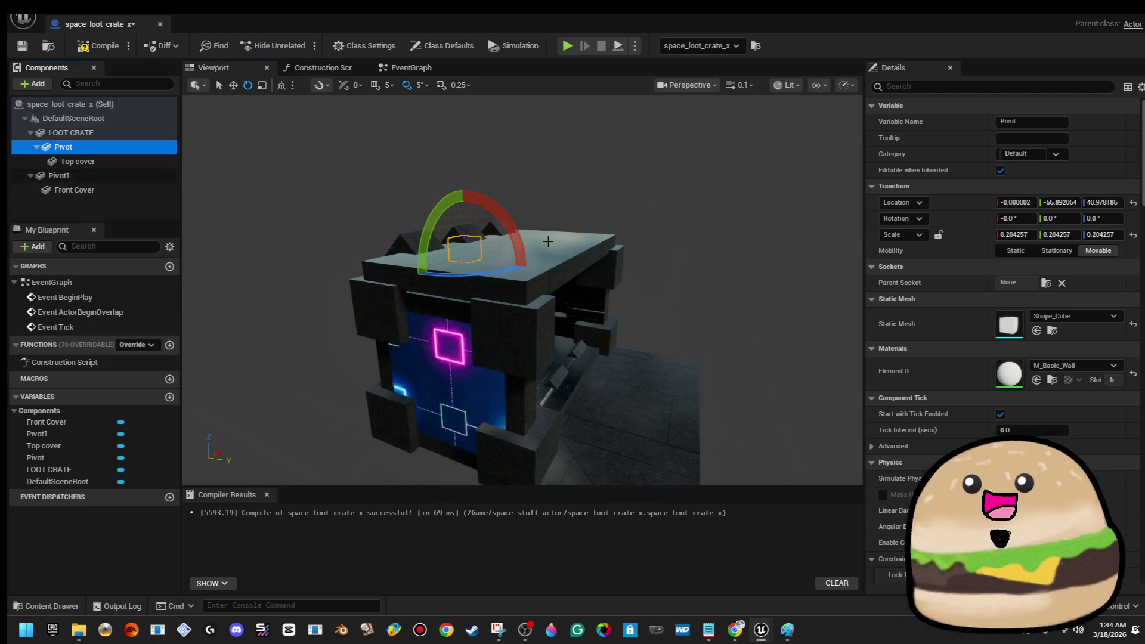
- Rename the Pivot1 component to pivot_bottom
drag(542, 235, 560, 232)
right_click(73, 178)
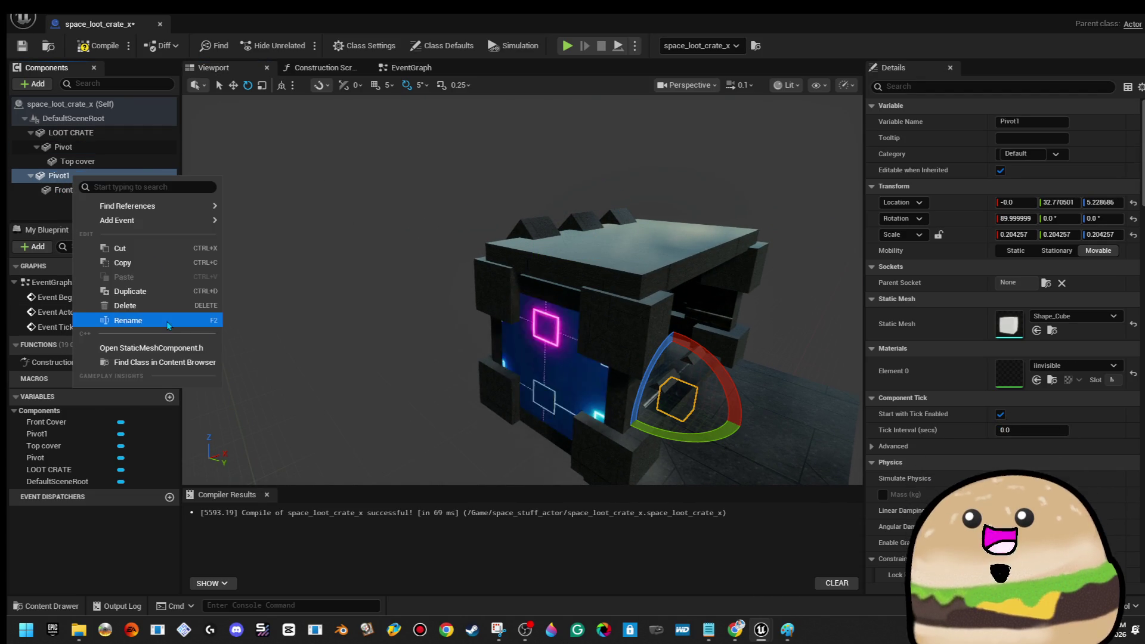
click(167, 321)
text(pivot)
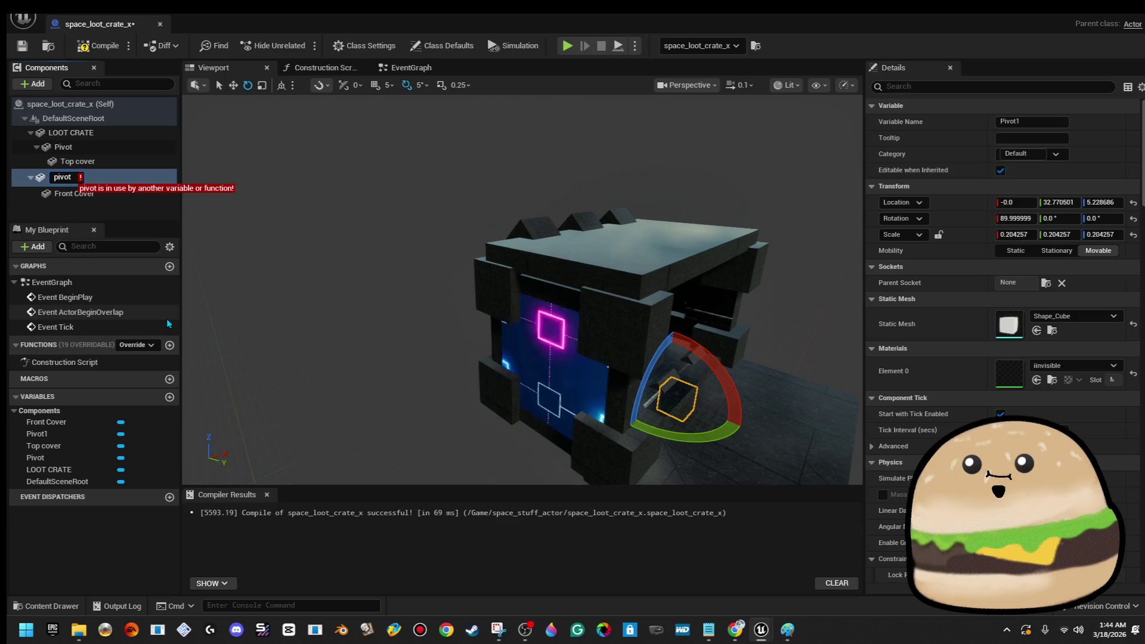
text(_bottom)
key(Return)
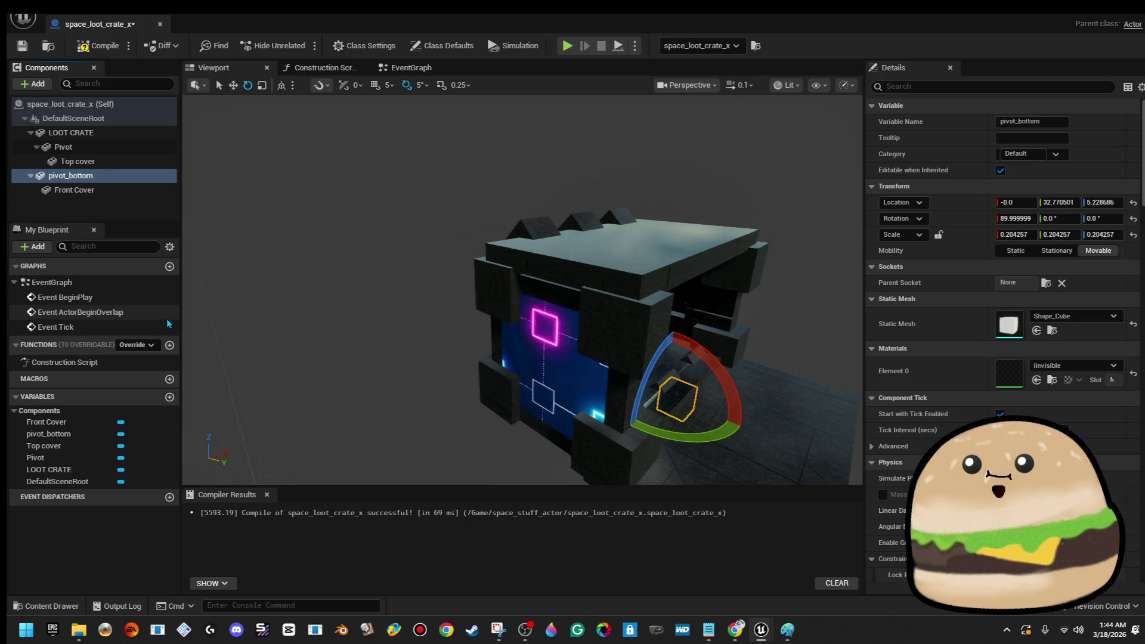
- Rename the lid's Pivot to Pivot_TOP and save the Blueprint
right_click(78, 147)
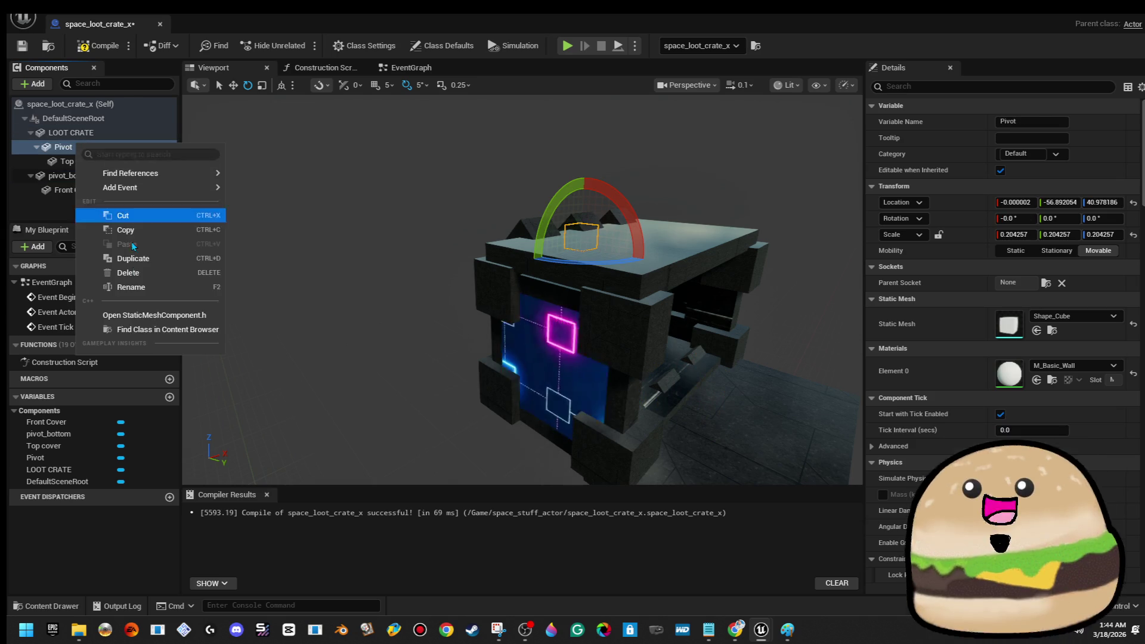
click(131, 287)
text(_TOP)
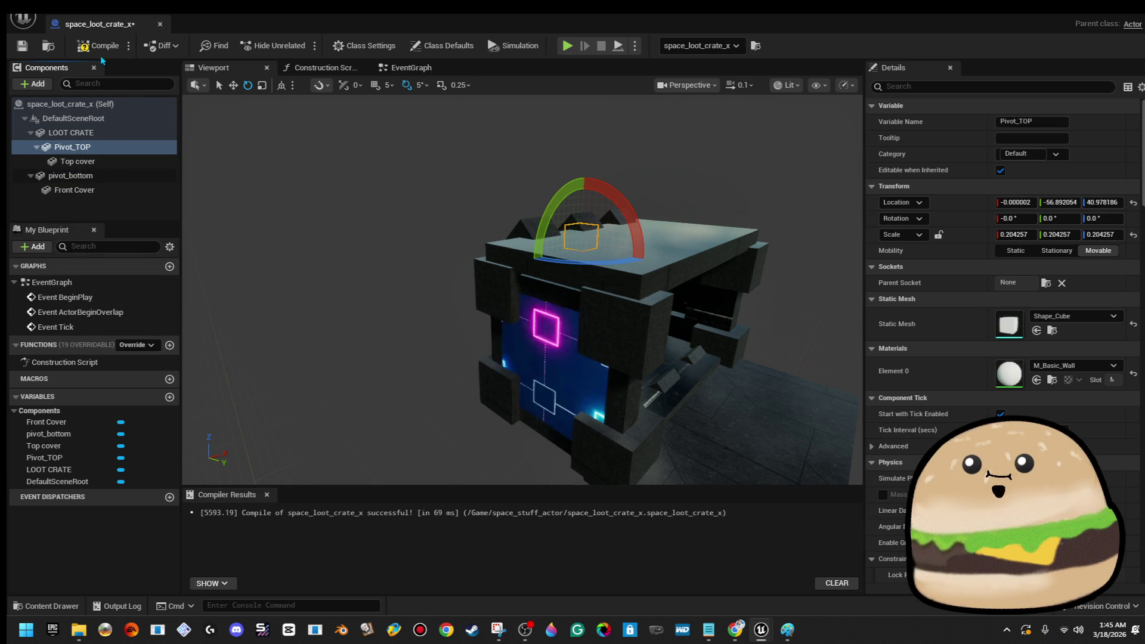
click(22, 46)
mouse_move(472, 207)
mouse_down()
mouse_move(453, 208)
mouse_move(472, 207)
mouse_up()
- Test the lid swinging to -100° on Pivot_TOP, then undo and rotate it back closed
drag(548, 208, 540, 265)
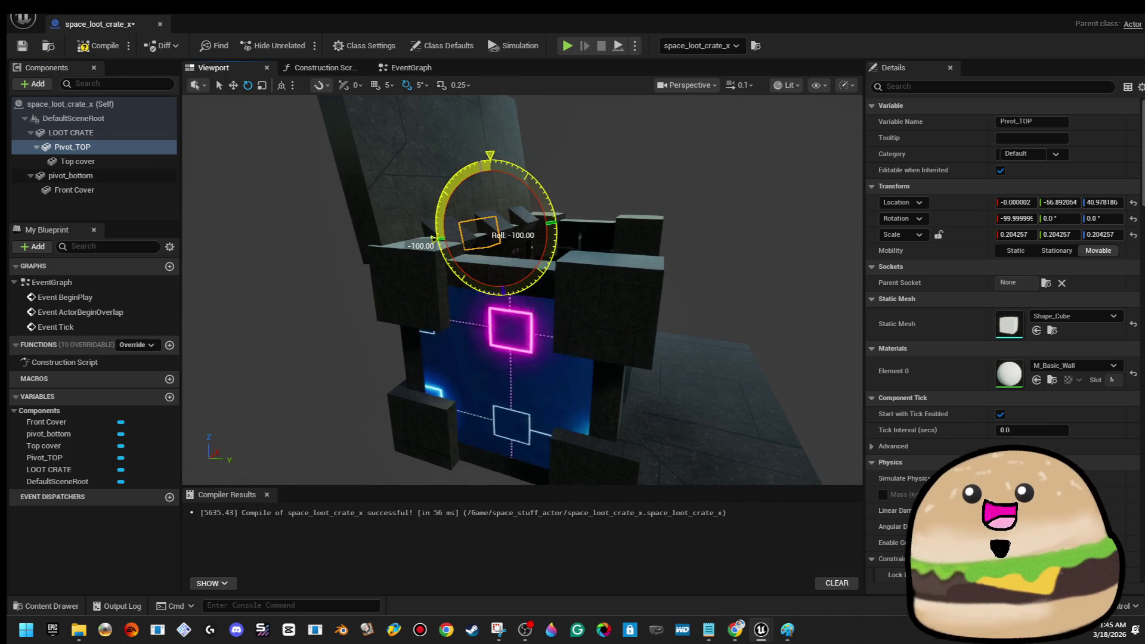
mouse_move(545, 211)
mouse_down()
mouse_move(513, 349)
mouse_move(572, 272)
mouse_up()
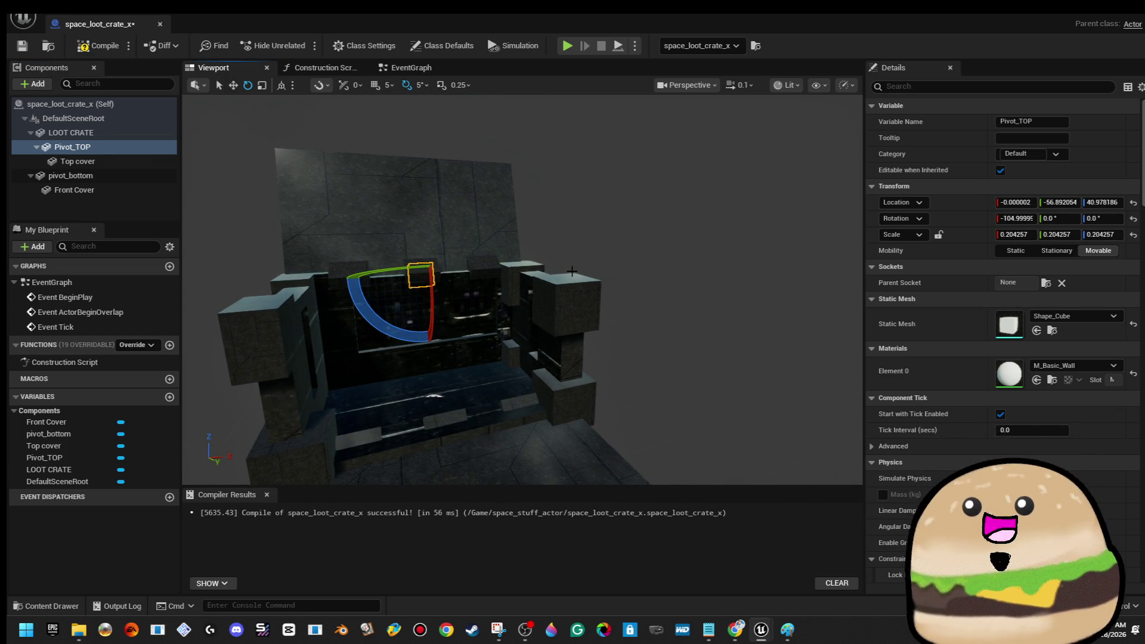
key(ctrl+z)
key(ctrl+z)
key(ctrl+z)
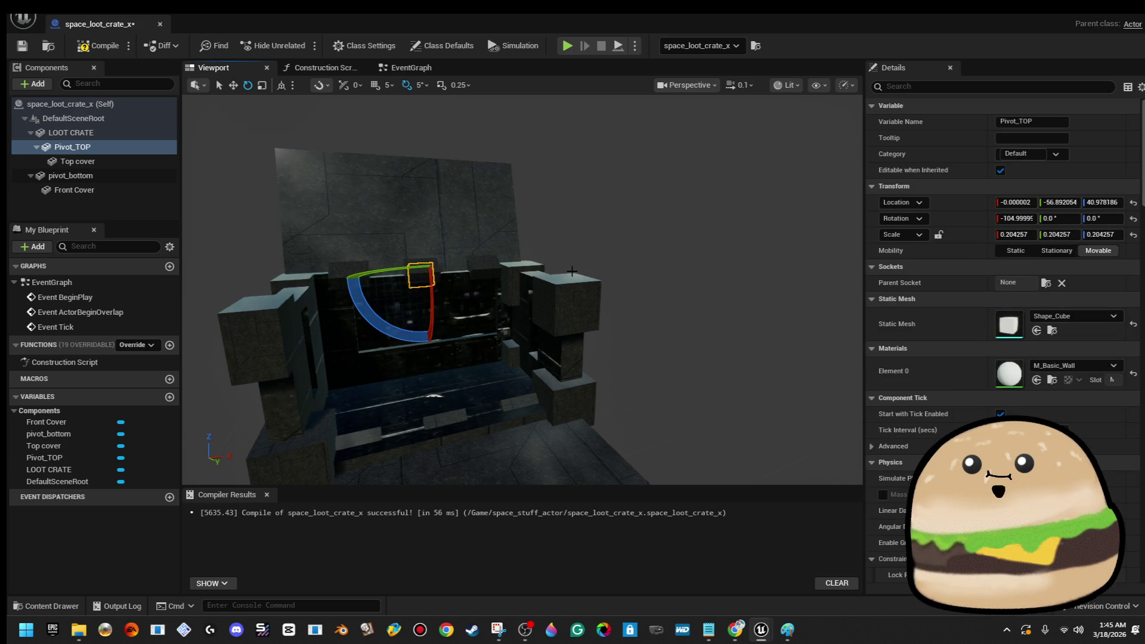
drag(572, 271, 608, 256)
drag(514, 283, 485, 226)
drag(525, 286, 475, 330)
- Reset pivot_bottom to 0° to close the front cover, then compile and save
click(475, 330)
click(90, 176)
mouse_move(561, 339)
mouse_down()
mouse_move(581, 374)
mouse_move(567, 352)
mouse_up()
scroll(522, 289, down, 2)
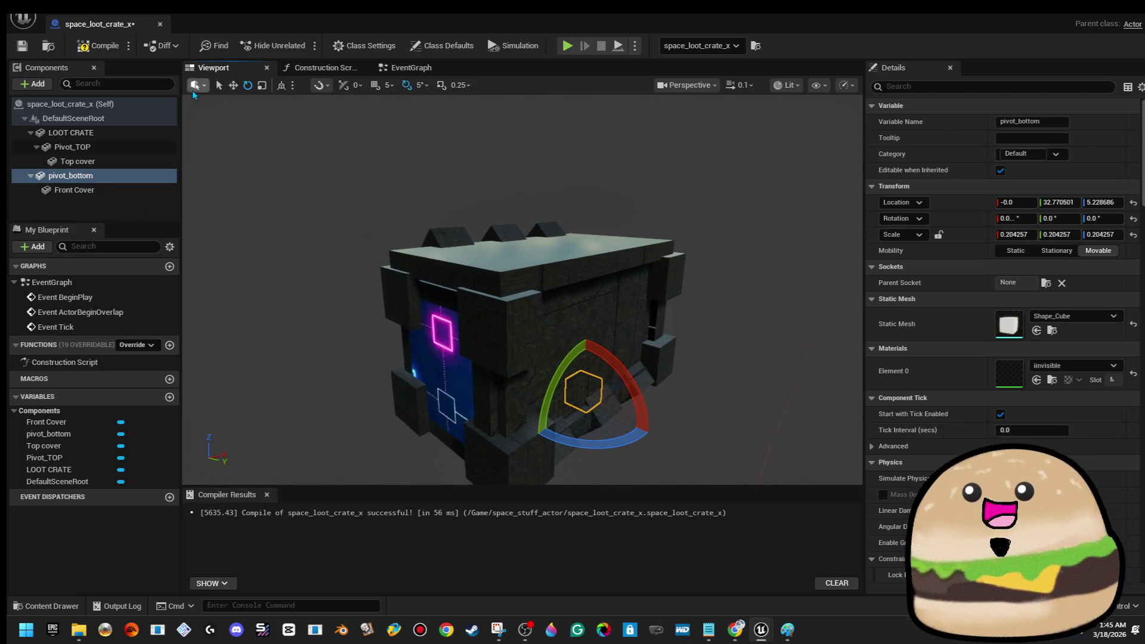
click(98, 46)
click(24, 47)
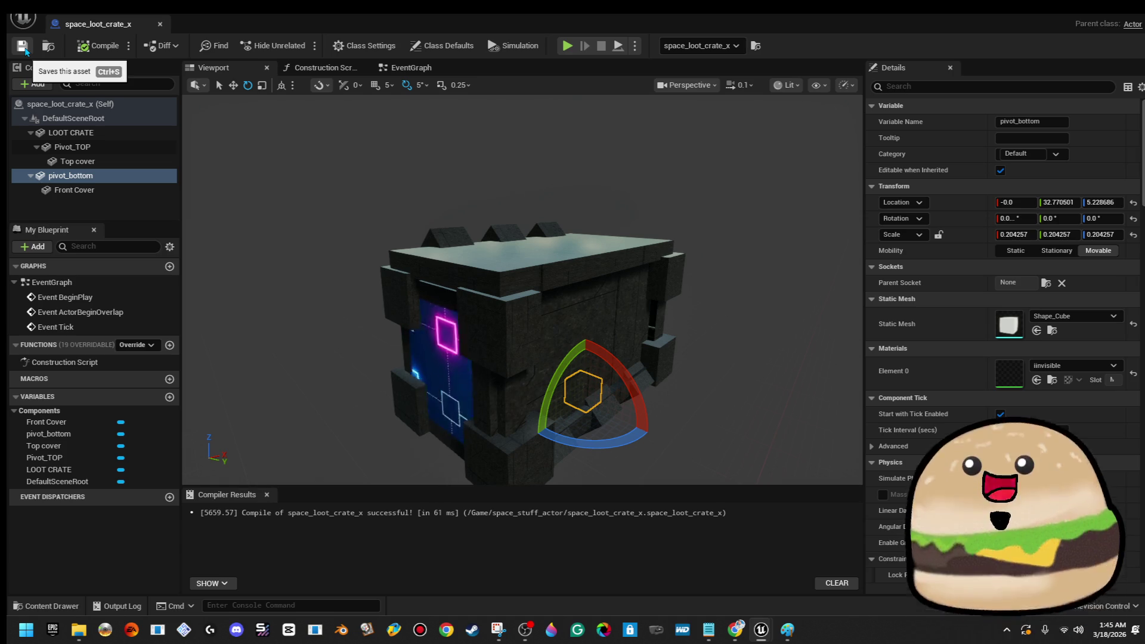
mouse_move(612, 235)
mouse_down()
mouse_move(584, 256)
mouse_move(612, 235)
mouse_move(564, 247)
mouse_move(543, 205)
mouse_move(596, 238)
mouse_move(611, 227)
mouse_up()
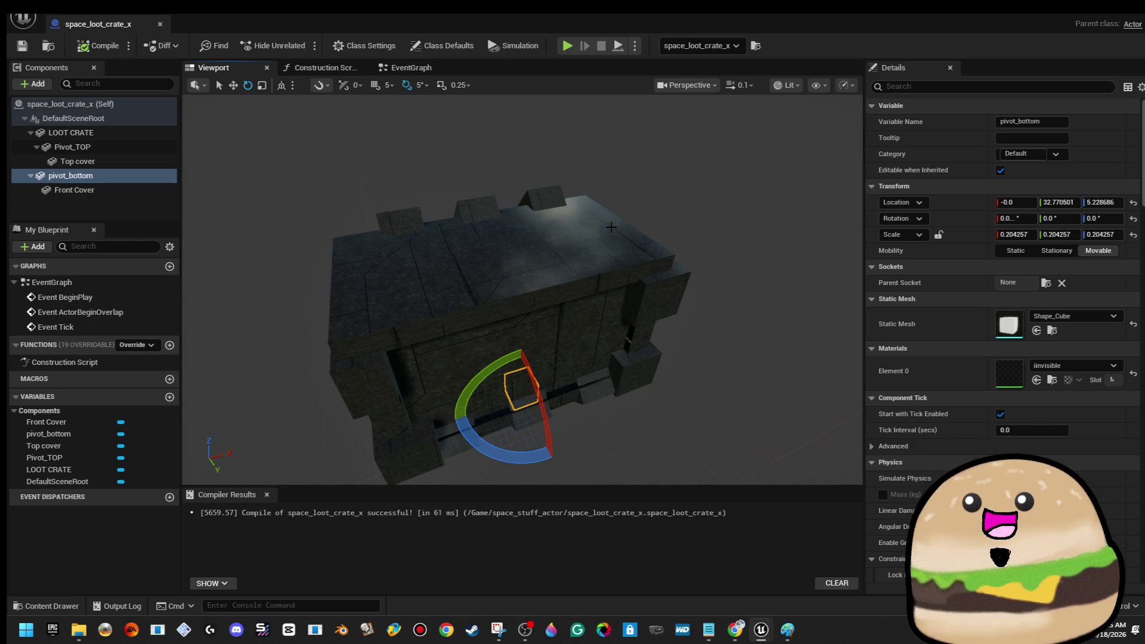
drag(611, 227, 326, 173)
click(560, 221)
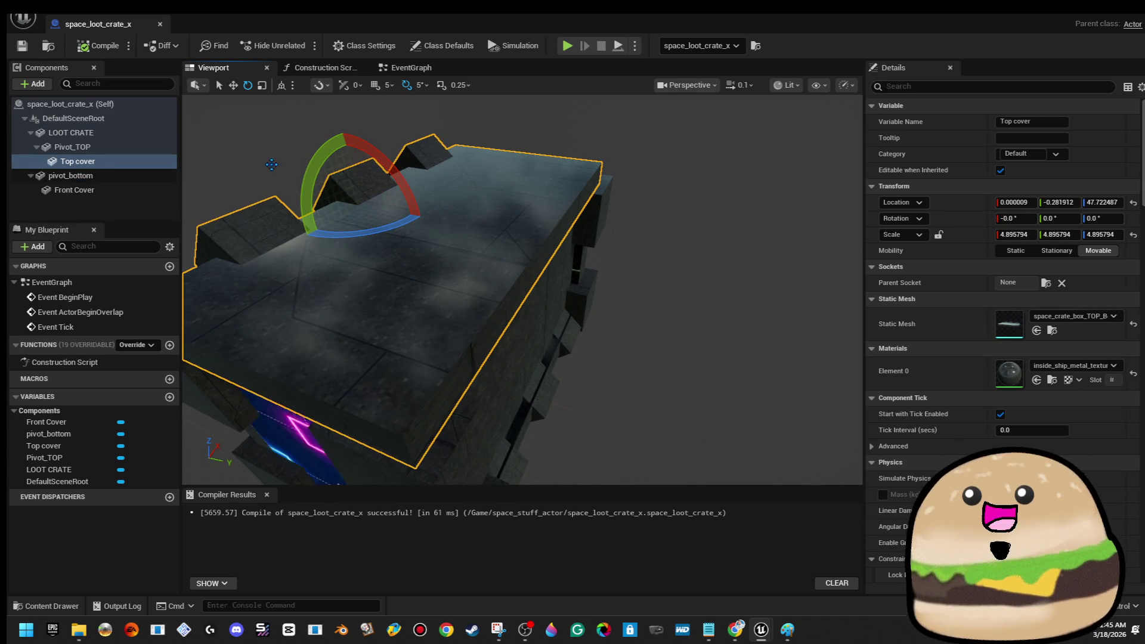
- Add a Cube under Top cover and raise it onto the lid's front edge (Y 106.64, Z 1.22)
click(35, 84)
text(cube)
click(39, 119)
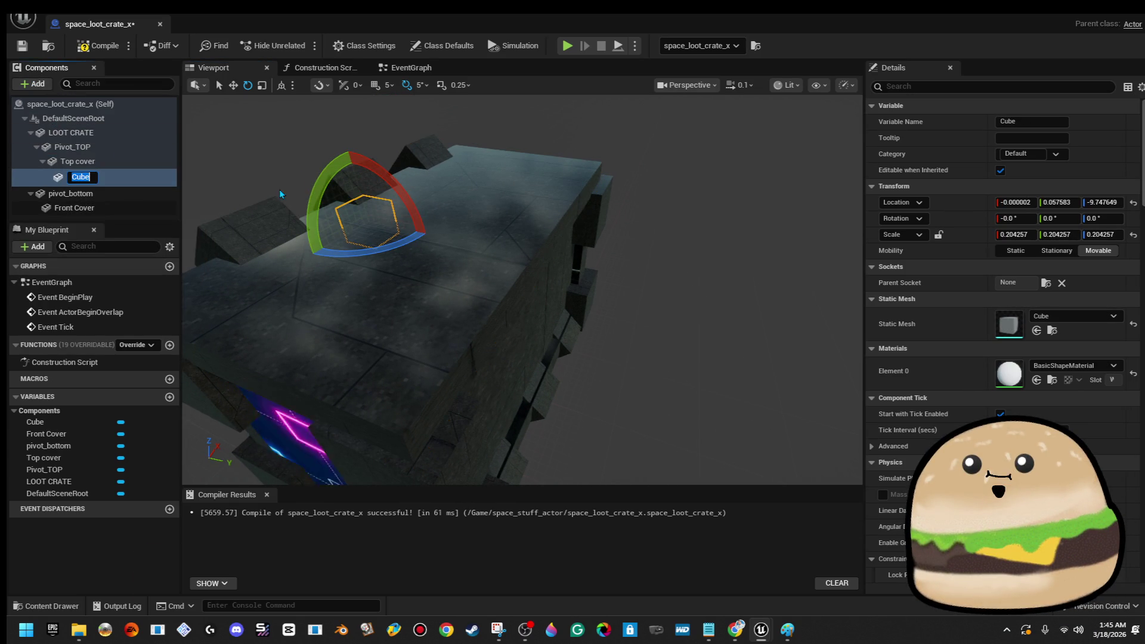
drag(557, 227, 649, 252)
key(f)
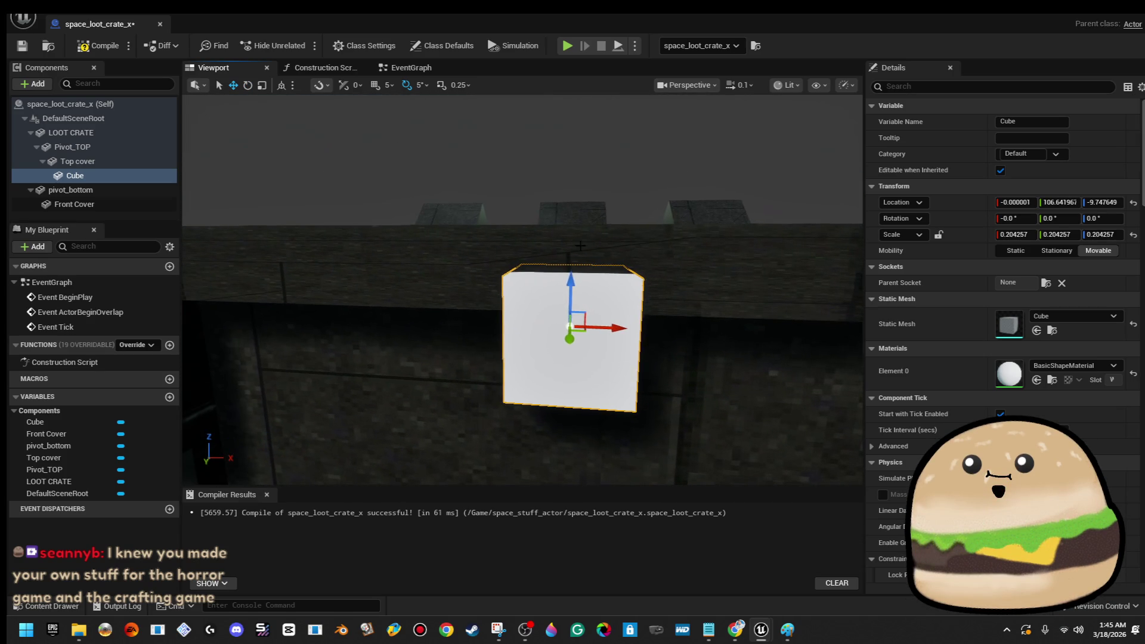
drag(574, 287, 569, 222)
scroll(573, 224, down, 5)
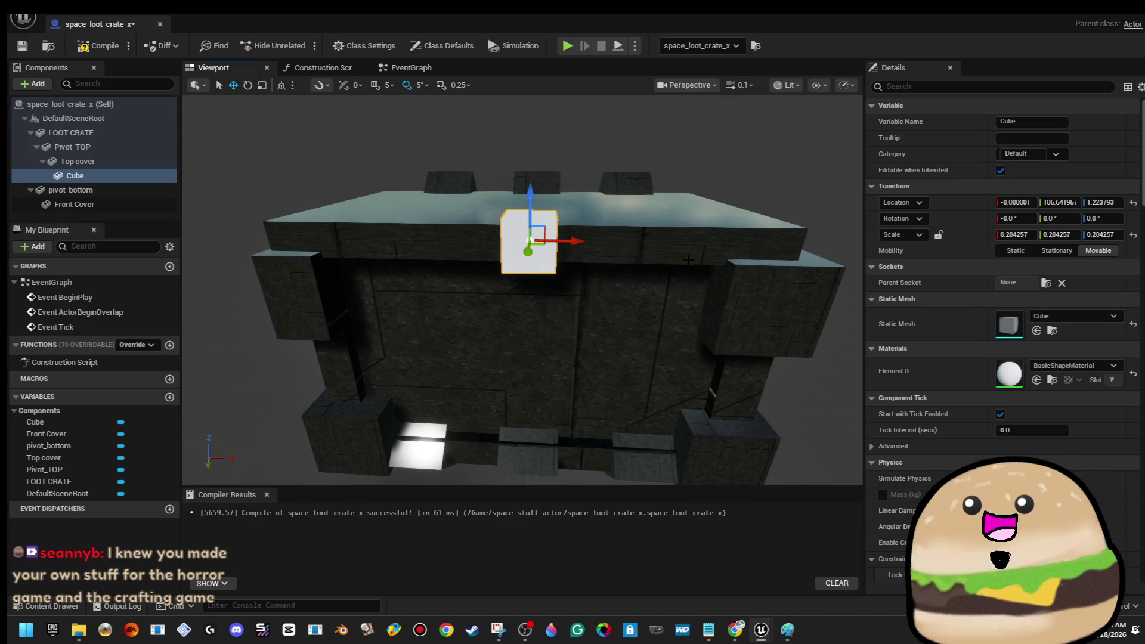
click(1095, 368)
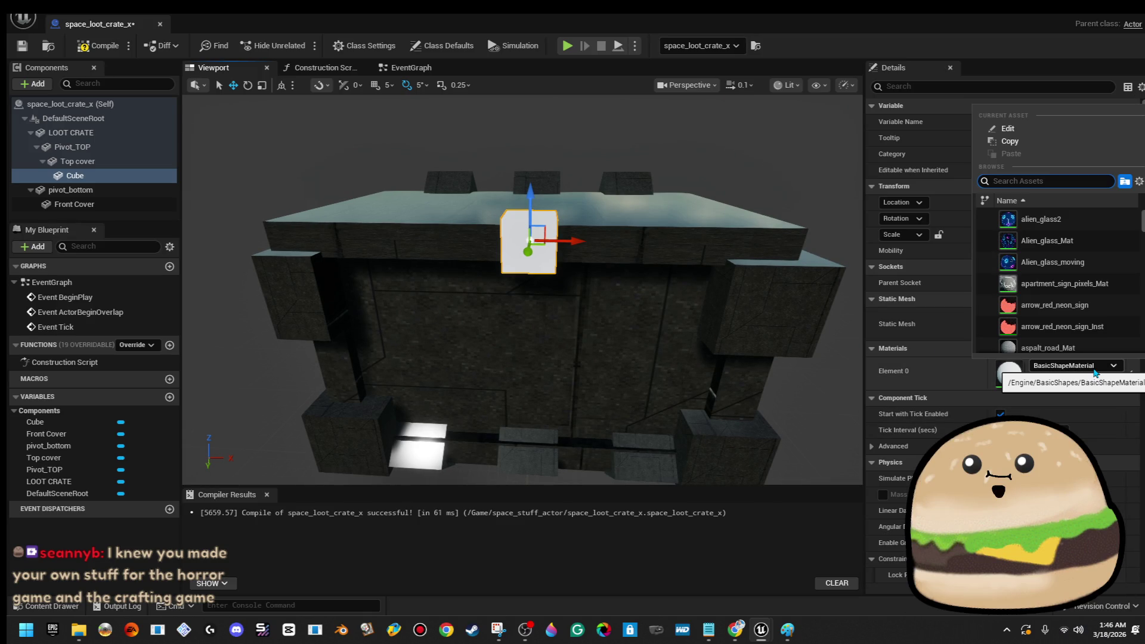
- Give the Cube the Alien_glass_moving material and scale it to 0.68×0.40×0.32 at Y 98.54
click(1096, 267)
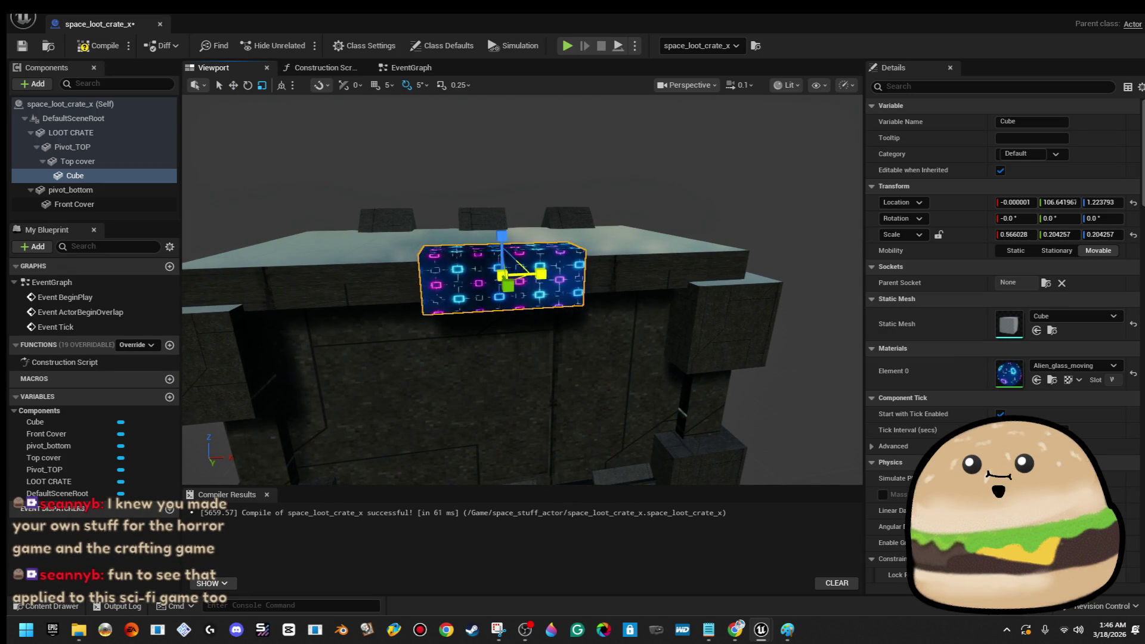
mouse_move(520, 263)
mouse_down()
mouse_move(549, 241)
mouse_move(551, 274)
mouse_move(614, 273)
mouse_move(541, 276)
mouse_up()
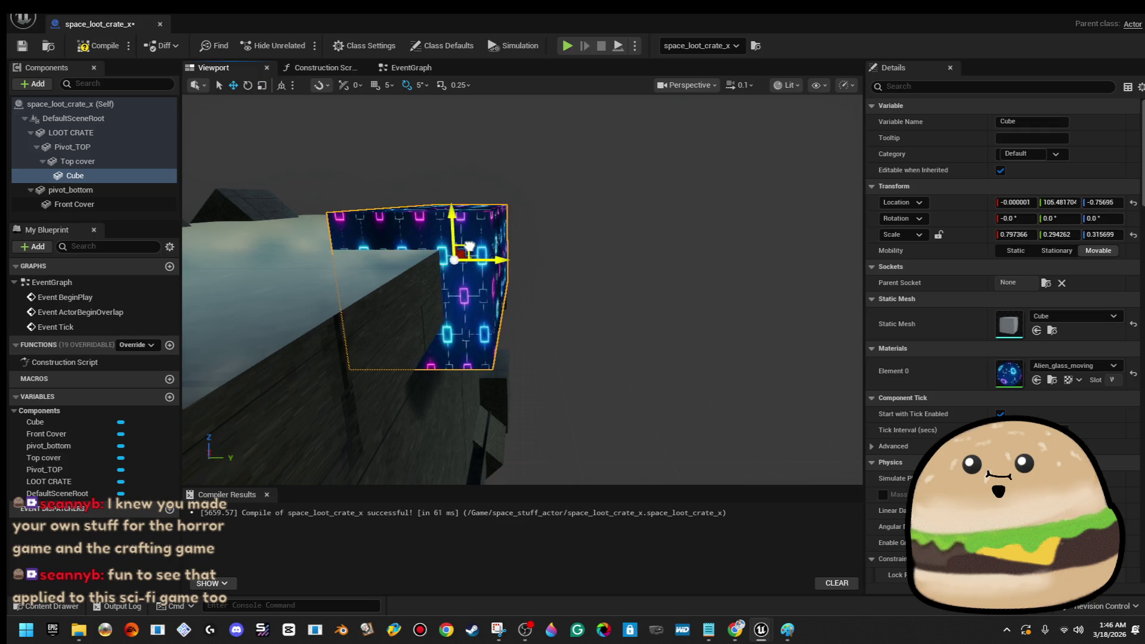
drag(555, 217, 555, 217)
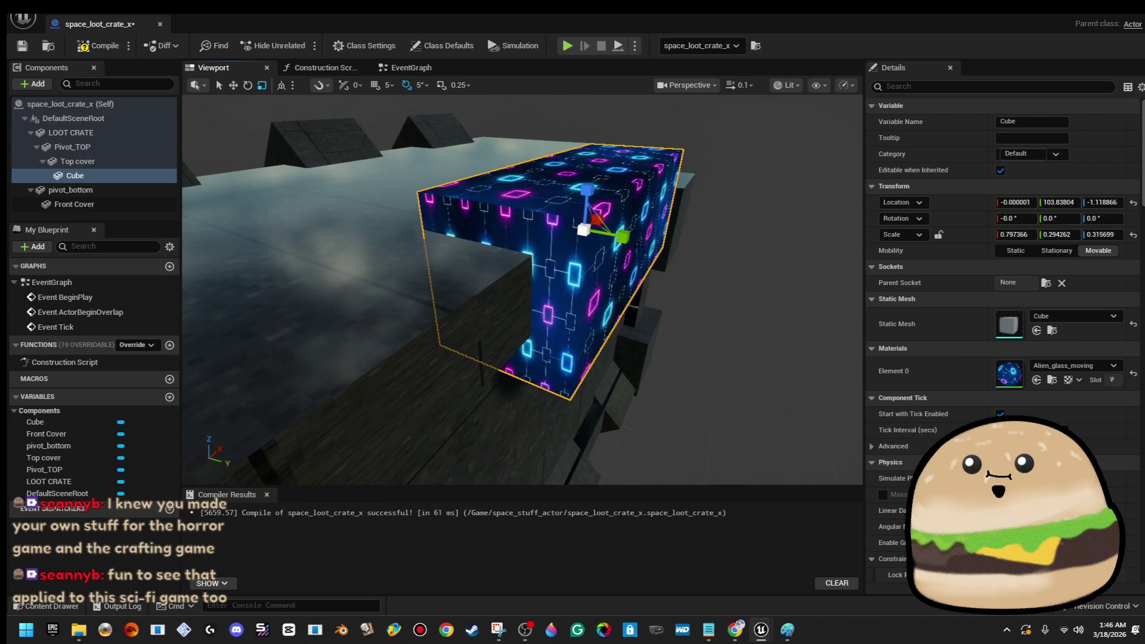
drag(622, 237, 585, 262)
key(w)
mouse_move(554, 217)
mouse_down()
mouse_move(622, 252)
mouse_move(519, 251)
mouse_up()
key(r)
scroll(622, 251, down, 5)
scroll(600, 278, up, 6)
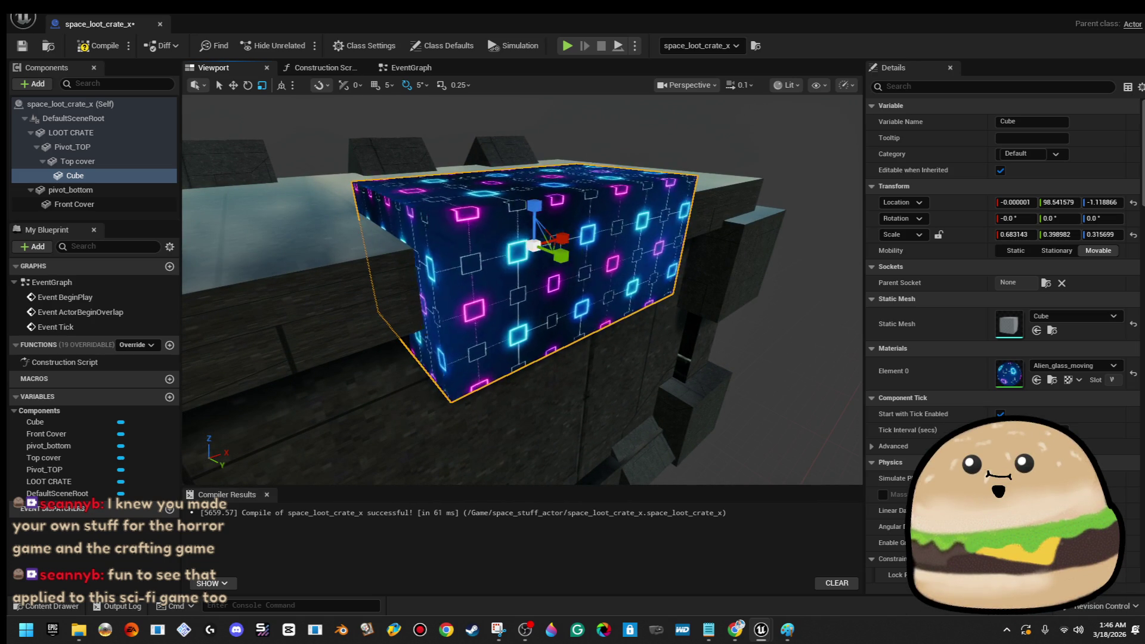
- Compile the Blueprint and look over the Cube on the lid
click(100, 43)
mouse_move(345, 162)
mouse_down()
mouse_move(319, 262)
mouse_move(427, 196)
mouse_up()
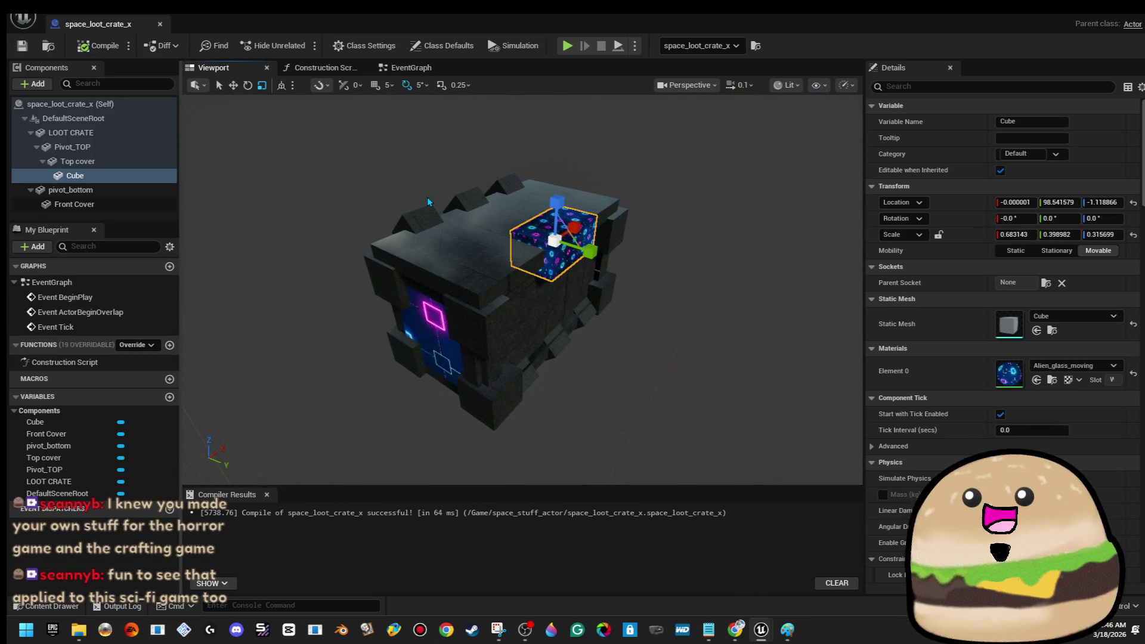
drag(614, 223, 620, 173)
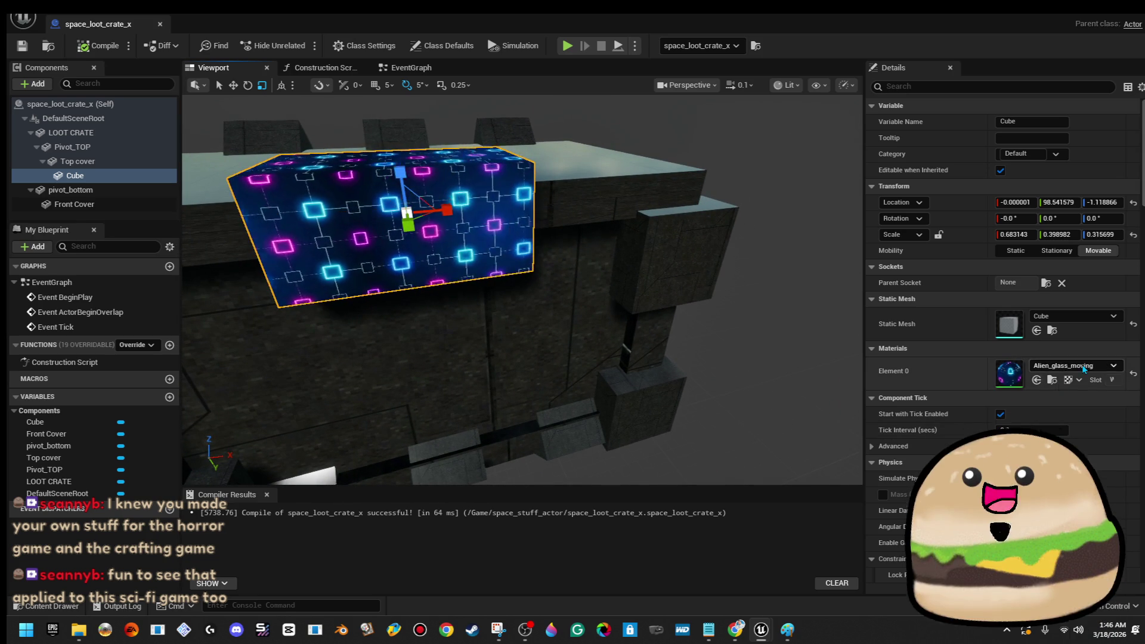
- Apply the Glow_blue_dim material to the Cube
click(1083, 366)
text(glow dim)
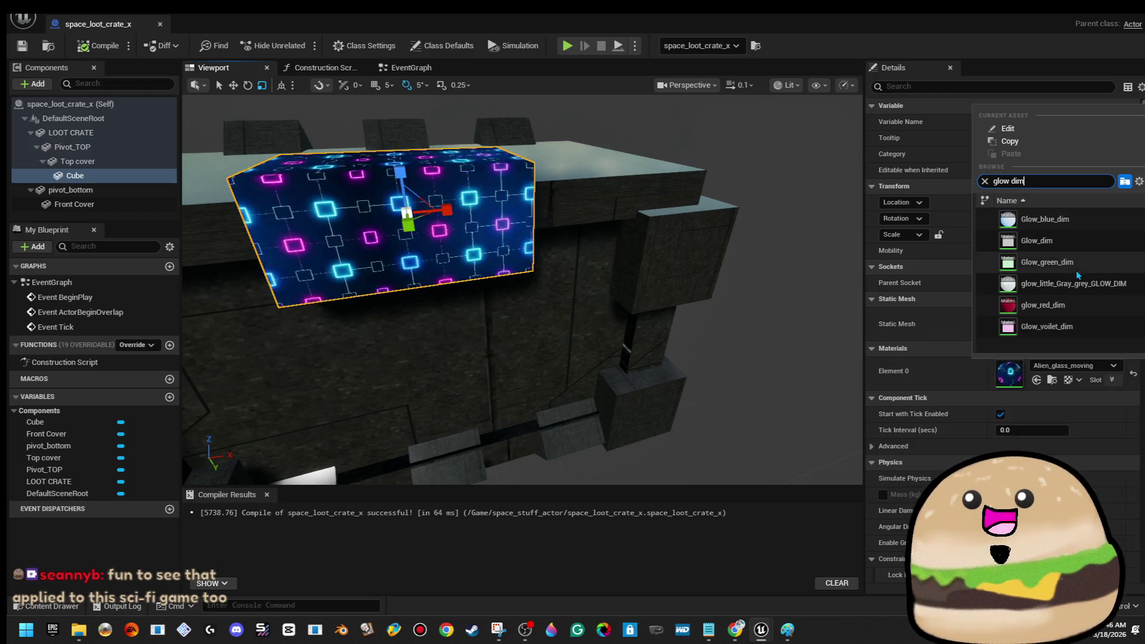
click(1075, 220)
scroll(732, 294, up, 5)
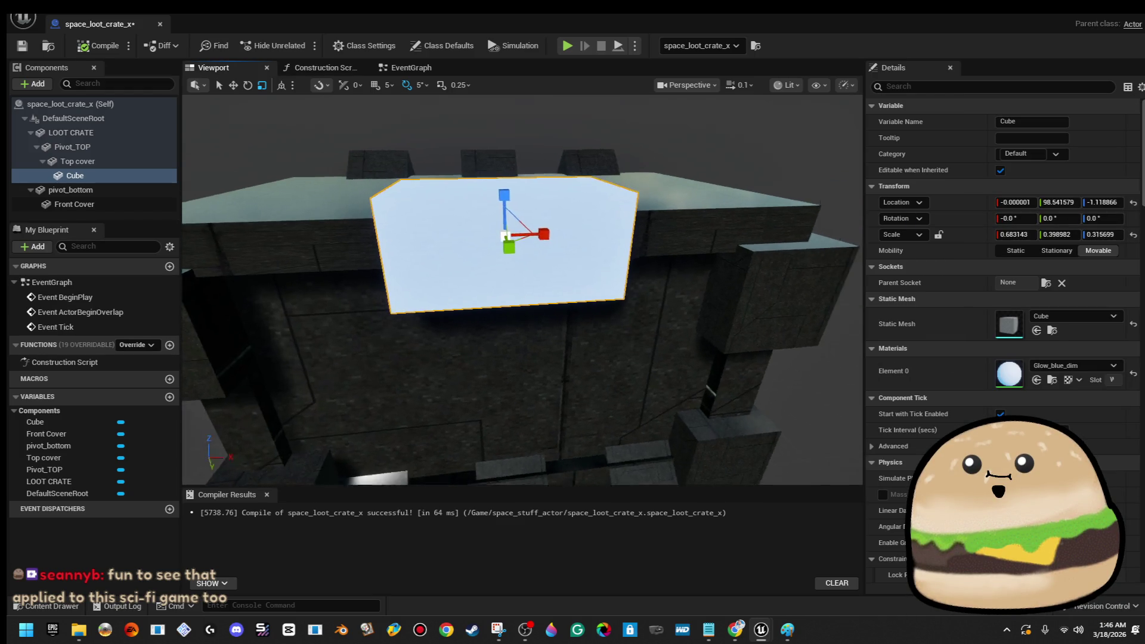
scroll(732, 294, down, 4)
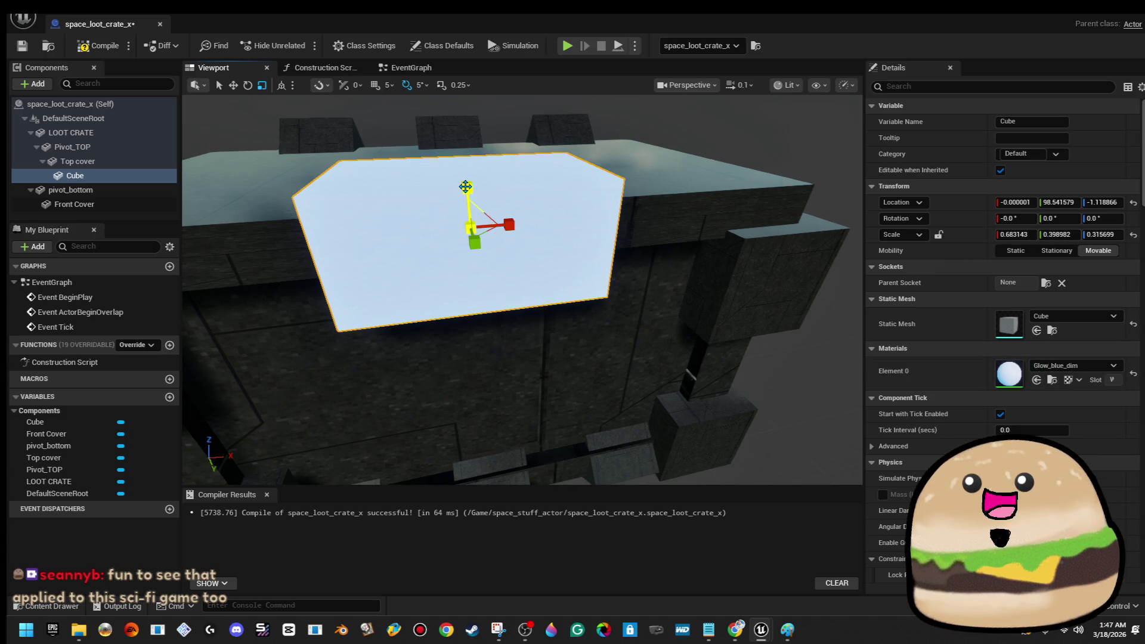
- Flatten the Cube into a thin strip (1.017×0.045×-0.041) along the lid's front edge
drag(465, 186, 466, 221)
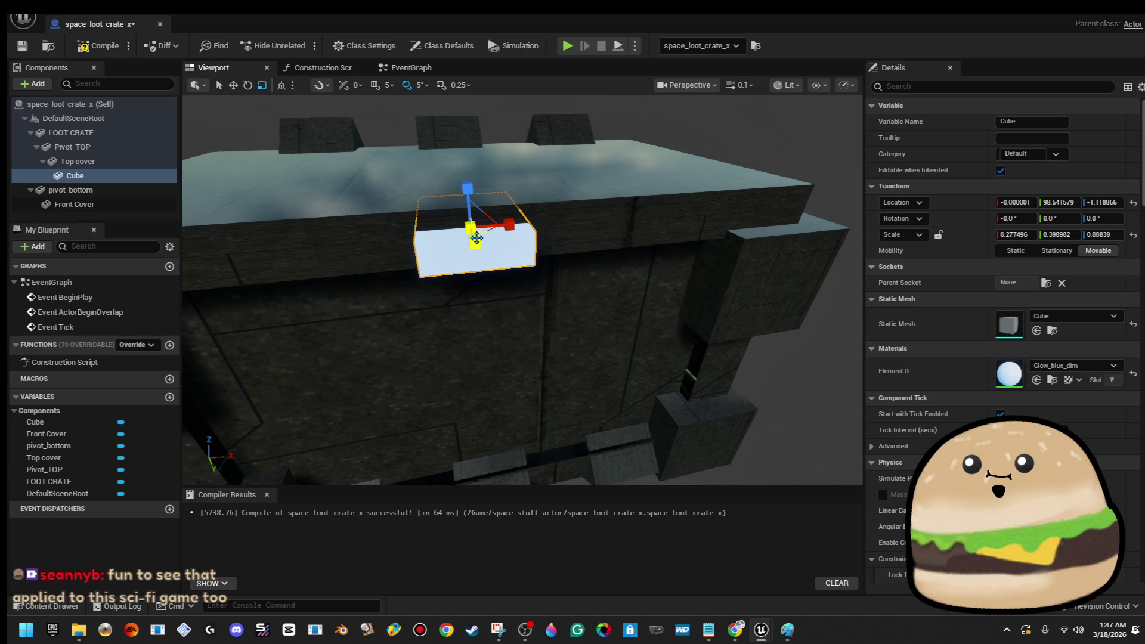
mouse_move(475, 241)
mouse_down()
mouse_move(482, 221)
mouse_move(521, 238)
mouse_up()
key(w)
drag(485, 184, 453, 182)
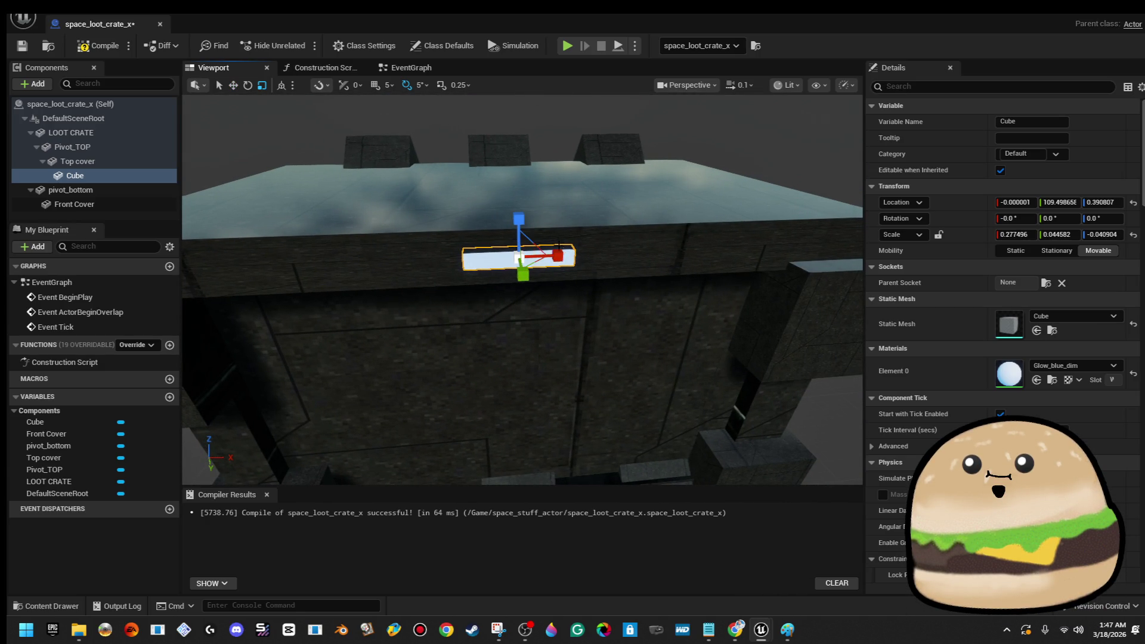
scroll(549, 269, down, 5)
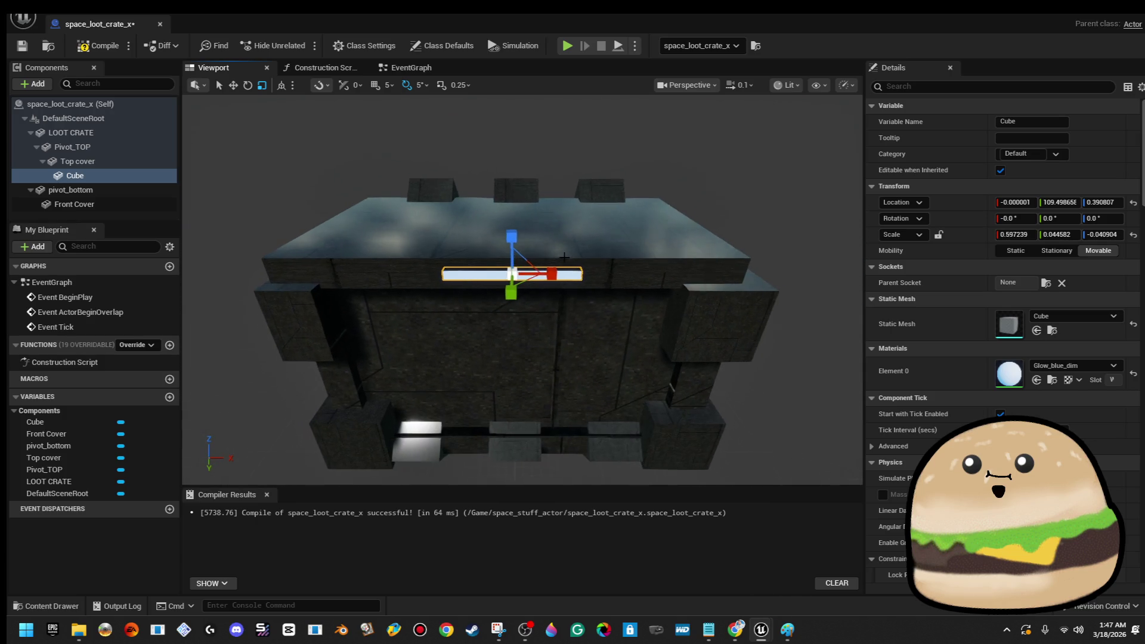
drag(540, 271, 495, 274)
- Switch the strip's material to Glow_green_dim
click(1040, 366)
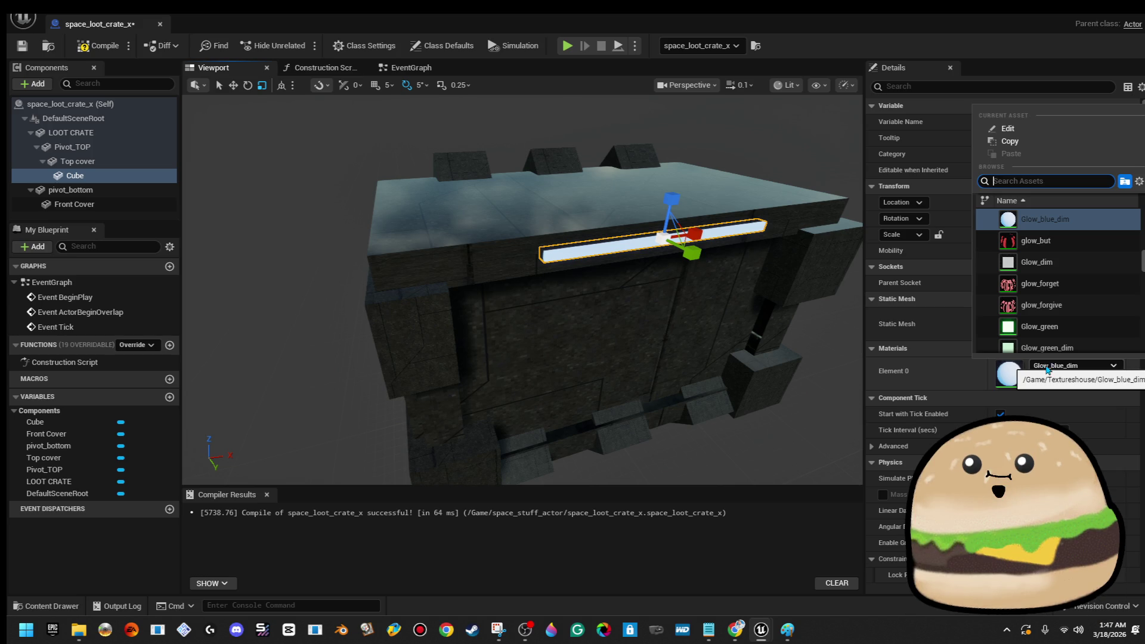
scroll(1088, 334, down, 5)
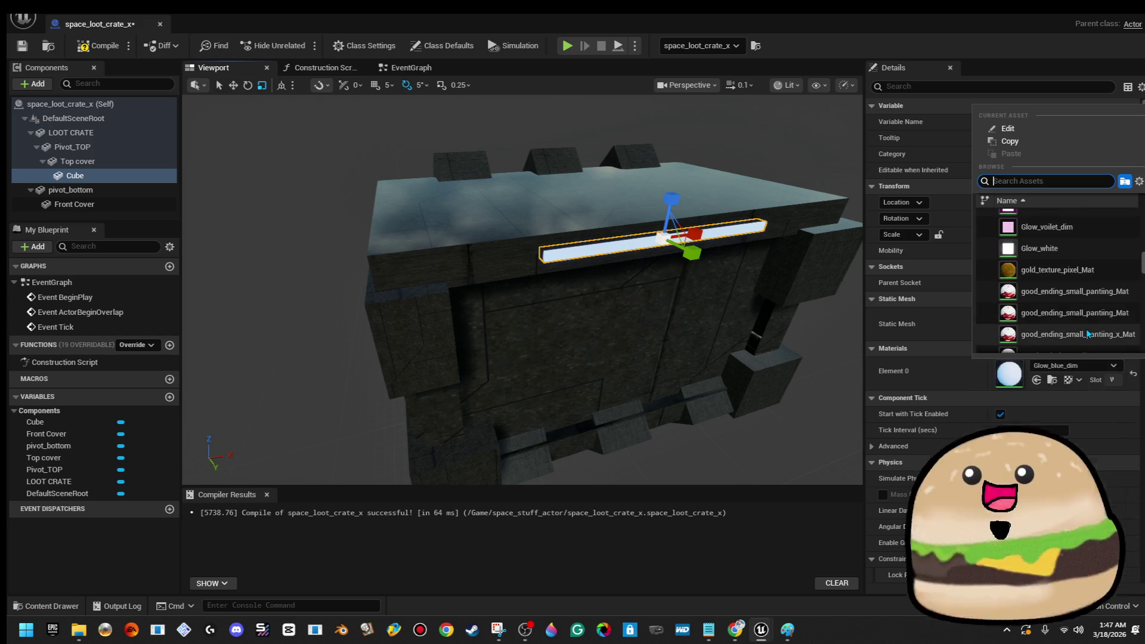
scroll(1088, 334, down, 2)
scroll(1097, 331, up, 5)
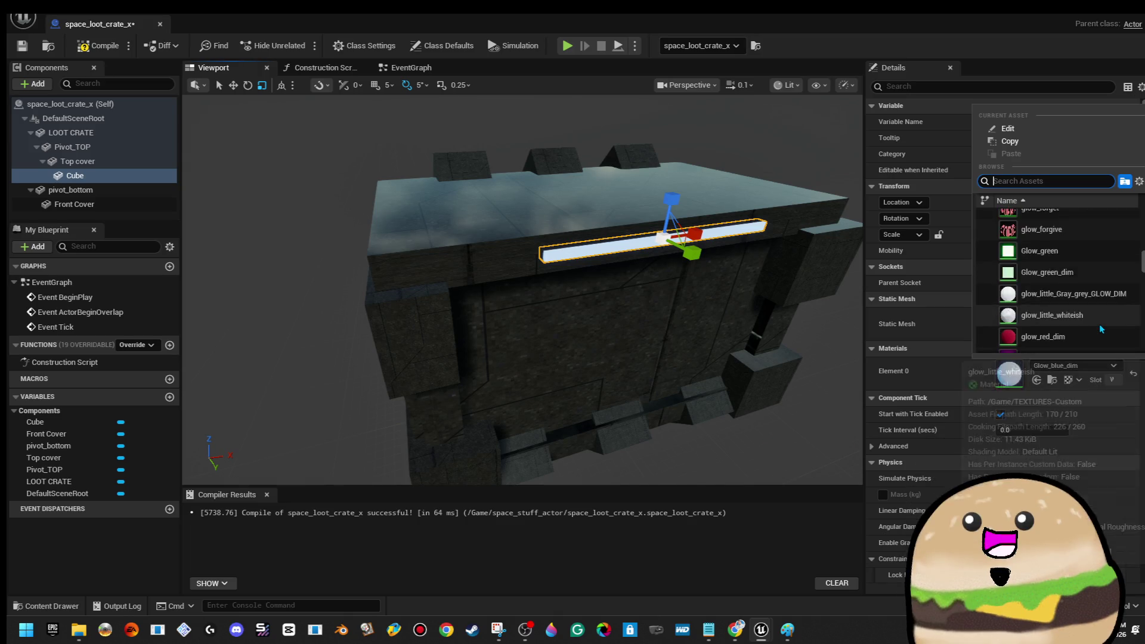
click(1085, 274)
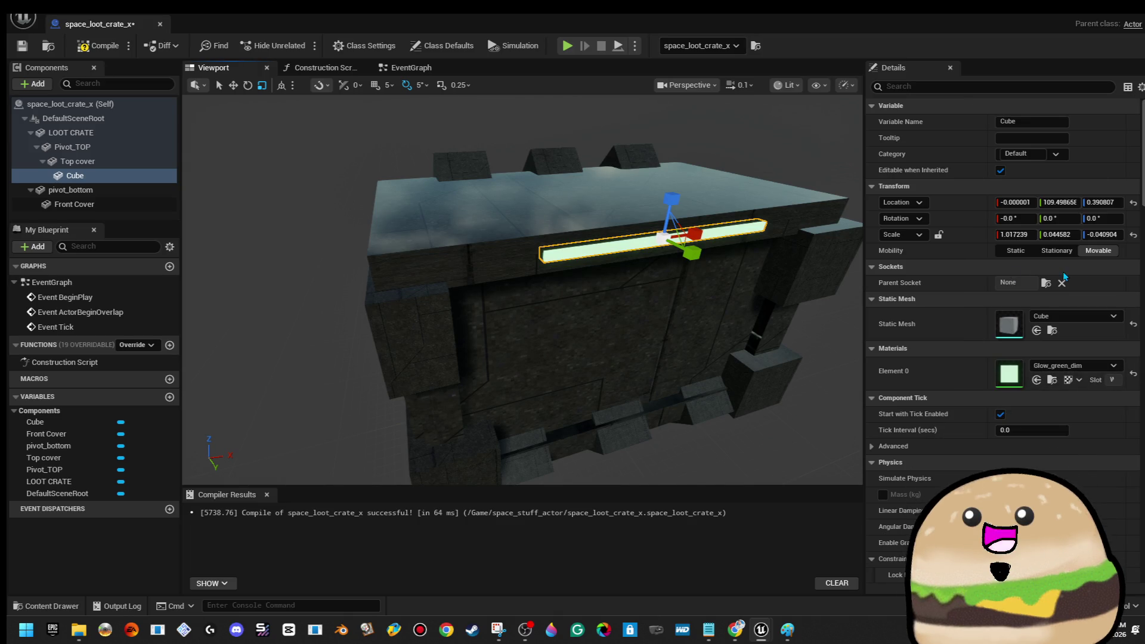
- Apply the Glow_blue material to the strip and save the Blueprint
click(1092, 368)
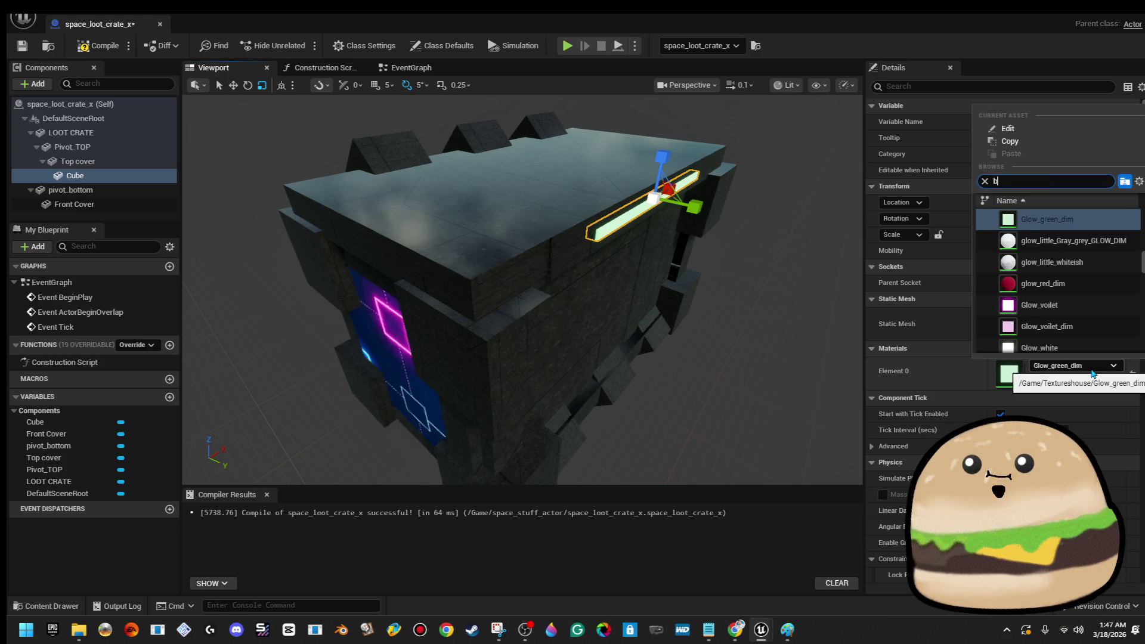
text(lue glo)
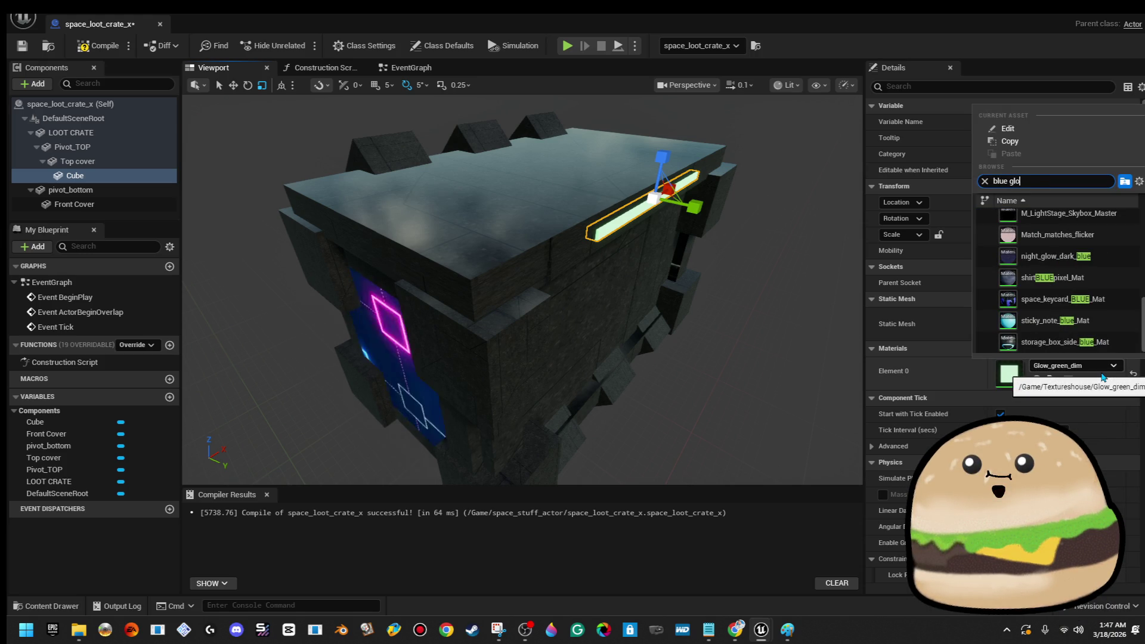
key(Return)
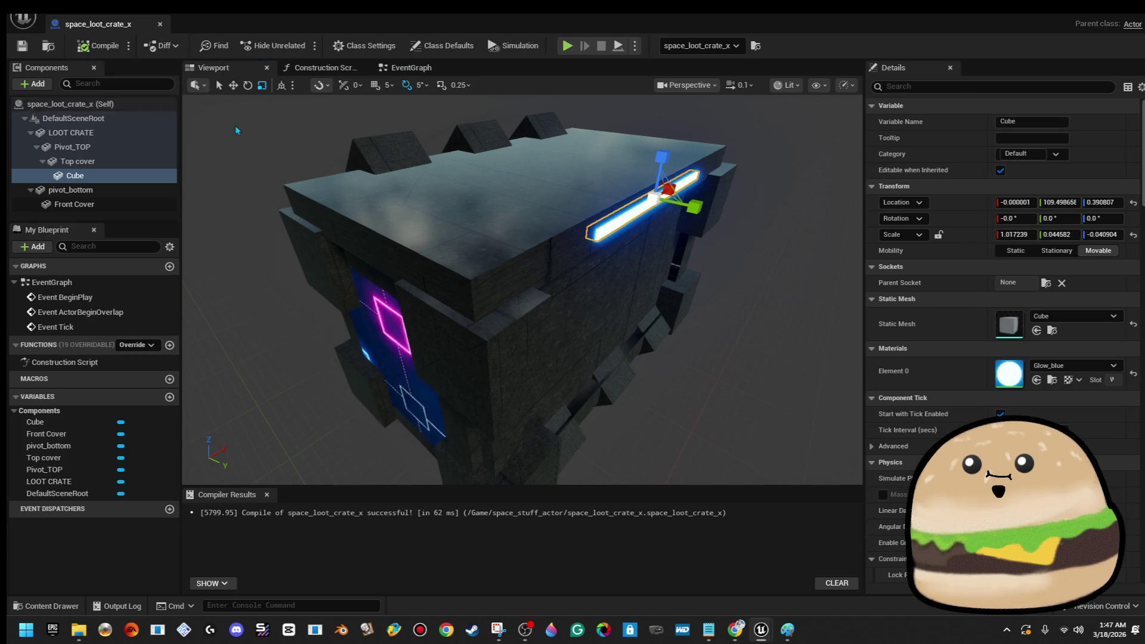
key(ctrl+s)
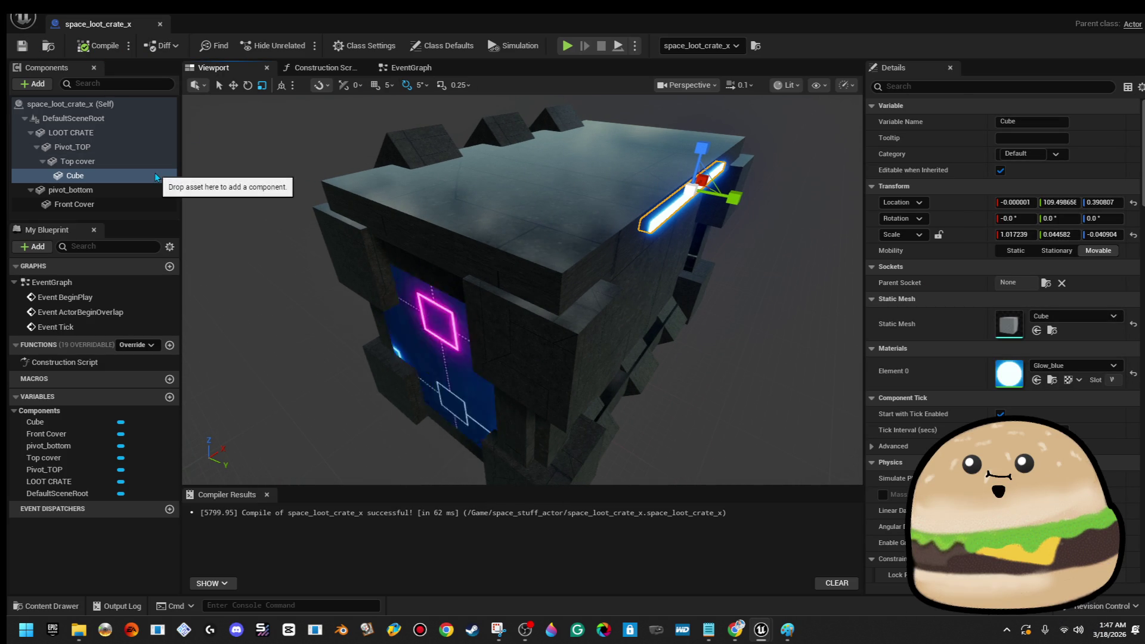
right_click(136, 181)
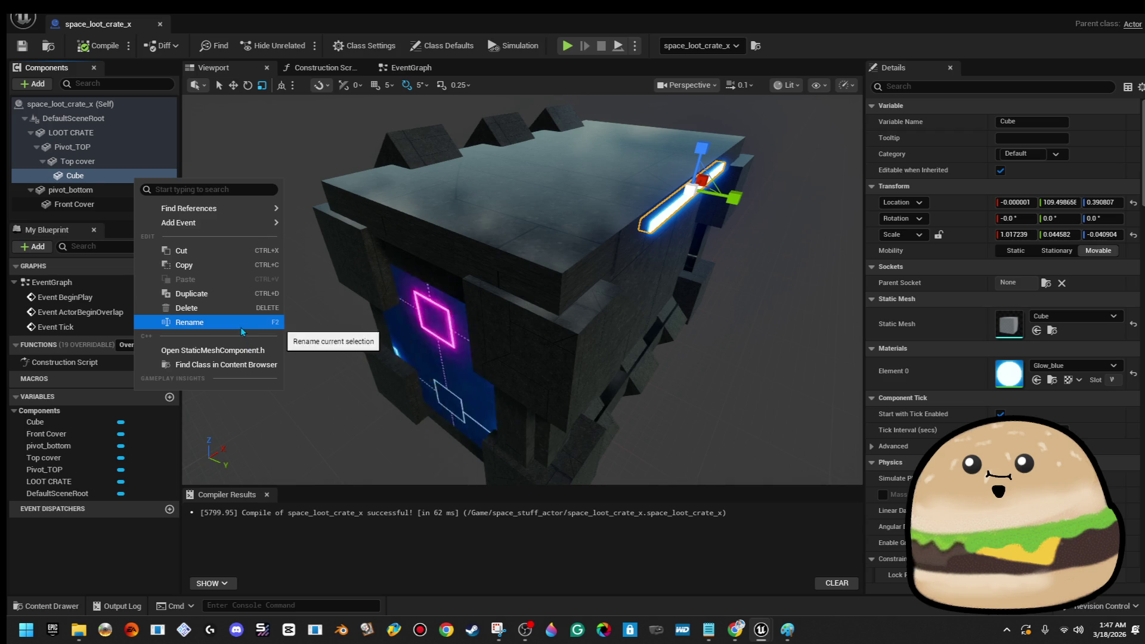
- Rename the Cube component to 'lock' and compile the Blueprint
click(242, 322)
text(lock)
key(Return)
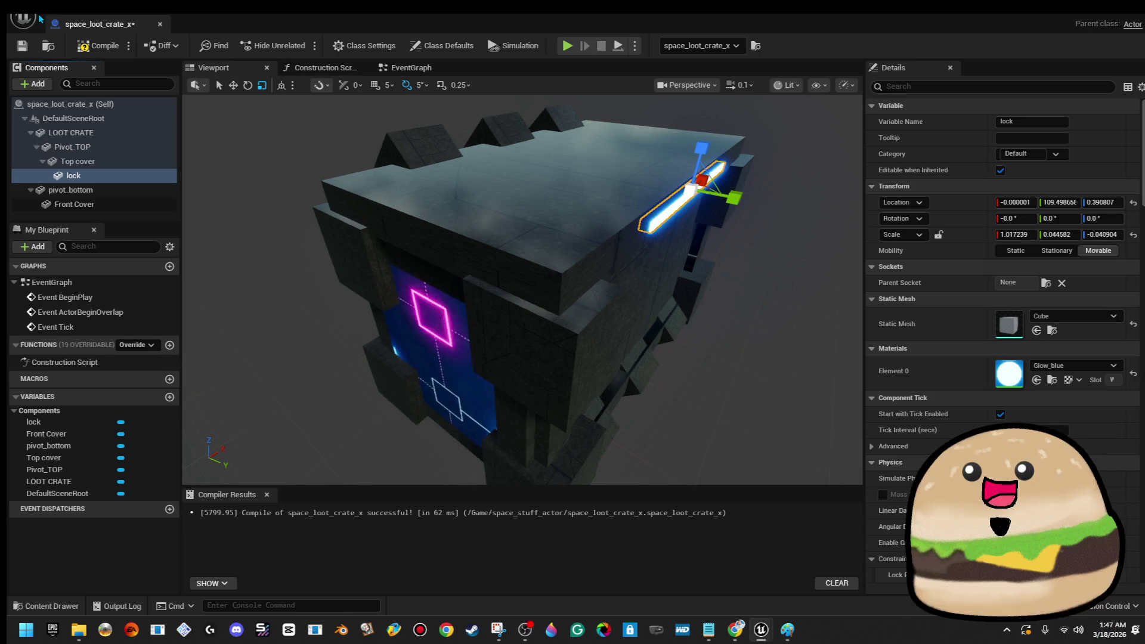
click(101, 53)
mouse_move(461, 209)
mouse_down()
mouse_move(402, 179)
mouse_move(319, 181)
mouse_move(313, 152)
mouse_move(324, 171)
mouse_up()
mouse_move(321, 238)
mouse_down()
mouse_move(477, 212)
mouse_move(455, 217)
mouse_up()
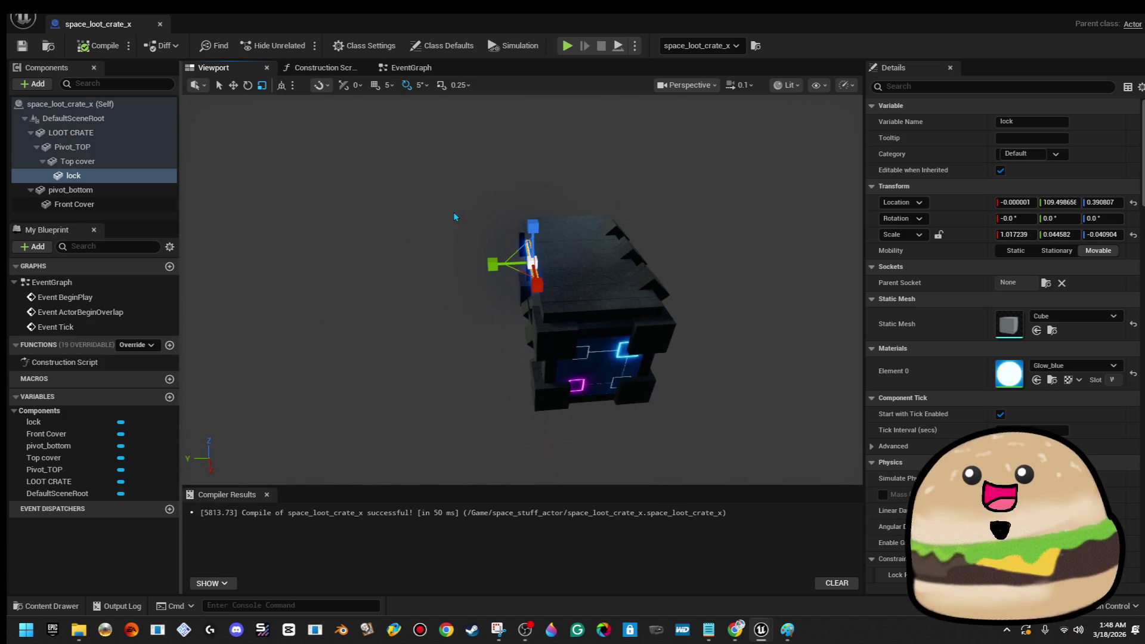
- Add a trial Cube under lock, nudge it along Y, then delete it
click(36, 84)
text(cube)
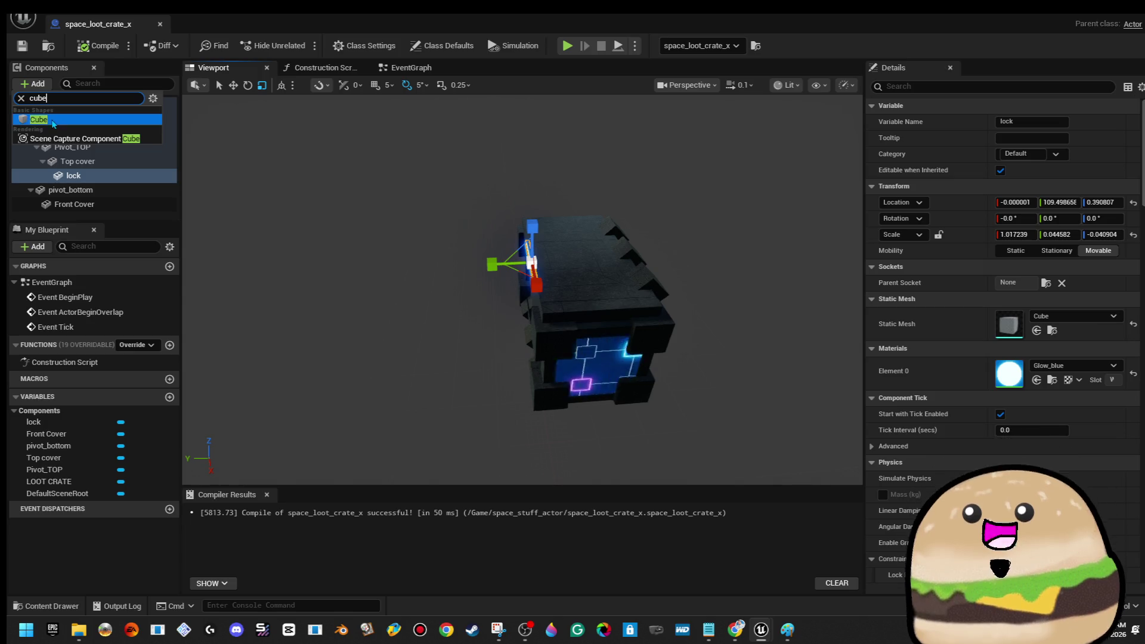
click(39, 120)
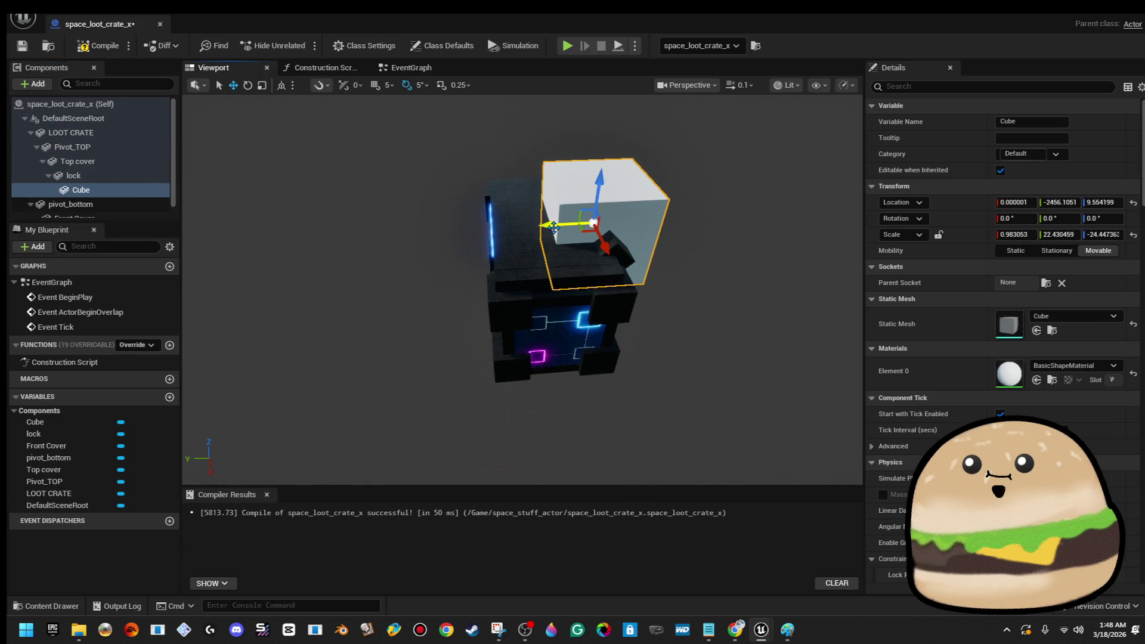
drag(555, 228, 460, 231)
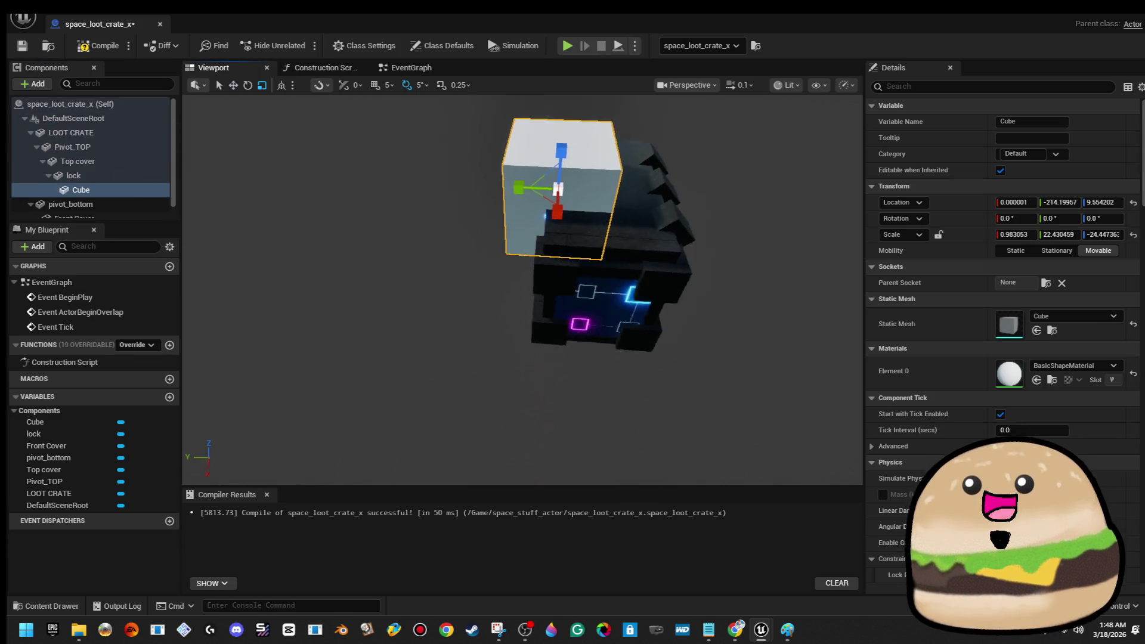
key(Delete)
- Add another Cube, raise it above the crate, delete it, and reopen the component list
click(35, 84)
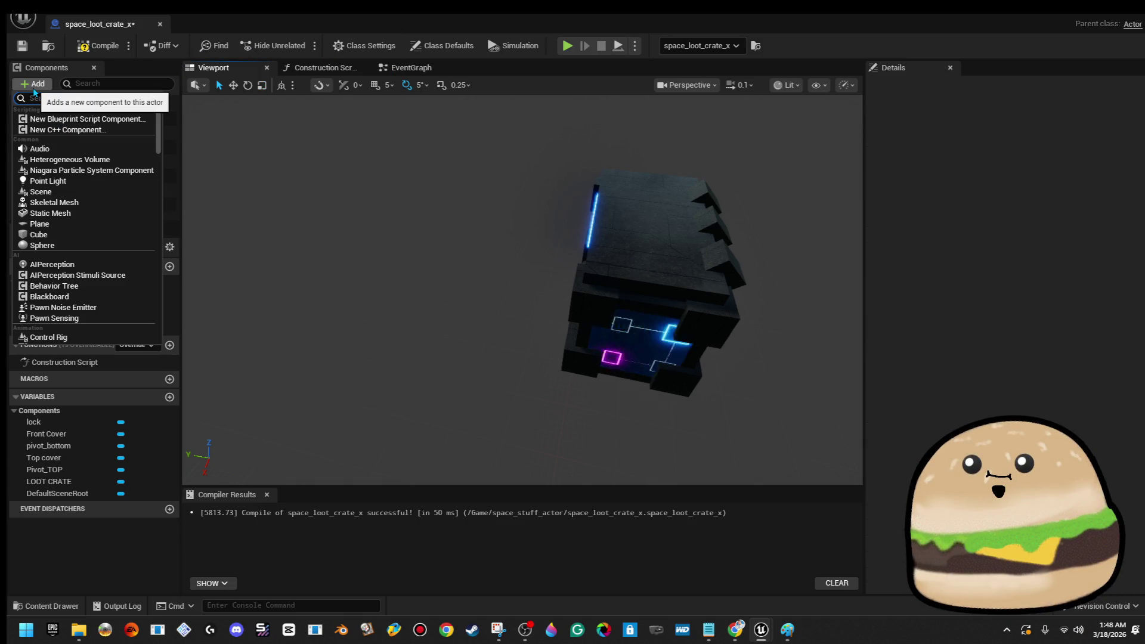
text(cube)
click(78, 119)
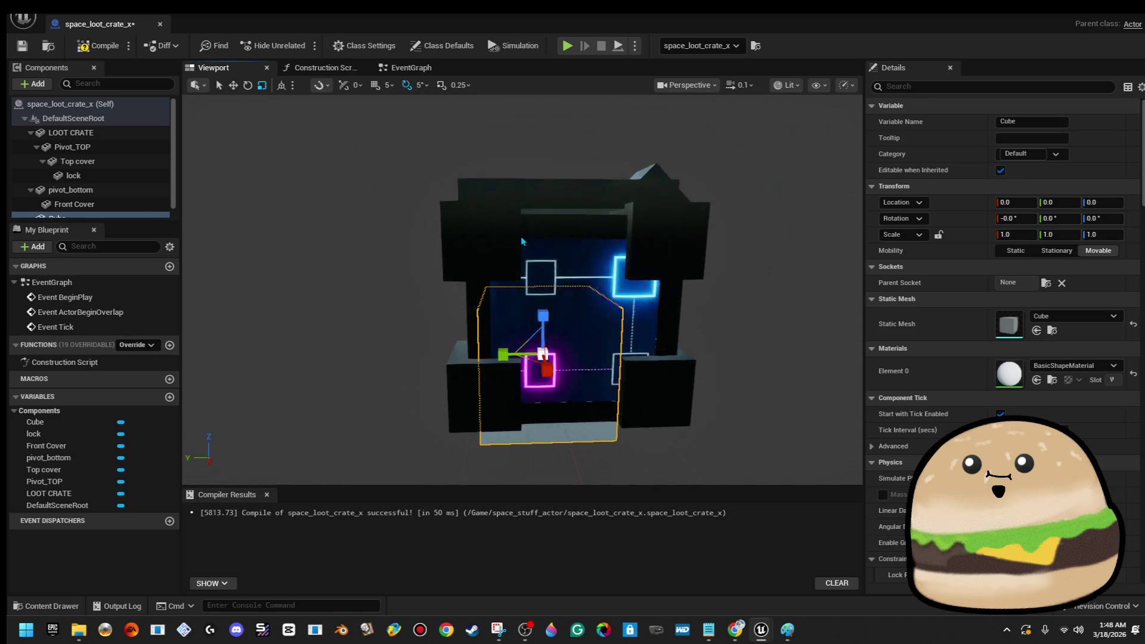
mouse_move(543, 334)
mouse_down()
mouse_move(539, 256)
mouse_move(521, 203)
mouse_up()
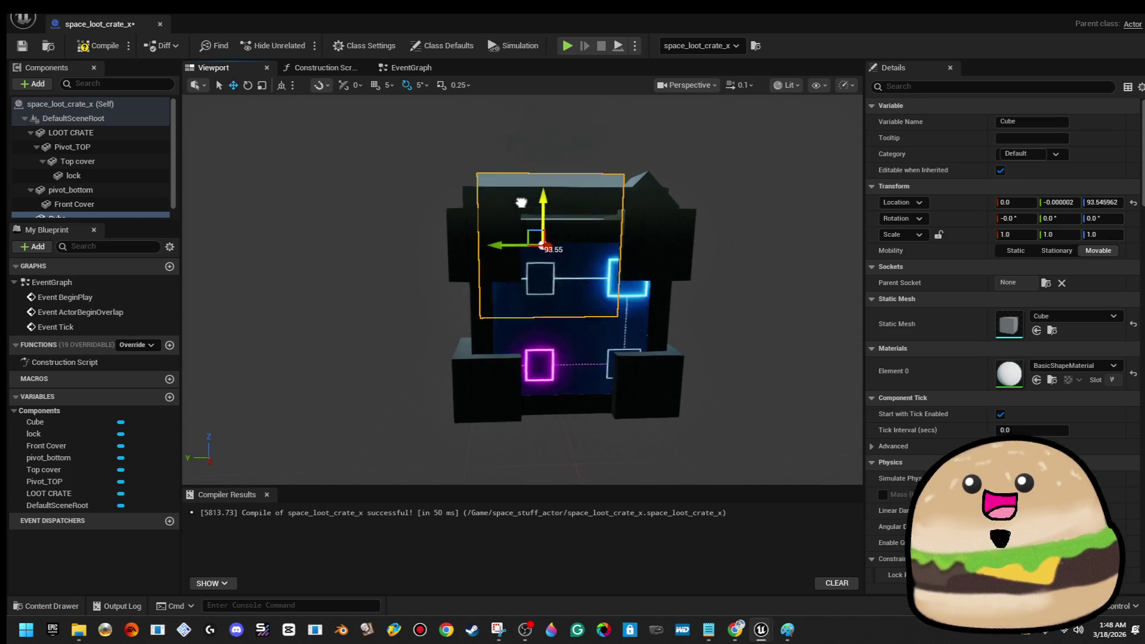
key(Delete)
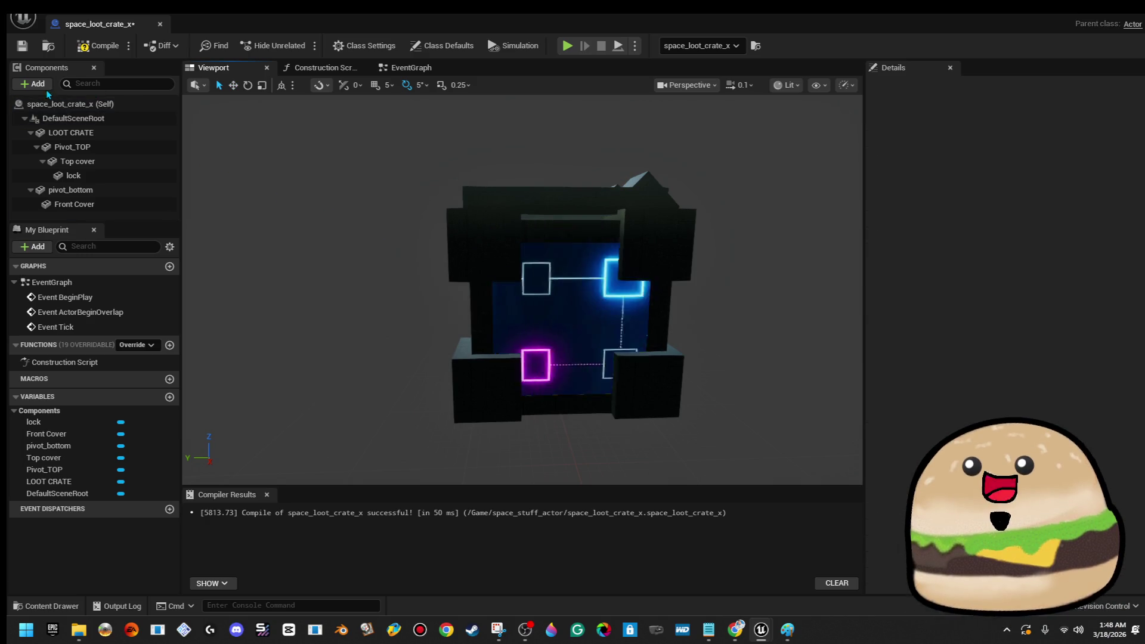
click(35, 84)
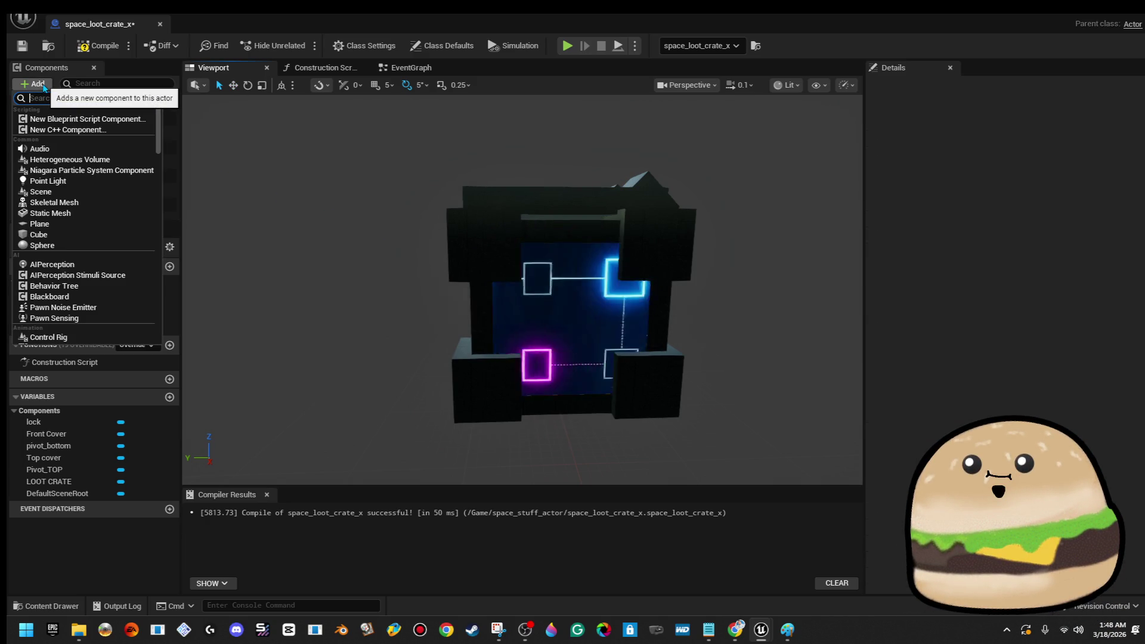
text(box)
- Add a Box Collision and scale it around the crate, narrowing it along Y
key(Return)
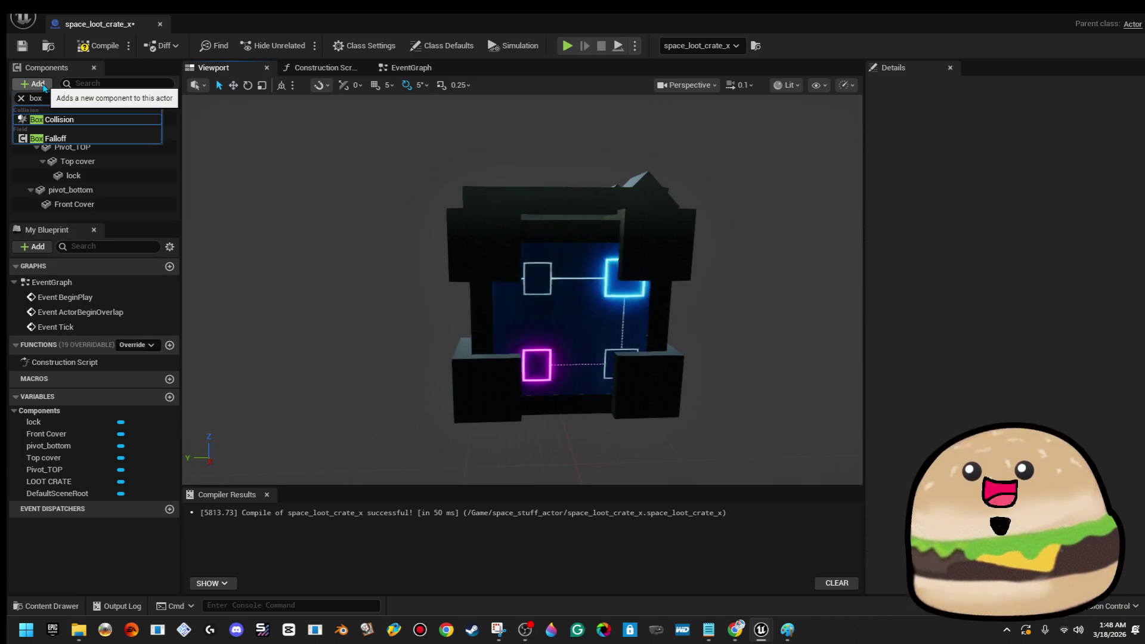
key(r)
drag(505, 260, 552, 224)
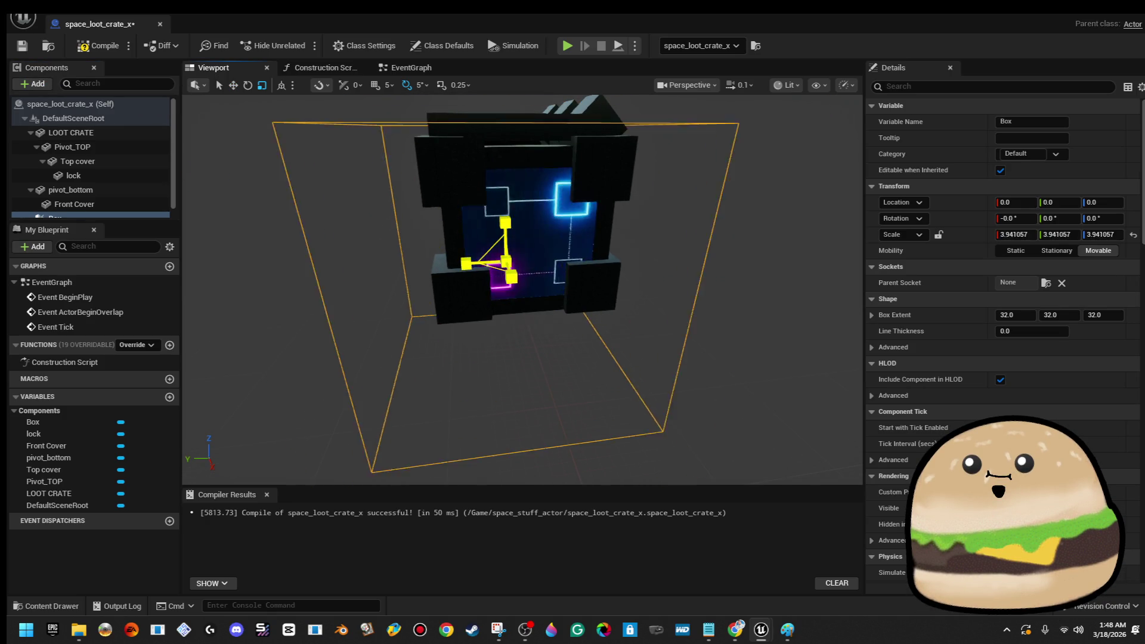
key(w)
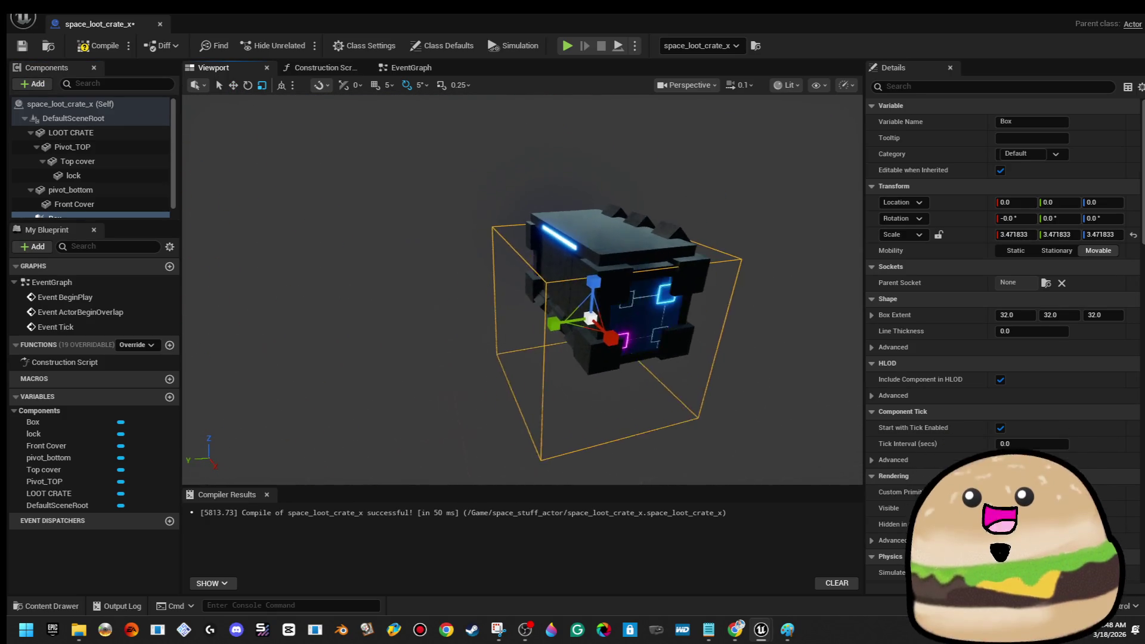
mouse_move(533, 318)
mouse_down()
mouse_move(465, 256)
mouse_move(453, 273)
mouse_up()
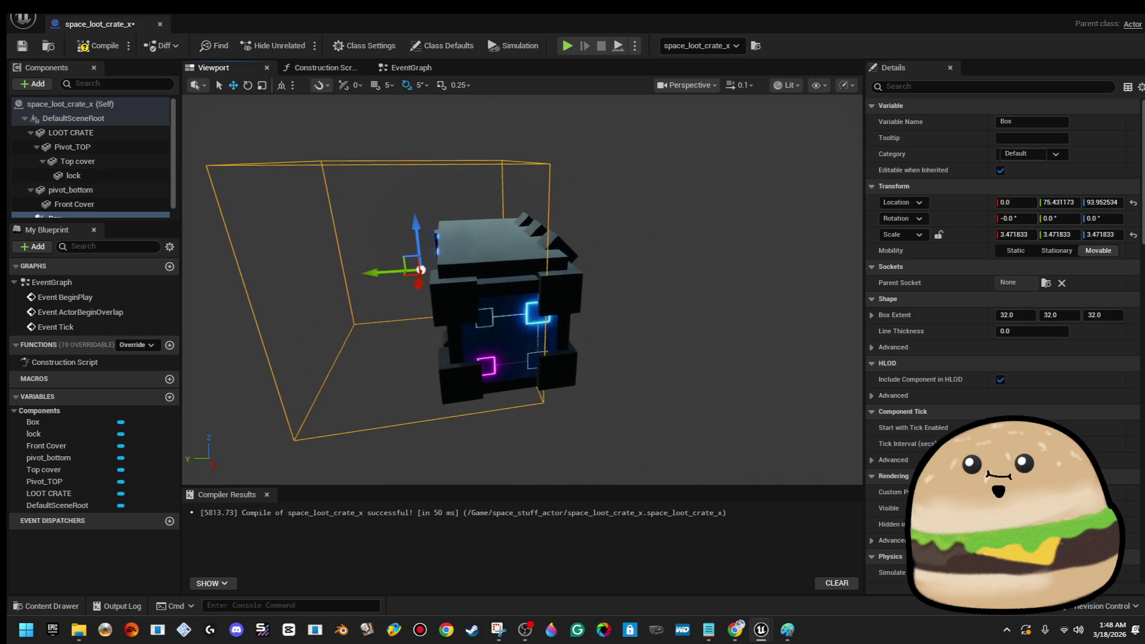
key(r)
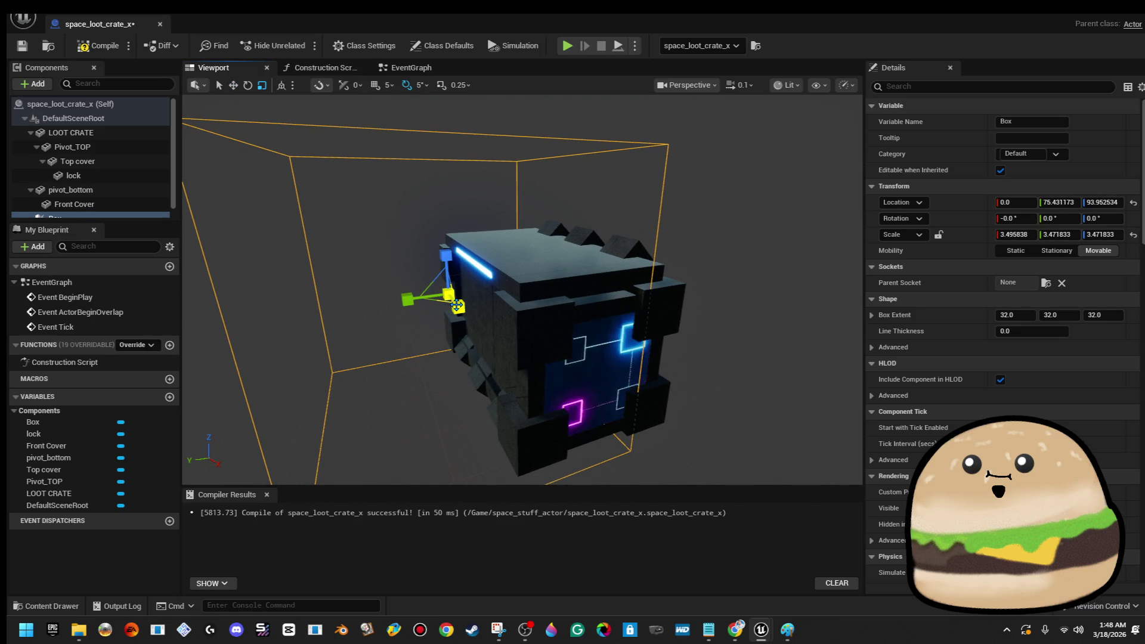
mouse_move(419, 297)
mouse_down()
mouse_move(477, 313)
mouse_move(468, 298)
mouse_move(481, 241)
mouse_move(500, 214)
mouse_move(417, 230)
mouse_move(411, 251)
mouse_move(453, 226)
mouse_move(574, 256)
mouse_move(570, 240)
mouse_move(584, 241)
mouse_move(563, 241)
mouse_up()
- Centre the collision box on the crate along Y and compile the Blueprint
key(w)
key(w)
drag(537, 298, 673, 304)
scroll(522, 289, up, 6)
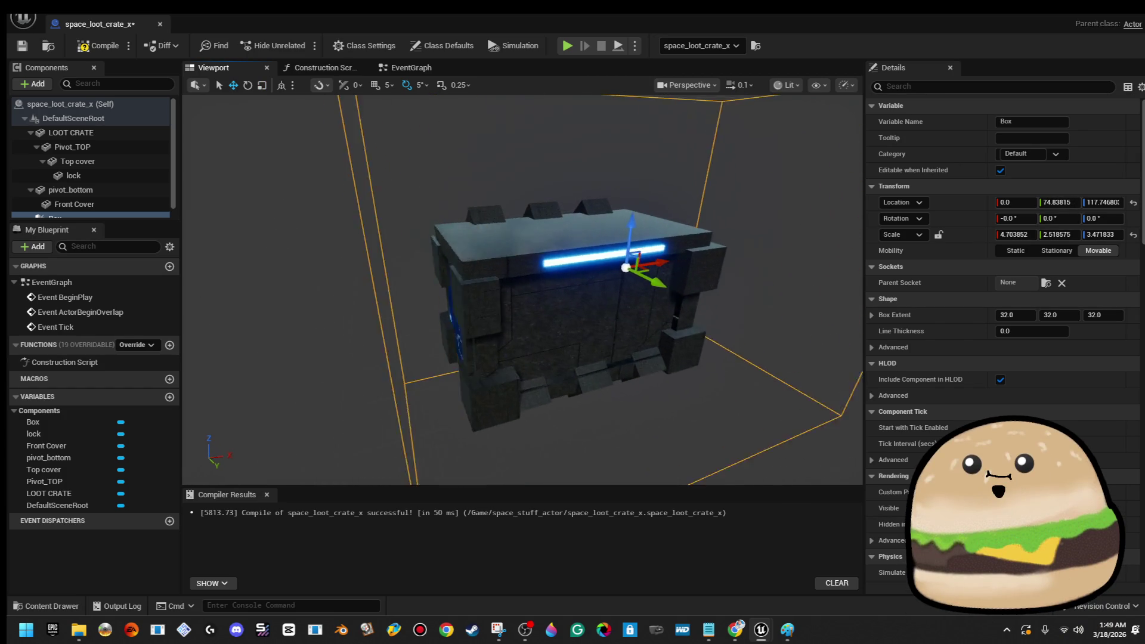
scroll(571, 241, down, 5)
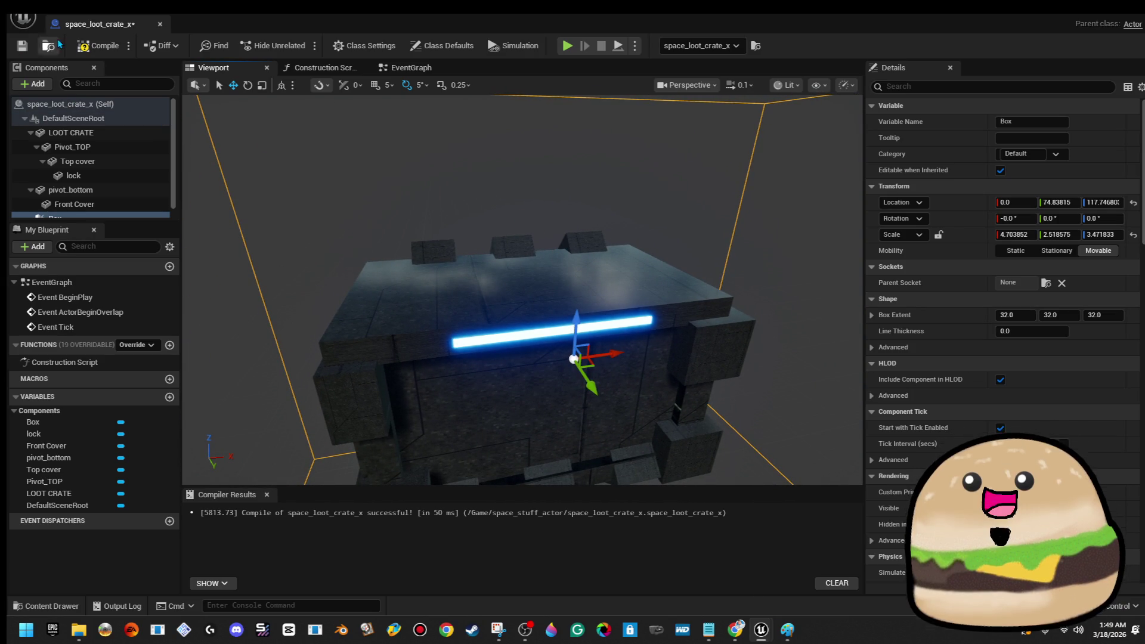
click(85, 48)
scroll(443, 197, down, 4)
drag(443, 197, 414, 142)
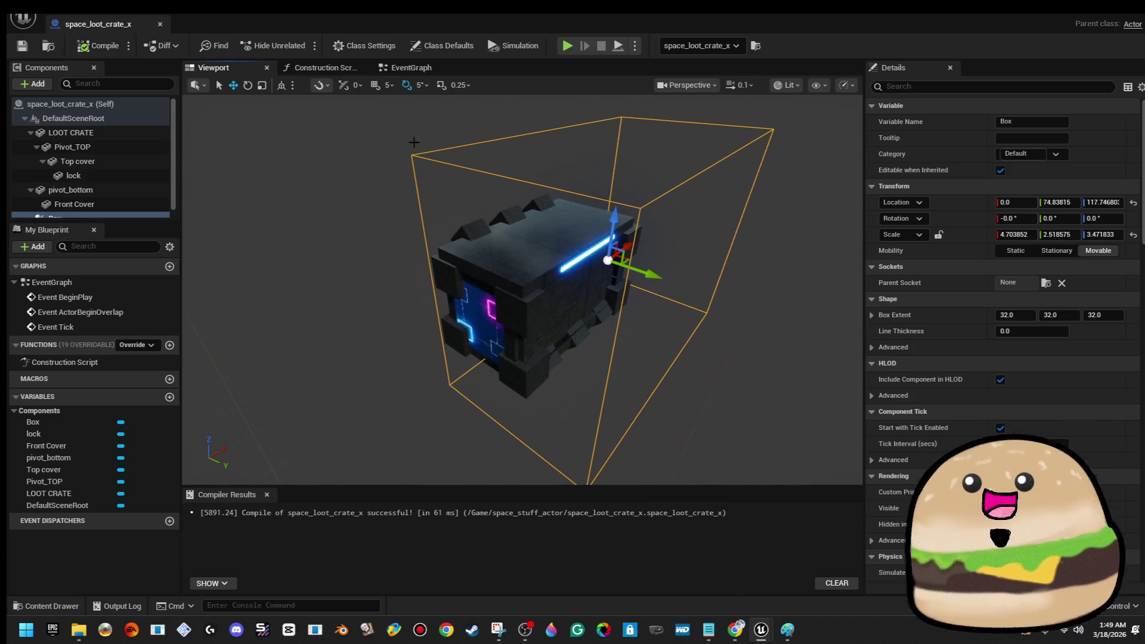
- Delete the default ActorBeginOverlap, Tick and BeginPlay event nodes, then open the graph's action list
click(413, 70)
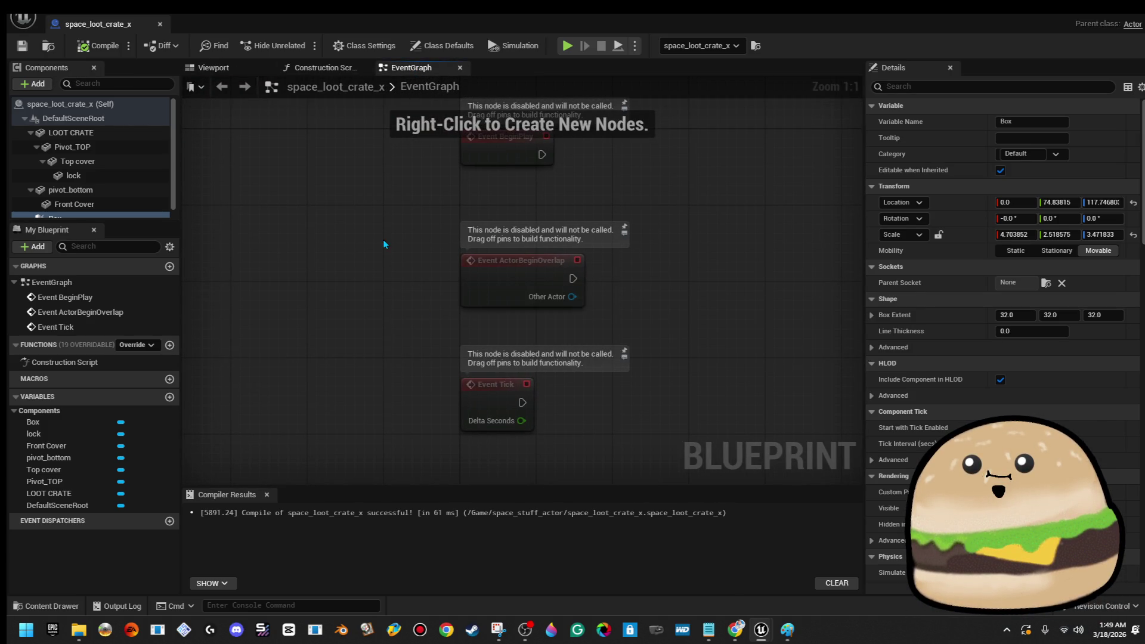
drag(392, 236, 558, 394)
key(Delete)
mouse_move(532, 164)
mouse_down()
mouse_move(409, 189)
mouse_move(389, 232)
mouse_up()
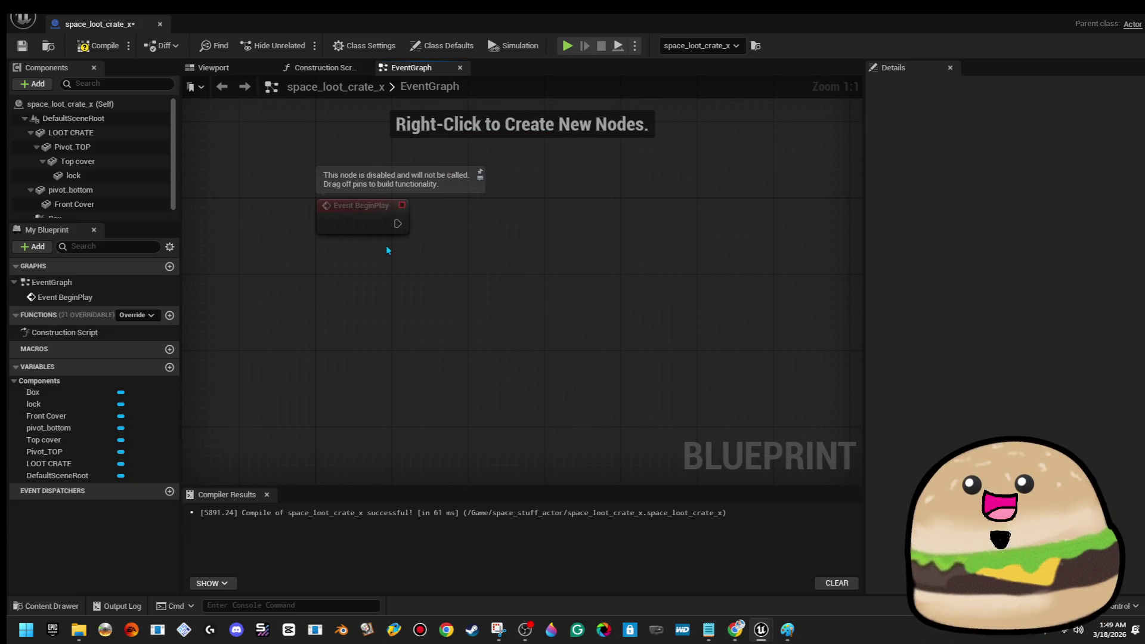
click(399, 230)
key(Delete)
right_click(334, 253)
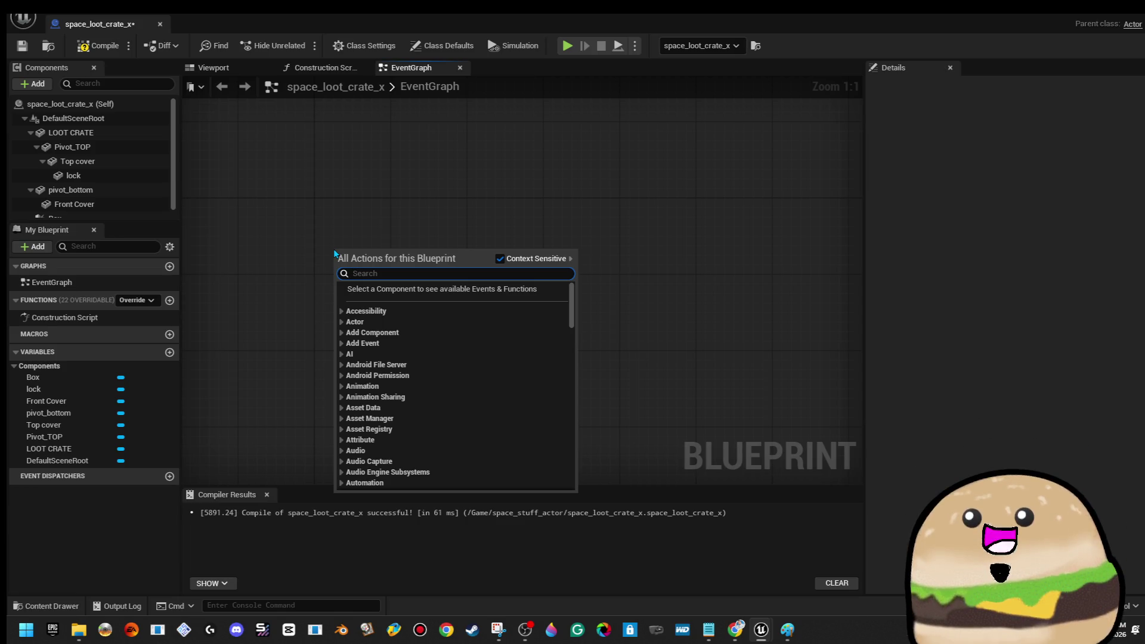
- Add a Left Mouse Button event, then chain a Do Once and a Sequence node after it
text(lef)
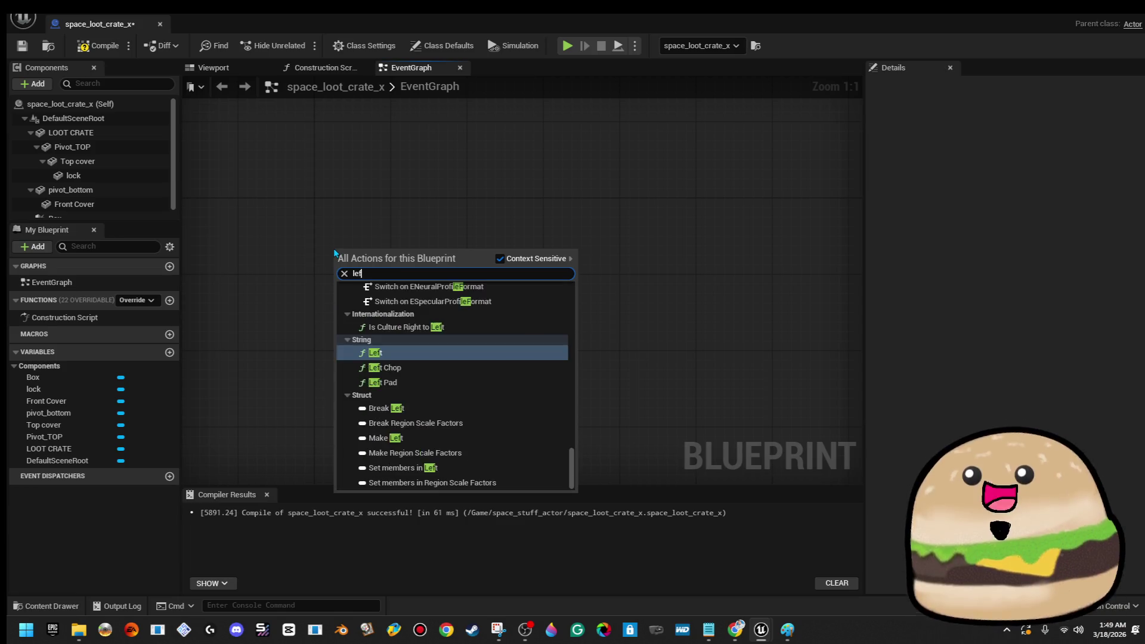
text(t mouse)
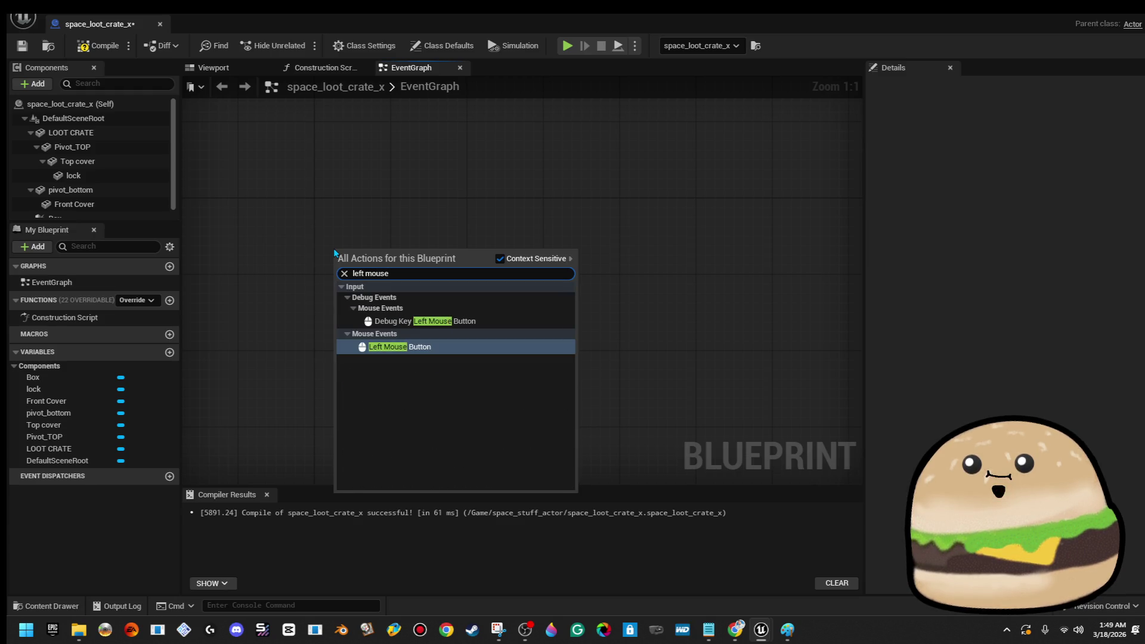
key(Return)
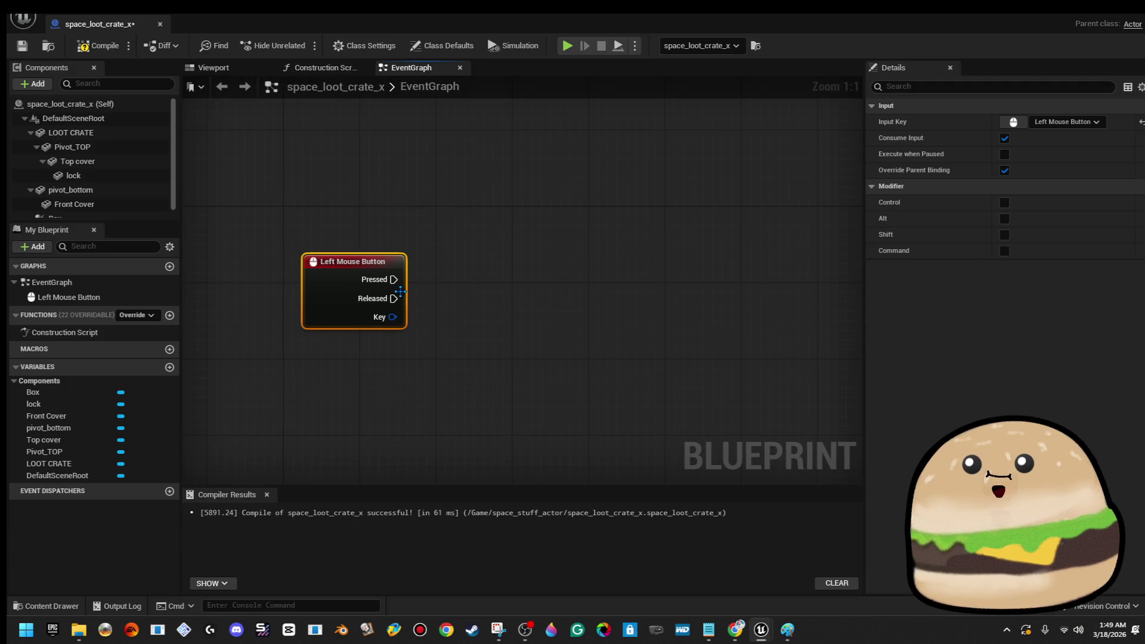
mouse_move(416, 278)
mouse_down()
mouse_move(351, 276)
mouse_move(403, 300)
mouse_up()
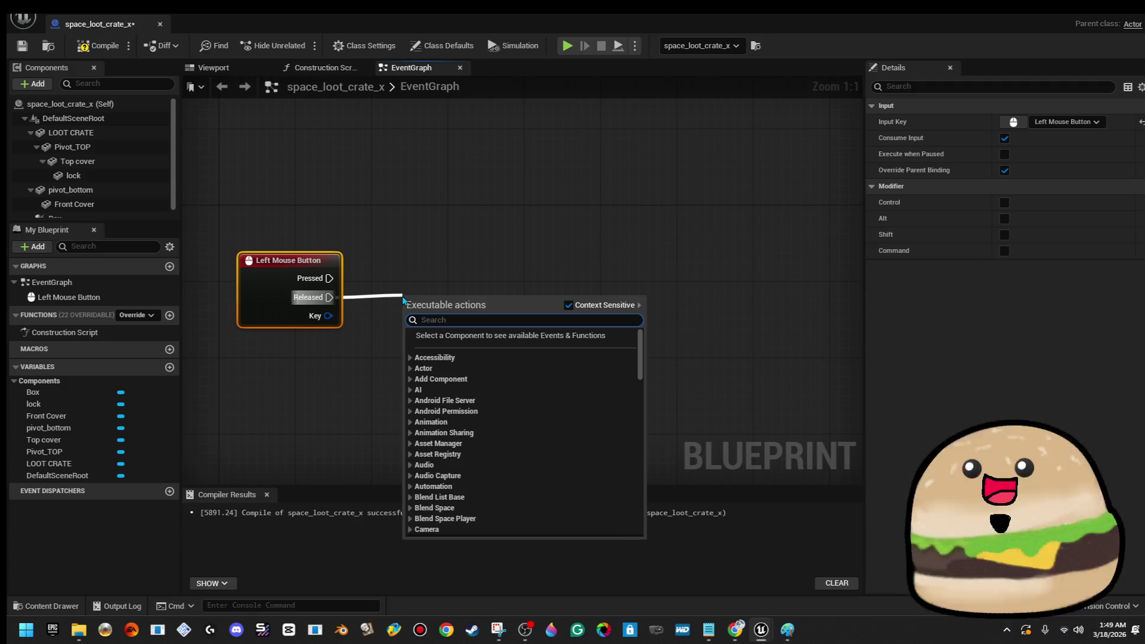
text(once)
key(Return)
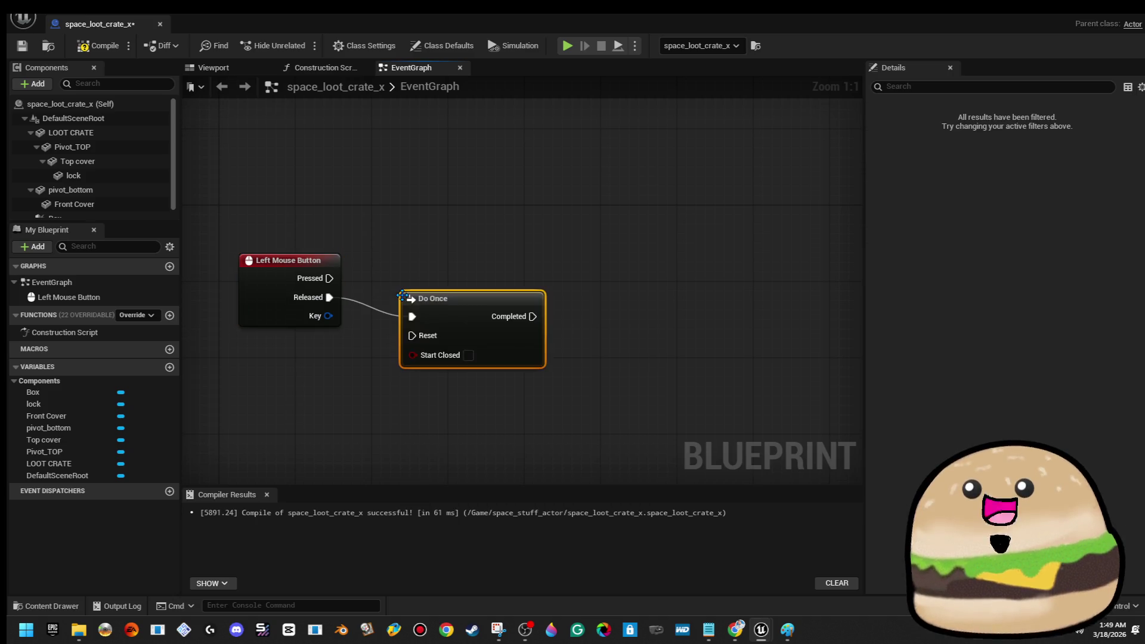
mouse_move(449, 314)
mouse_down()
mouse_move(476, 303)
mouse_move(439, 293)
mouse_up()
drag(511, 239, 607, 226)
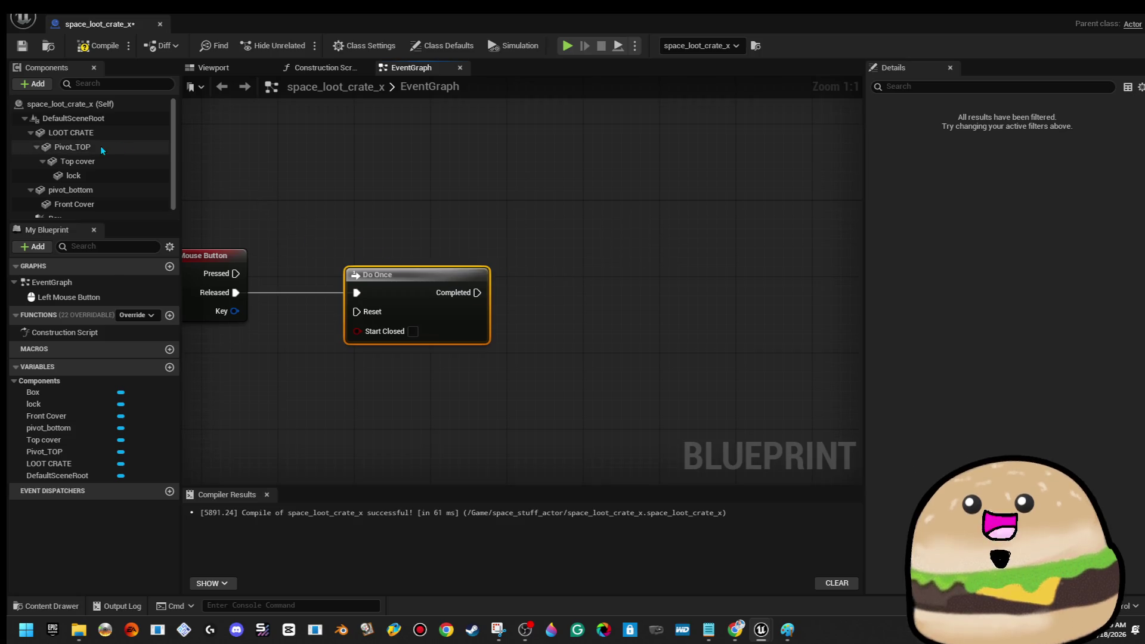
drag(477, 292, 587, 292)
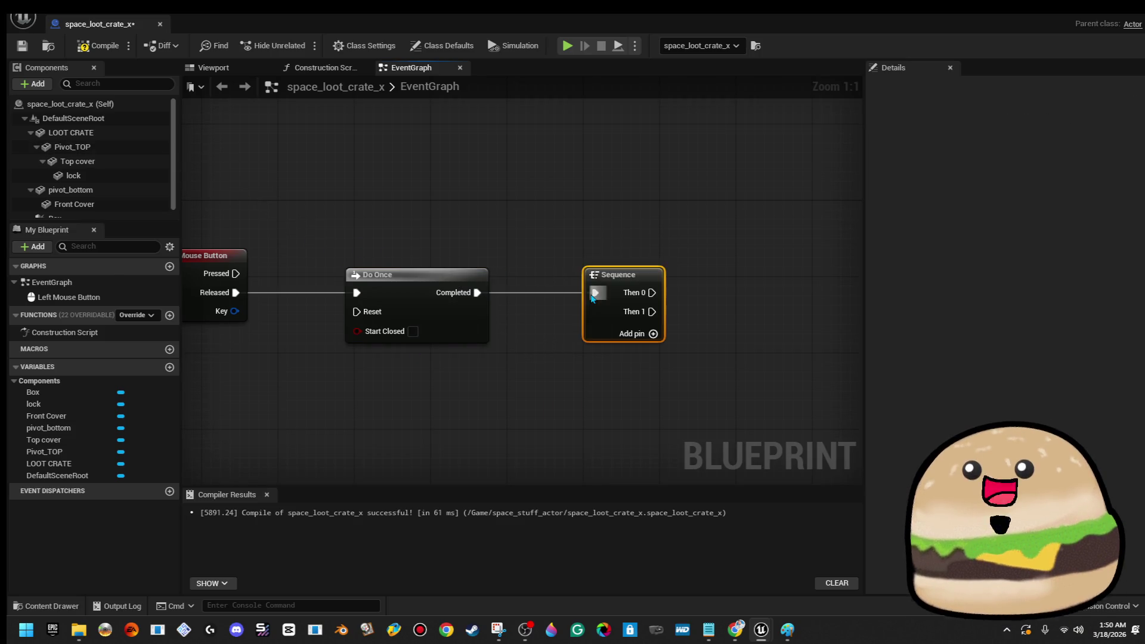
drag(708, 243, 482, 209)
- Insert a Play Sound at Location node between Do Once and Sequence
drag(392, 264, 639, 265)
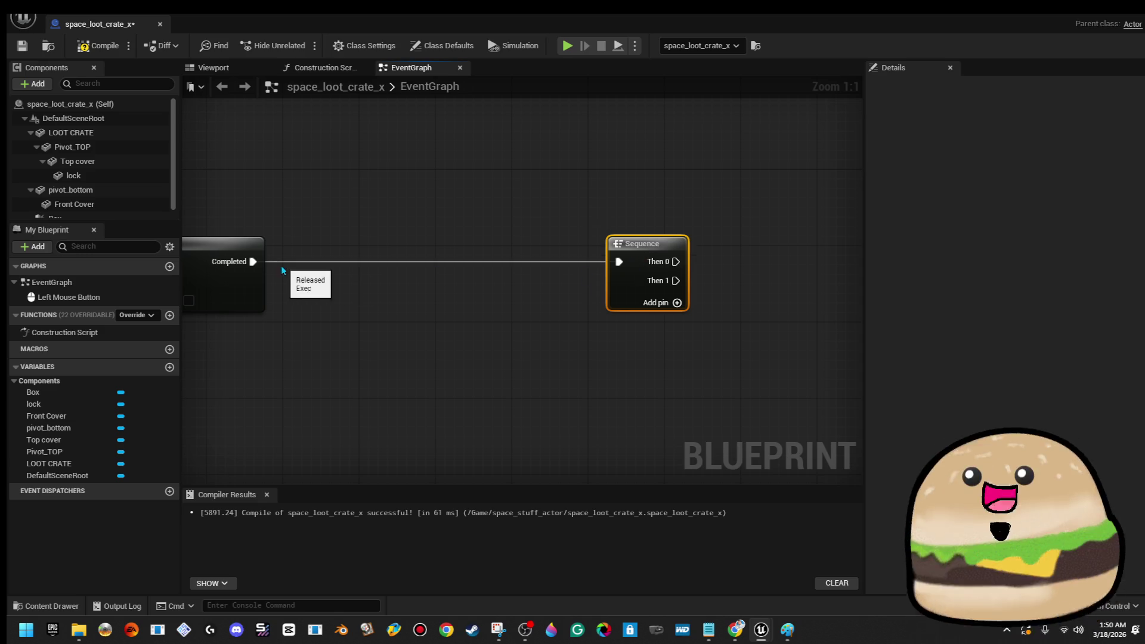
drag(253, 266, 324, 268)
text(play sound)
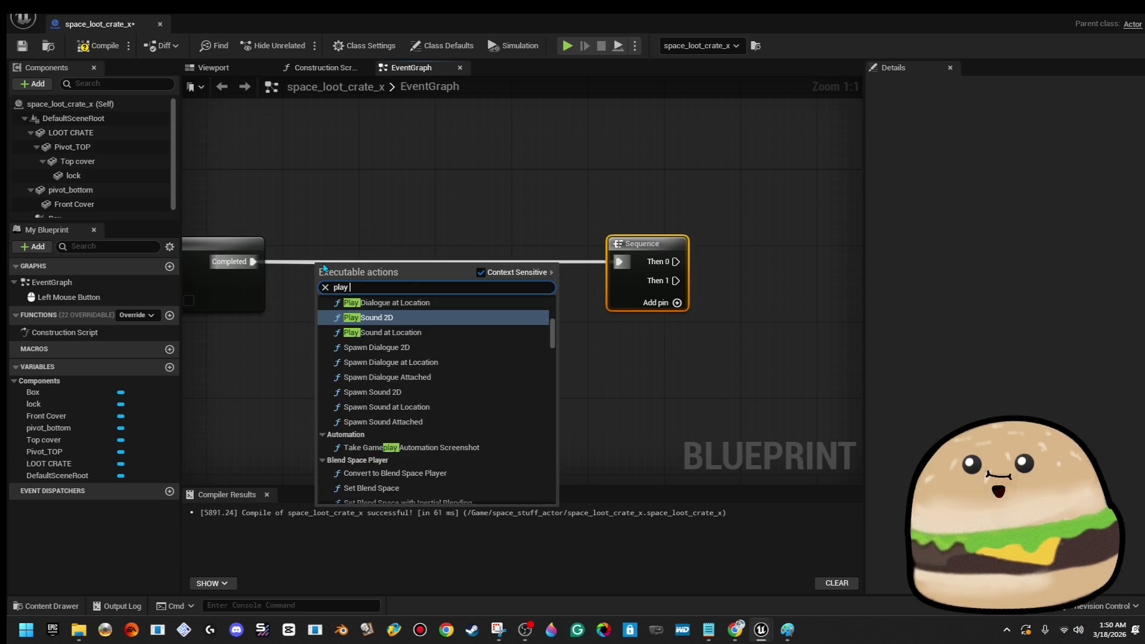
key(Down)
key(Return)
drag(382, 276, 418, 258)
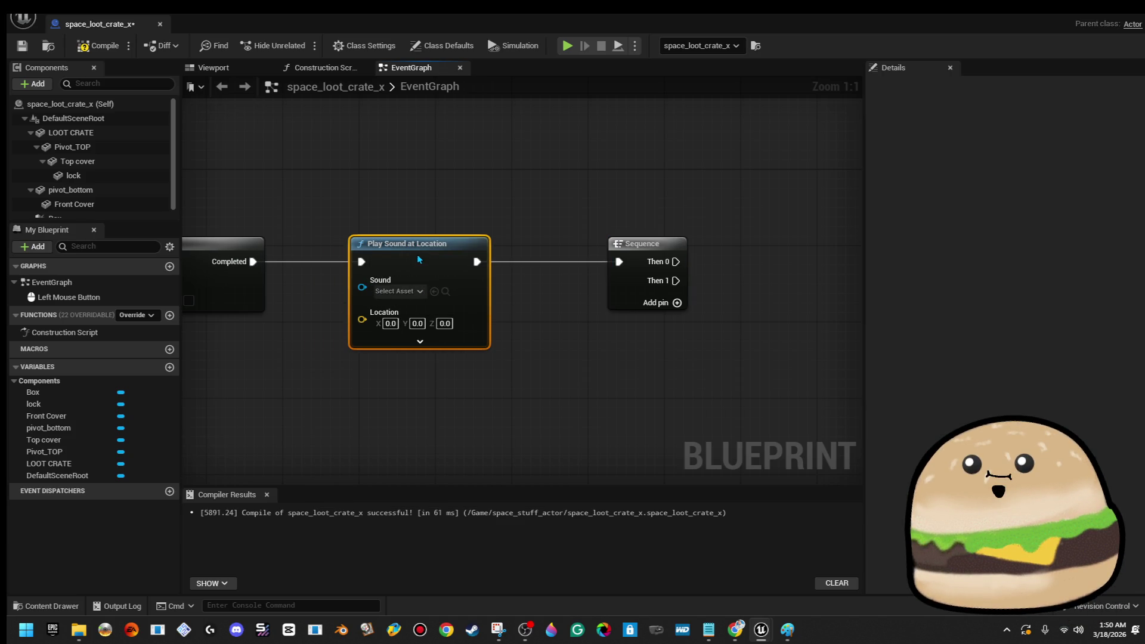
click(400, 292)
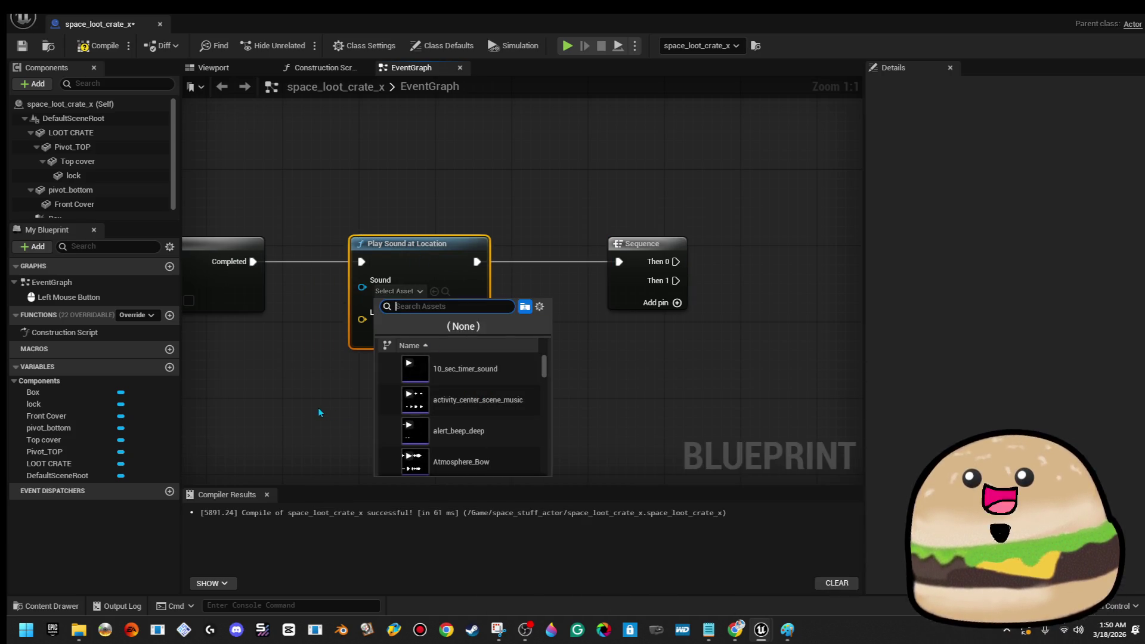
click(317, 408)
- Feed LOOT CRATE's Get World Location into the sound's Location, and drop Pivot_TOP after Sequence
mouse_move(362, 319)
mouse_down()
mouse_move(401, 446)
mouse_move(422, 416)
mouse_up()
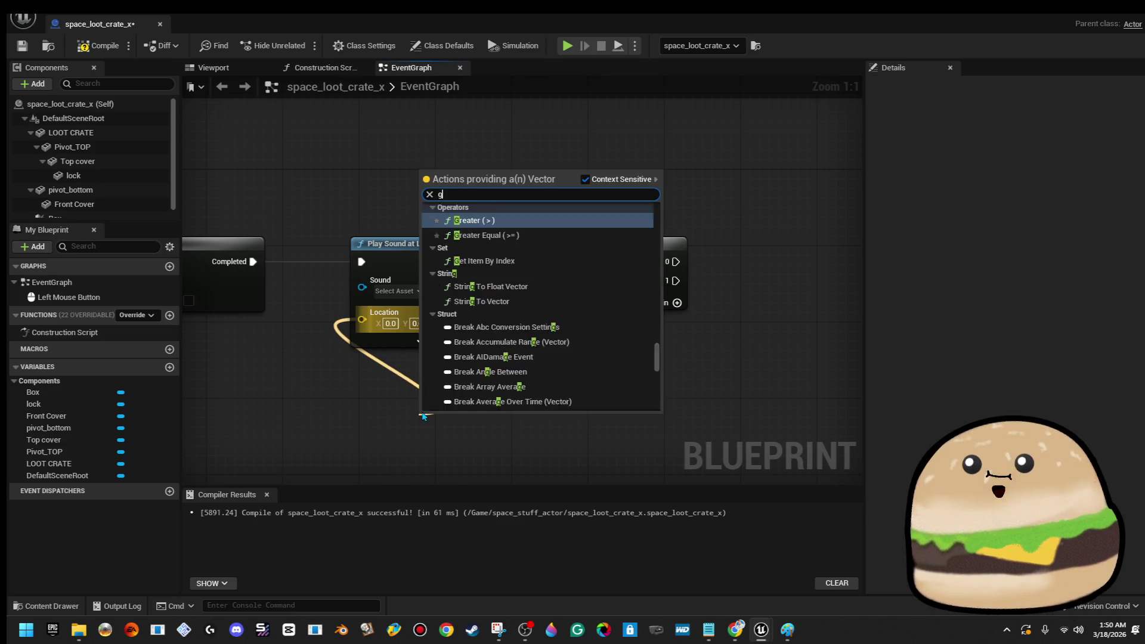
text(getw orld)
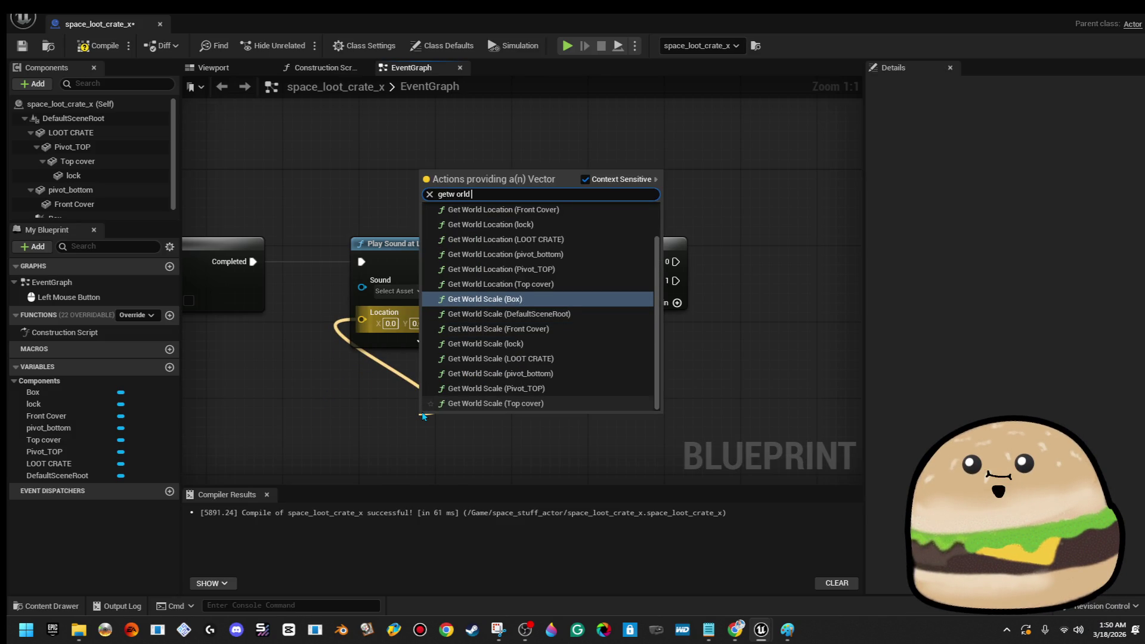
text( loca)
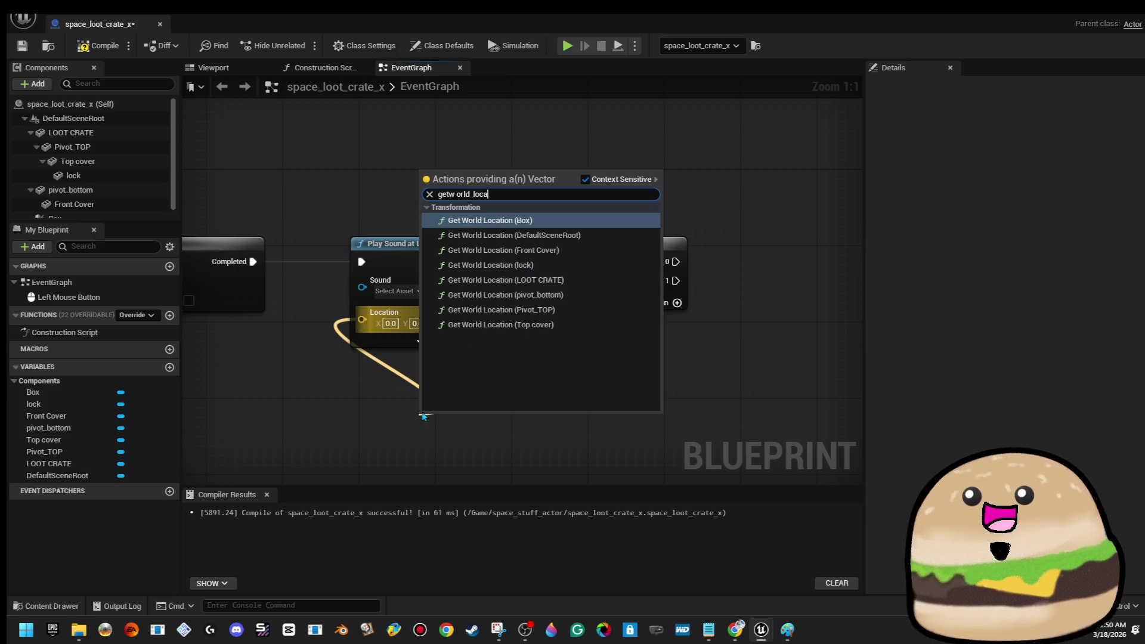
key(Down)
key(Down)
key(Down)
key(Up)
key(Return)
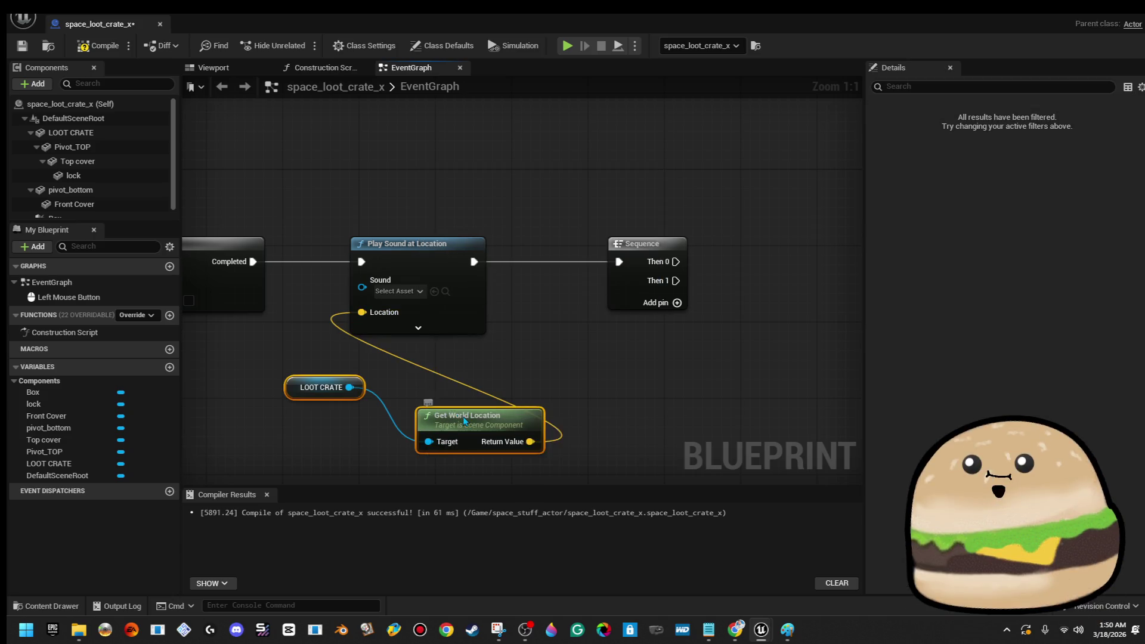
drag(468, 423, 478, 376)
click(372, 394)
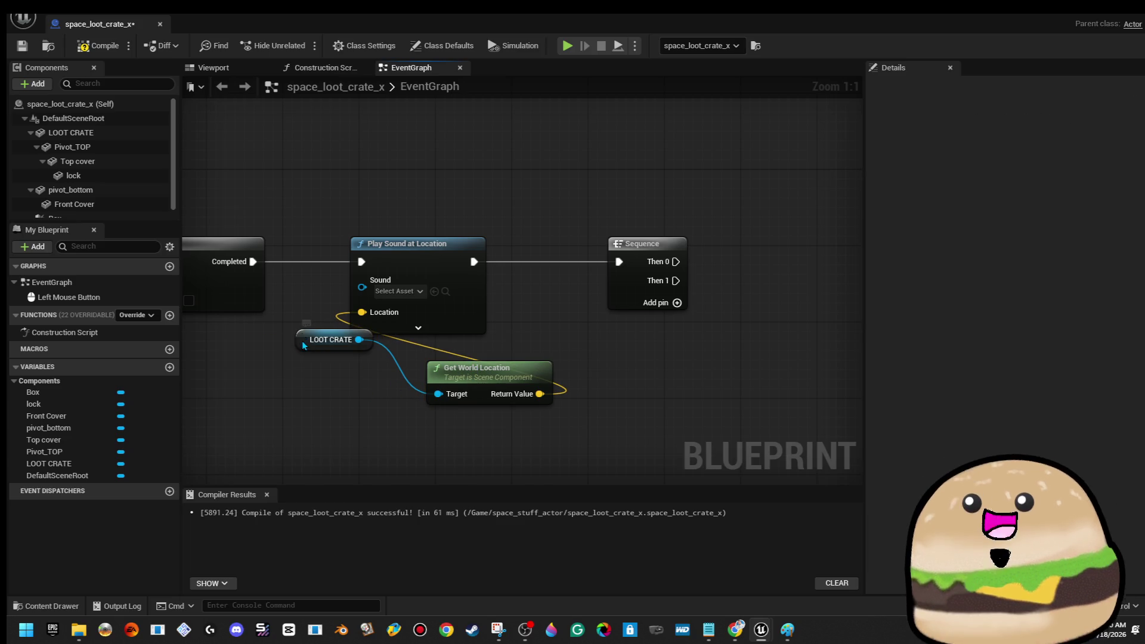
drag(303, 345, 319, 388)
mouse_move(451, 354)
mouse_down()
mouse_move(534, 292)
mouse_move(473, 311)
mouse_move(384, 305)
mouse_up()
mouse_move(95, 147)
mouse_down()
mouse_move(382, 303)
mouse_move(374, 308)
mouse_up()
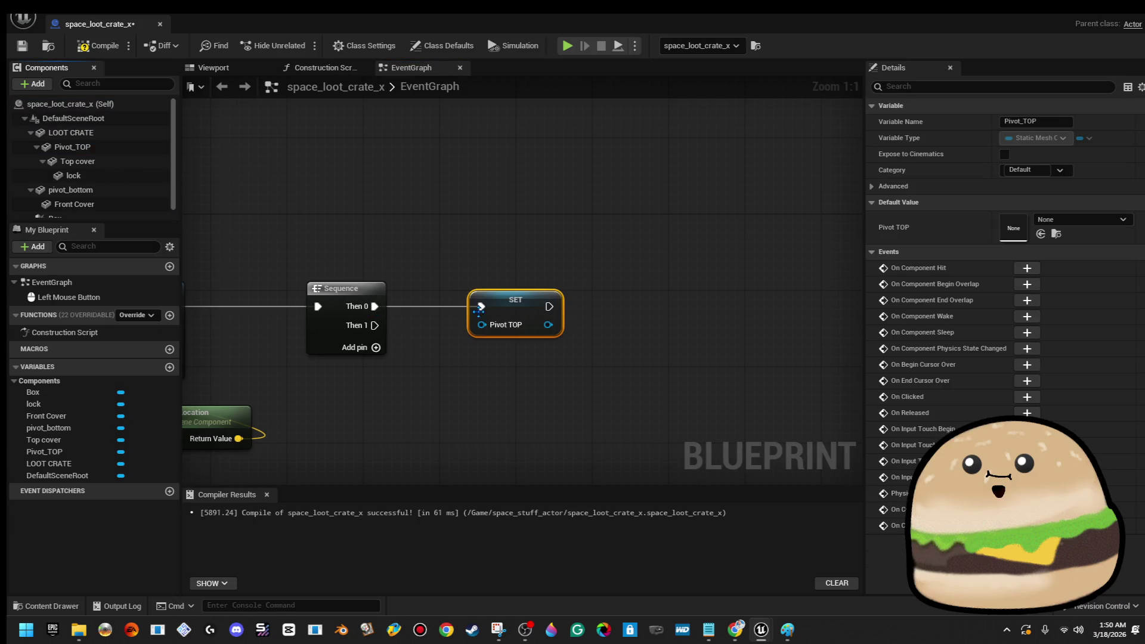
- Delete the Pivot TOP setter and add a Move Component To node from Then 0
drag(520, 301, 542, 210)
key(Delete)
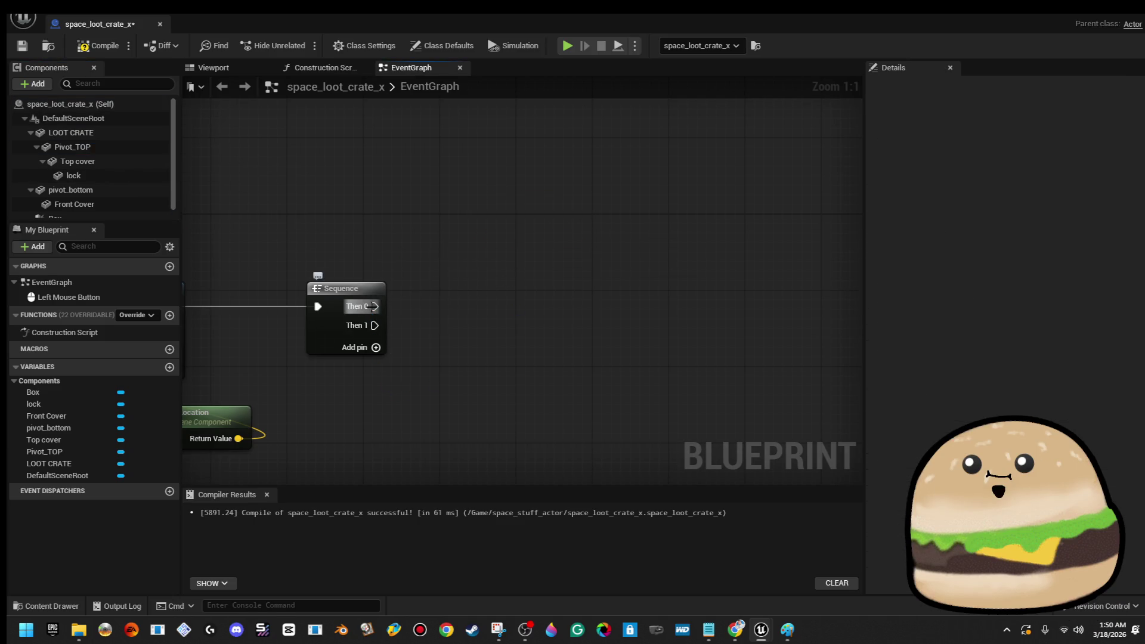
drag(479, 231, 479, 229)
text(move component)
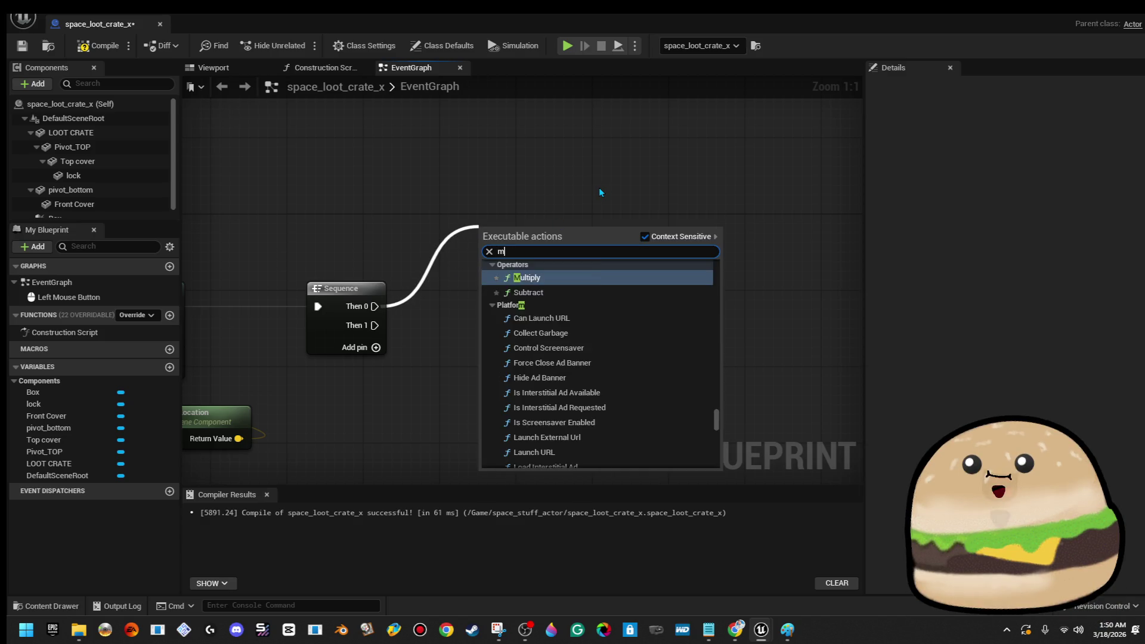
key(Return)
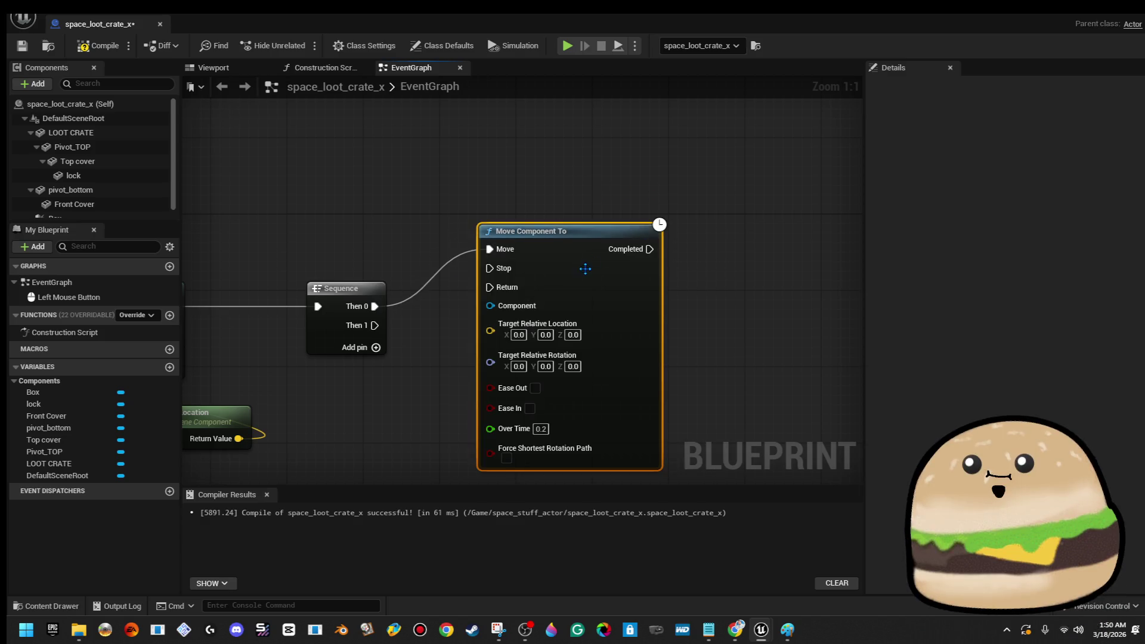
drag(587, 262, 679, 131)
scroll(519, 182, down, 3)
drag(467, 181, 400, 257)
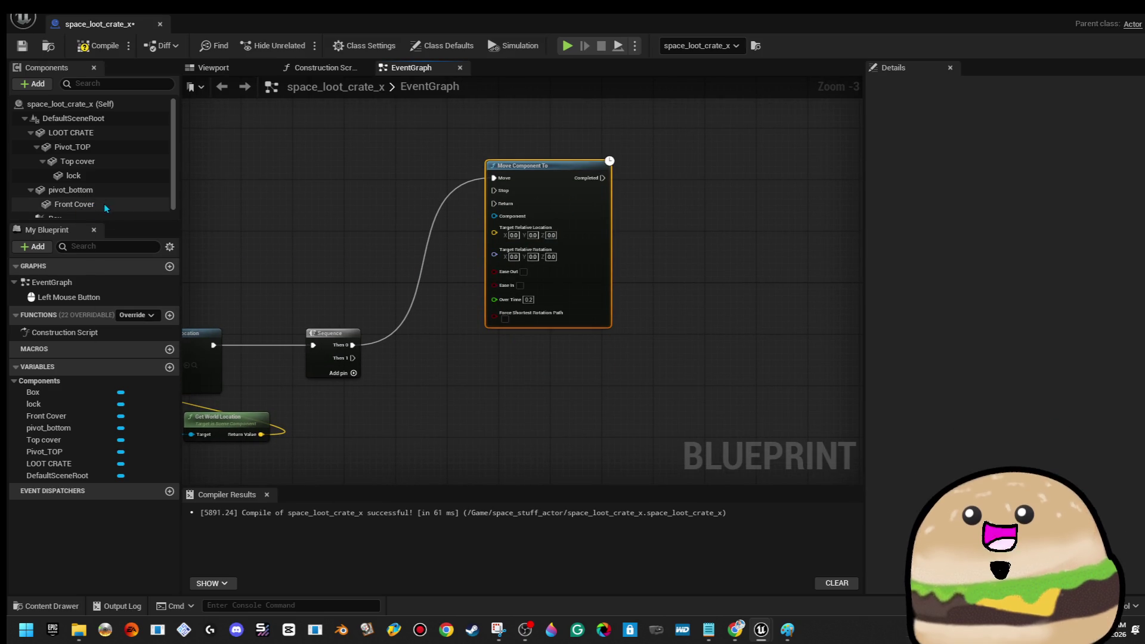
scroll(107, 195, down, 1)
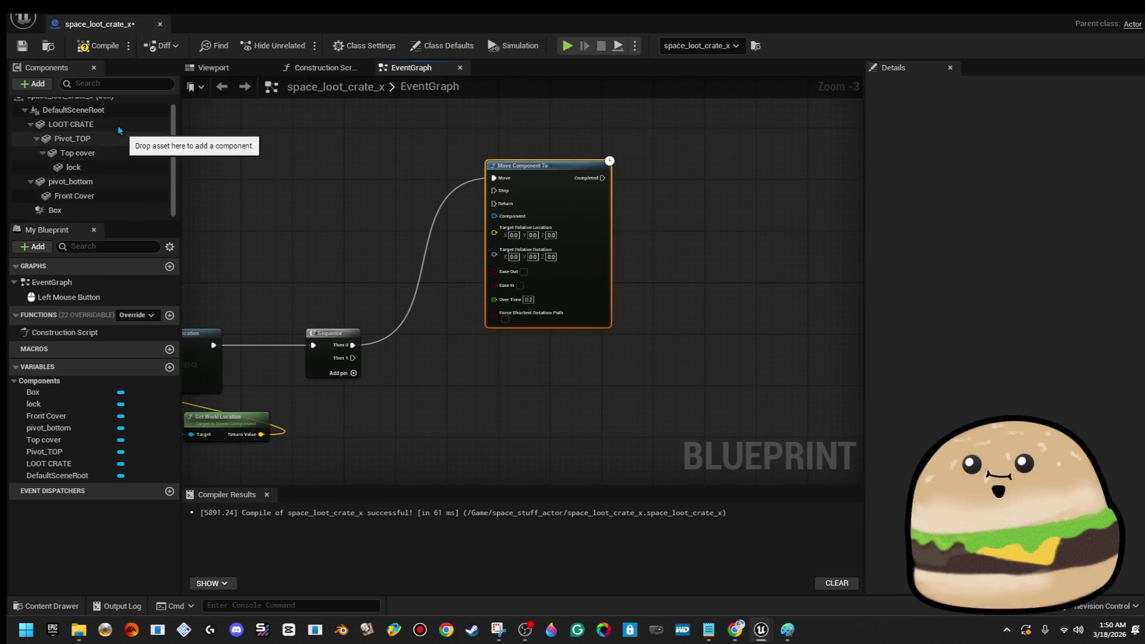
- Add a second Move Component To node from Then 1, below the first
mouse_move(353, 358)
mouse_down()
mouse_move(452, 404)
mouse_move(544, 422)
mouse_up()
scroll(543, 421, down, 5)
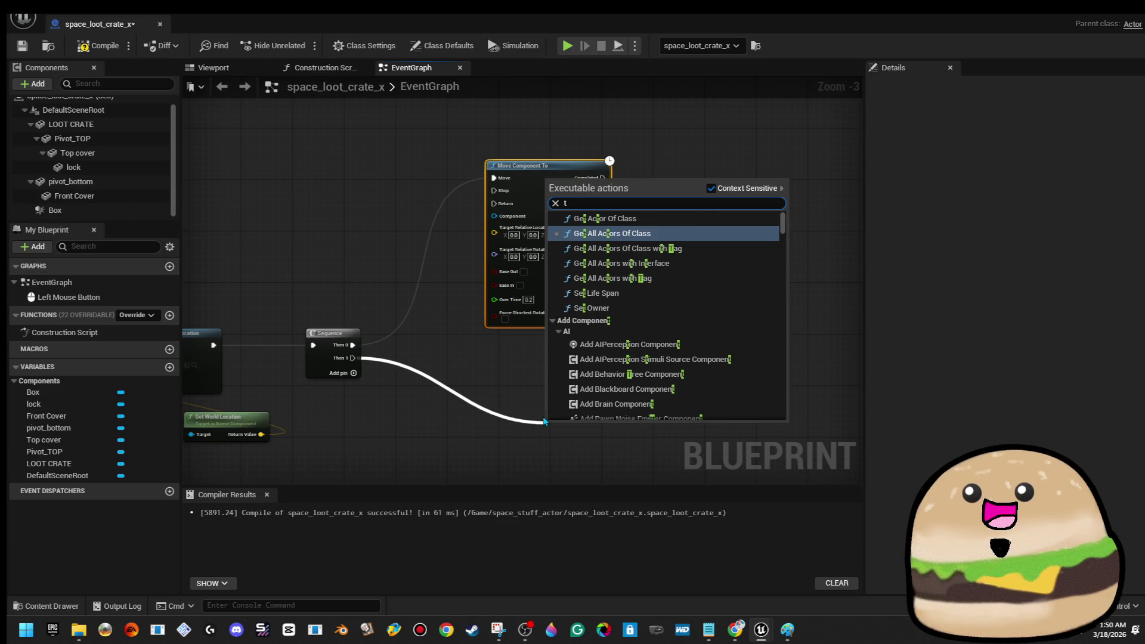
text(move com)
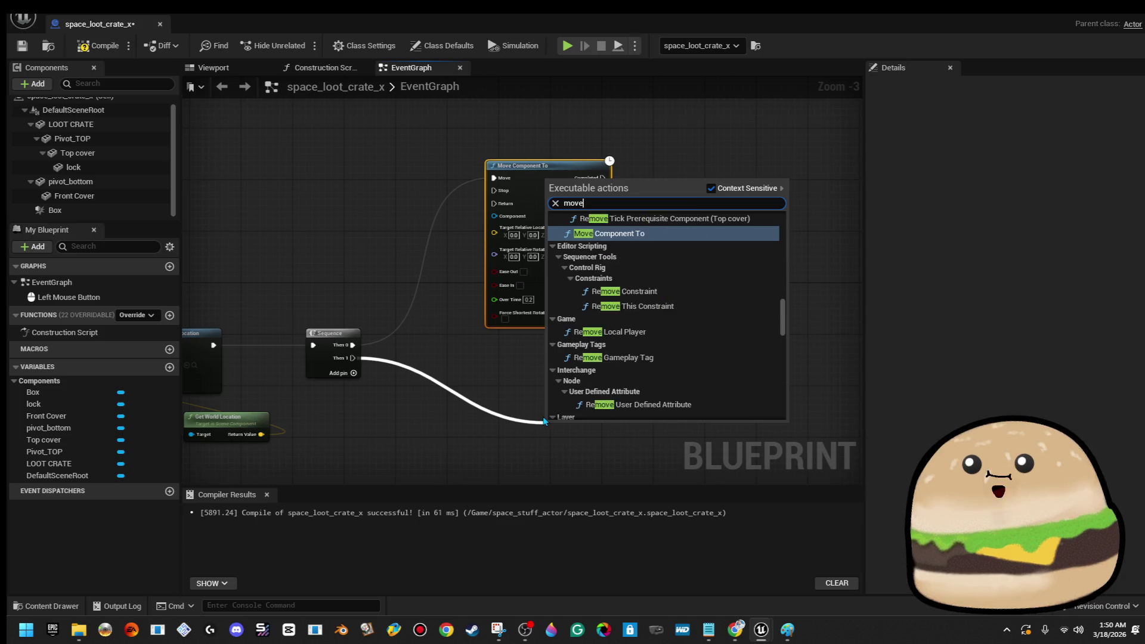
key(Return)
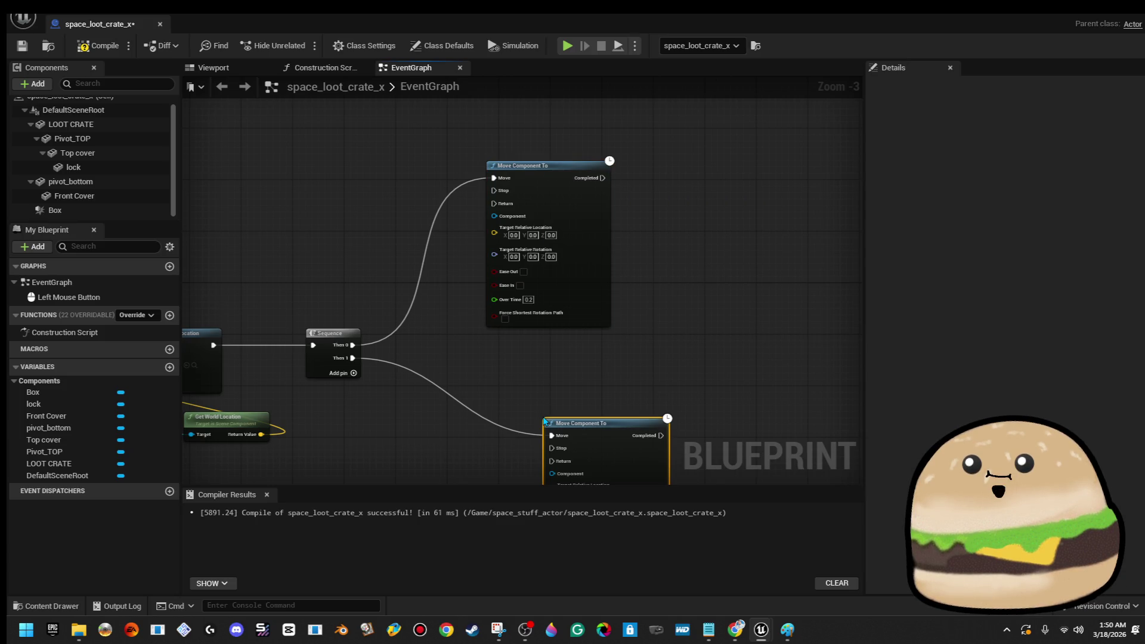
drag(638, 444, 564, 385)
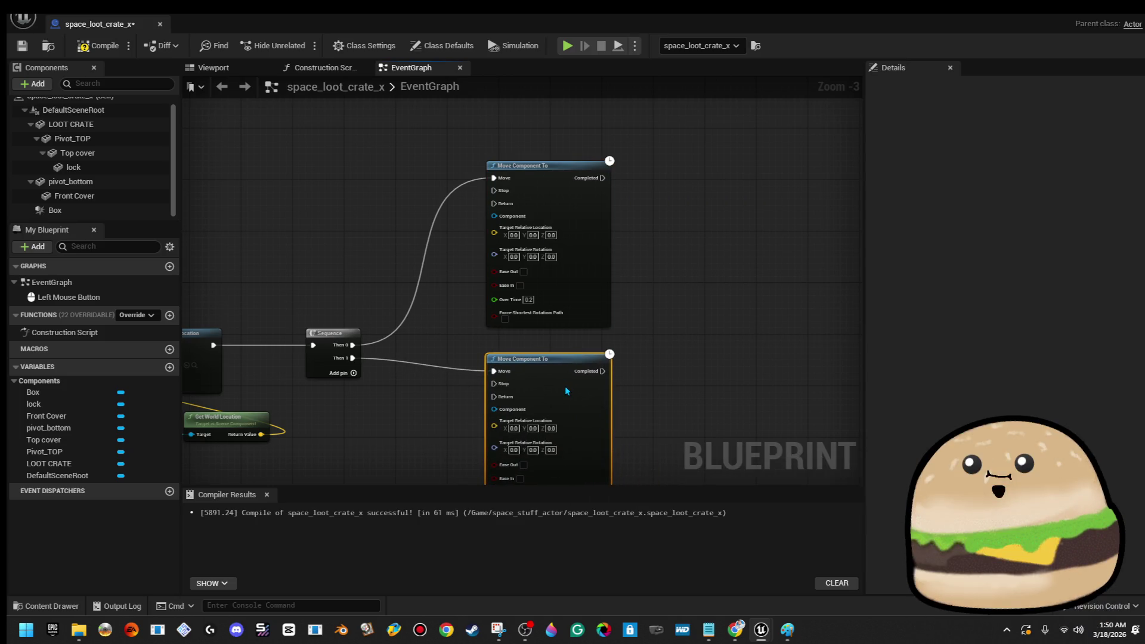
mouse_move(258, 386)
mouse_down()
mouse_move(297, 354)
mouse_move(337, 343)
mouse_up()
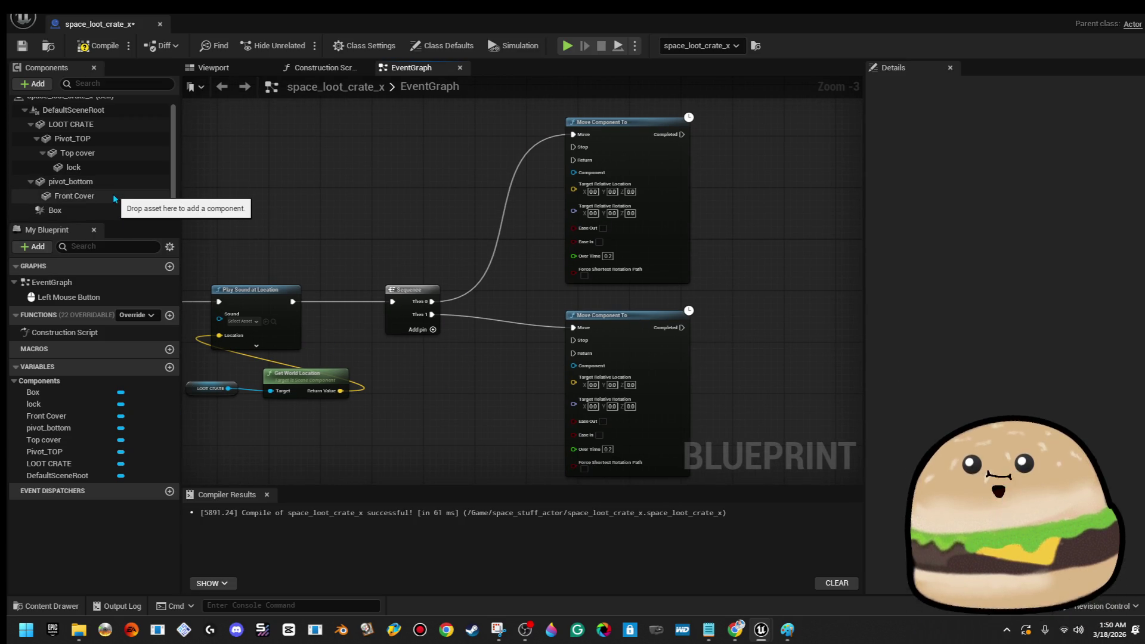
- Wire Pivot_TOP into the first move node's Component pin and place pivot_bottom beside the second
drag(462, 238, 411, 272)
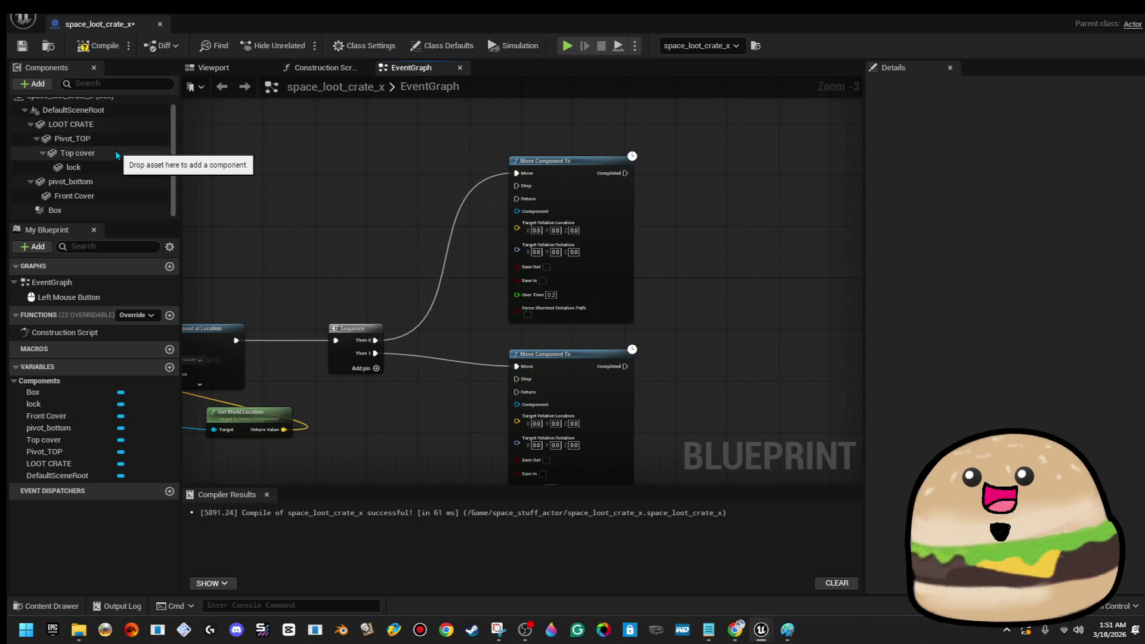
mouse_move(128, 156)
mouse_down()
mouse_move(492, 204)
mouse_move(526, 220)
mouse_move(517, 212)
mouse_up()
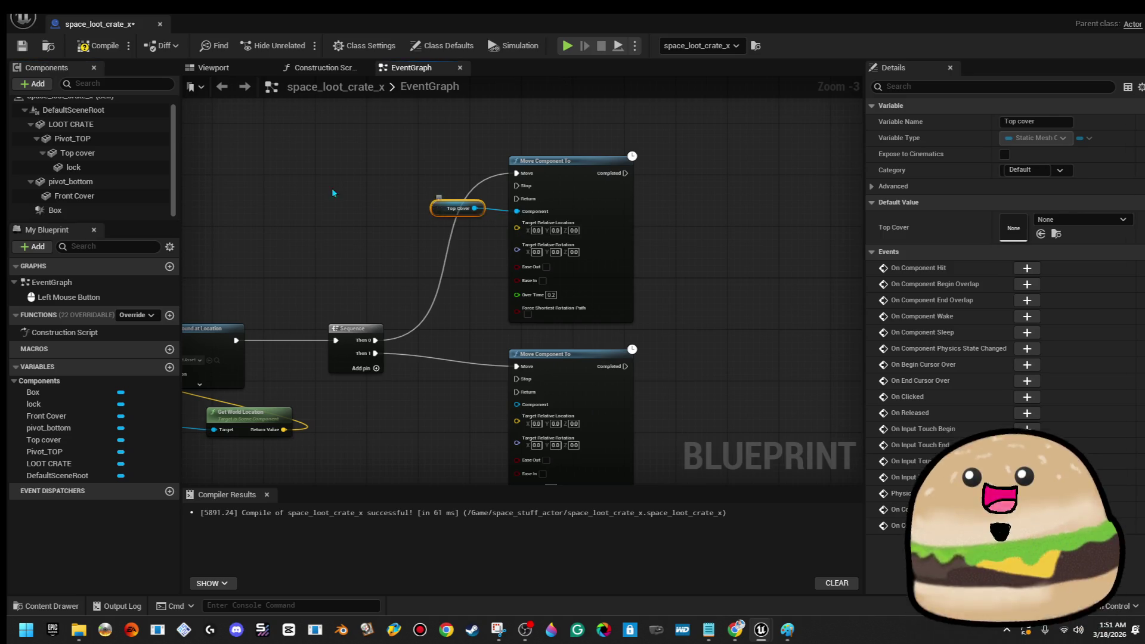
key(Delete)
click(125, 138)
mouse_move(125, 138)
mouse_down()
mouse_move(508, 220)
mouse_move(517, 212)
mouse_up()
drag(70, 182, 517, 405)
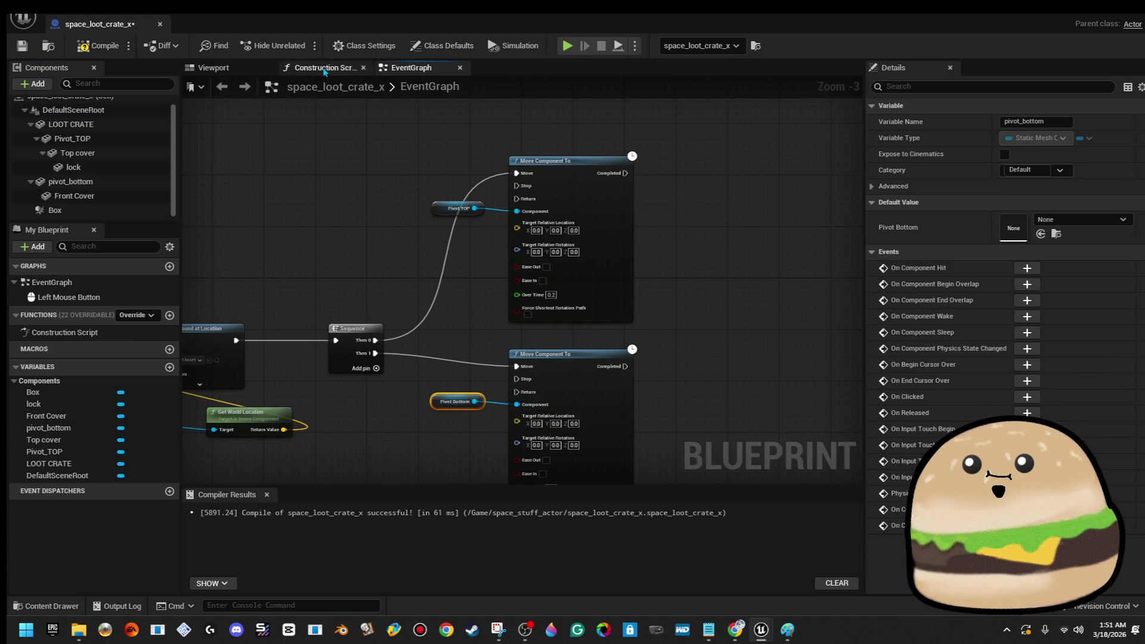
click(241, 71)
- Trial-roll the lid pivot about -65° and the front pivot 65° to check opening directions, then undo
double_click(77, 153)
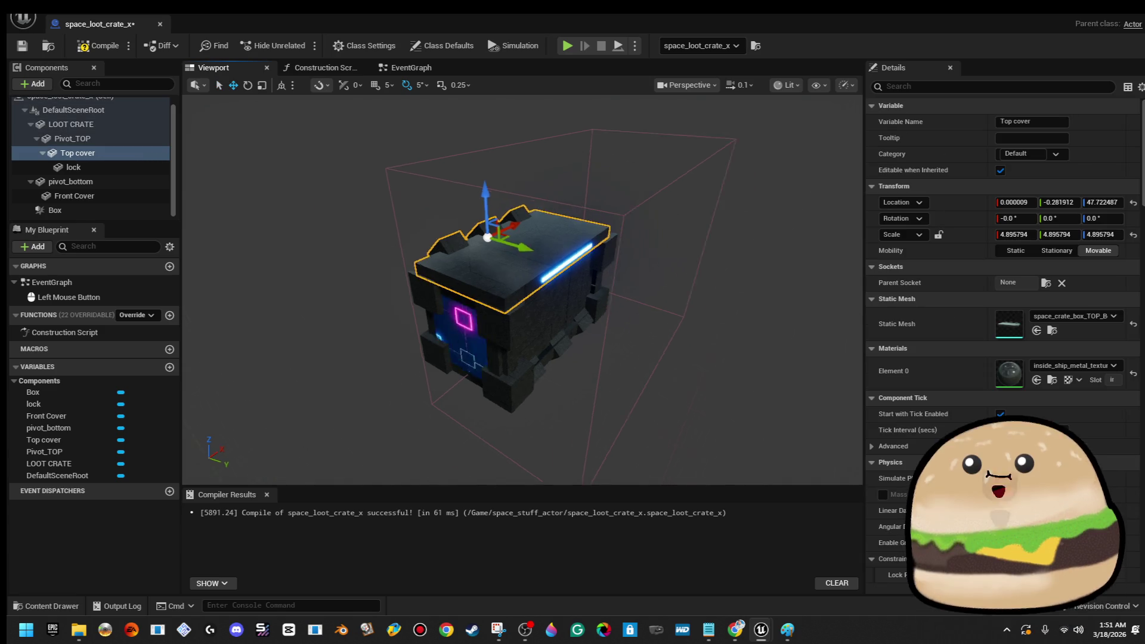
double_click(104, 138)
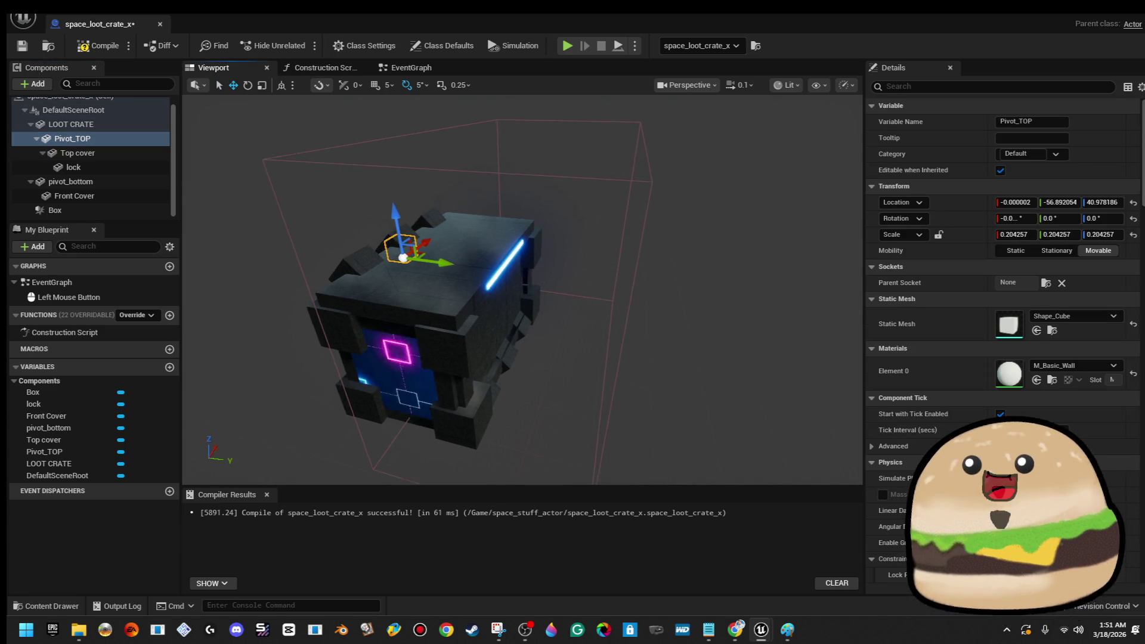
key(e)
mouse_move(458, 204)
mouse_down()
mouse_move(398, 237)
mouse_move(397, 272)
mouse_move(524, 201)
mouse_move(492, 215)
mouse_up()
click(74, 181)
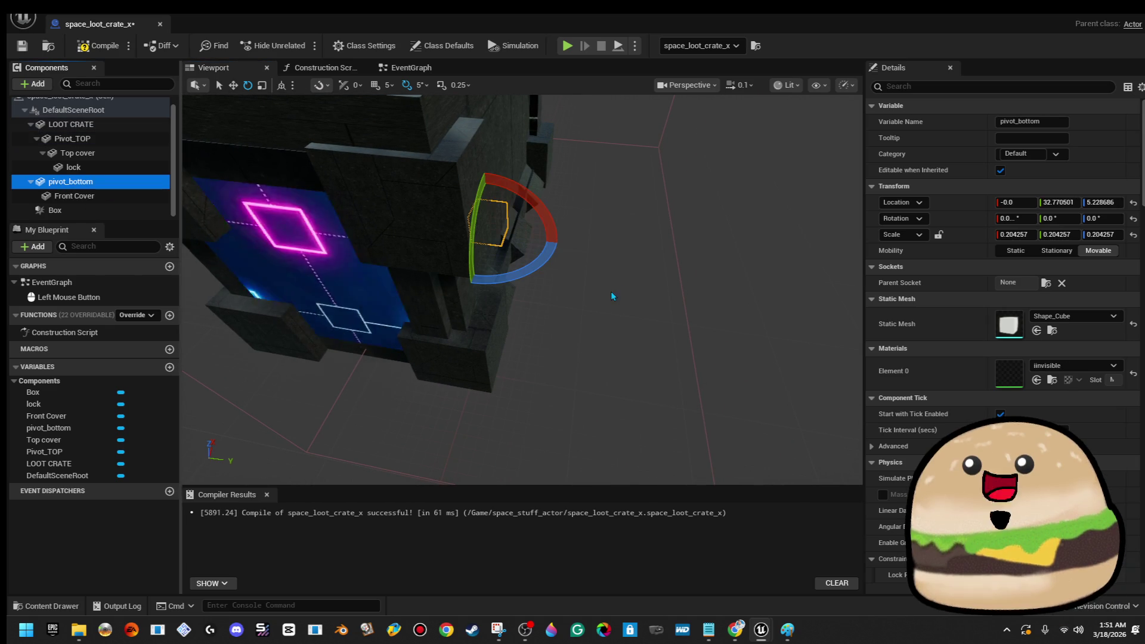
mouse_move(534, 202)
mouse_down()
mouse_move(555, 216)
mouse_move(538, 203)
mouse_move(418, 251)
mouse_up()
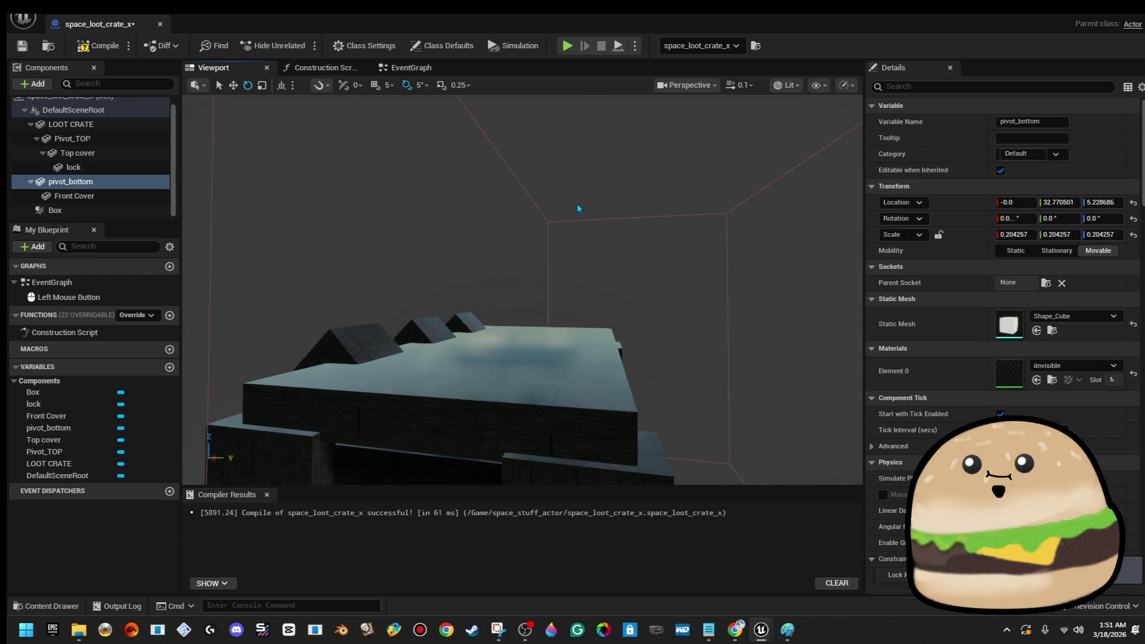
click(129, 141)
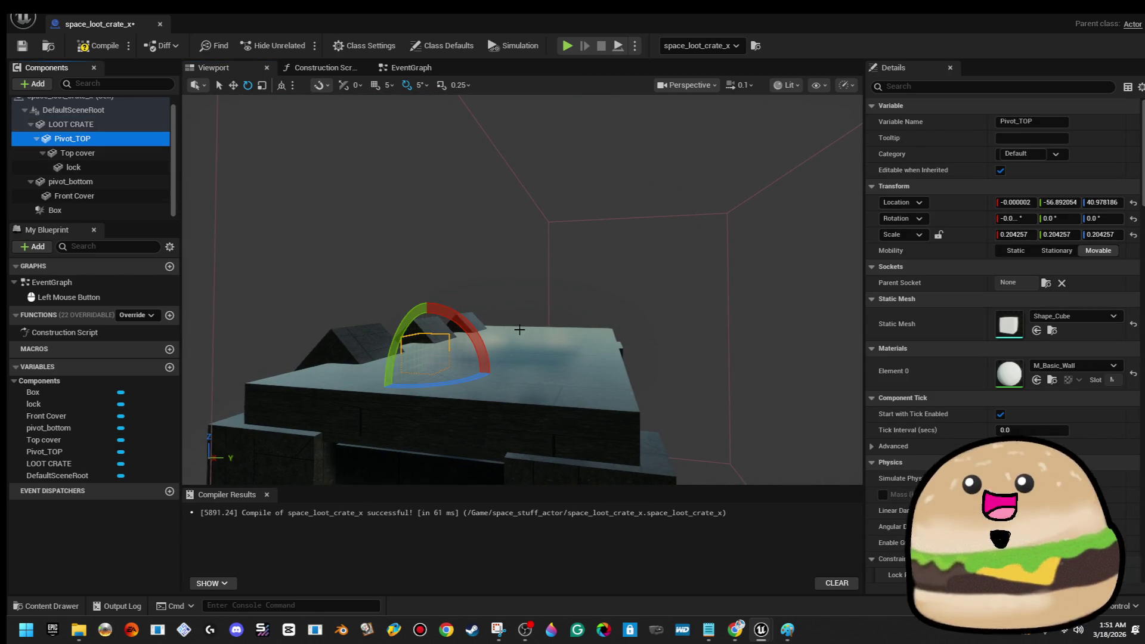
mouse_move(472, 331)
mouse_down()
mouse_move(417, 298)
mouse_move(381, 334)
mouse_move(393, 345)
mouse_up()
key(ctrl+z)
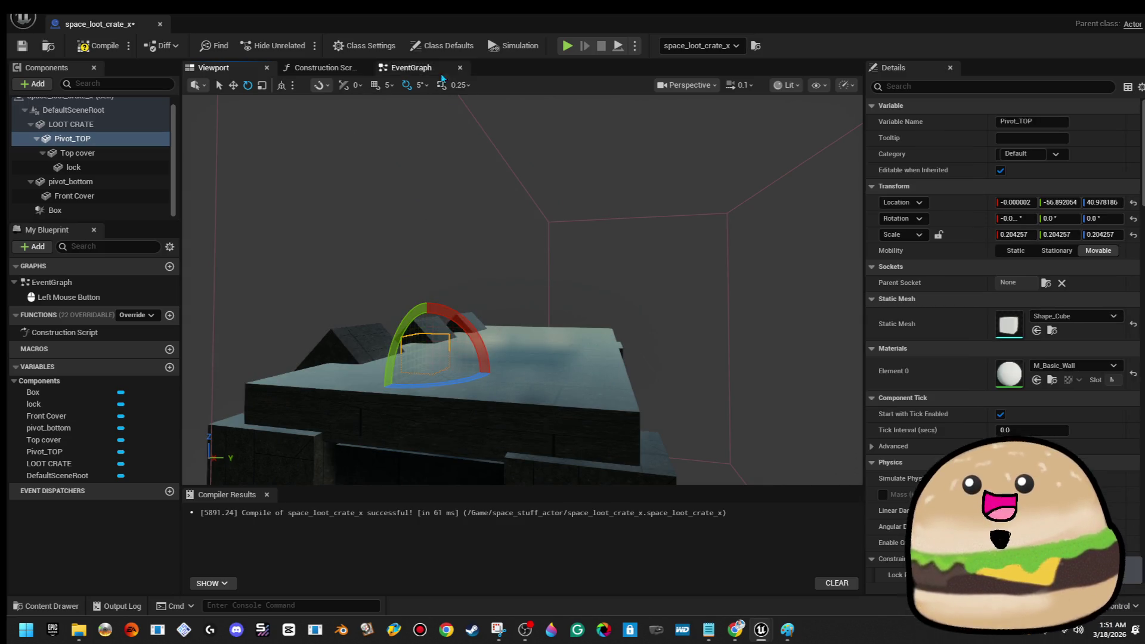
click(406, 67)
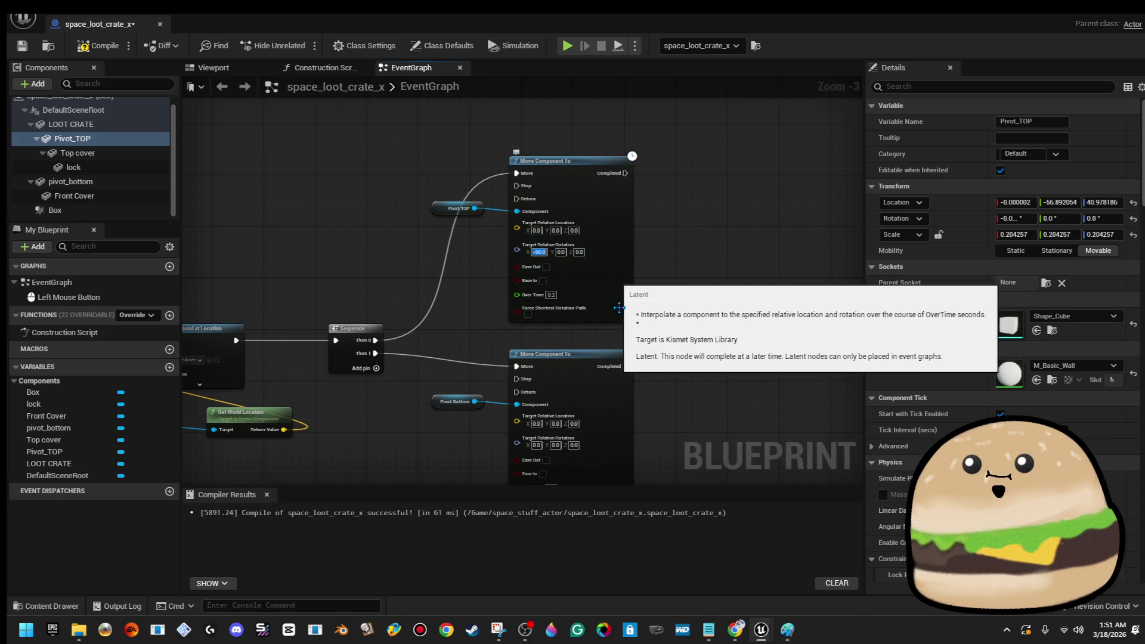
- Set the lower move node's rotation X to 90 and give the move nodes a 1.0-second Over Time
drag(625, 276, 581, 143)
click(493, 312)
text(90)
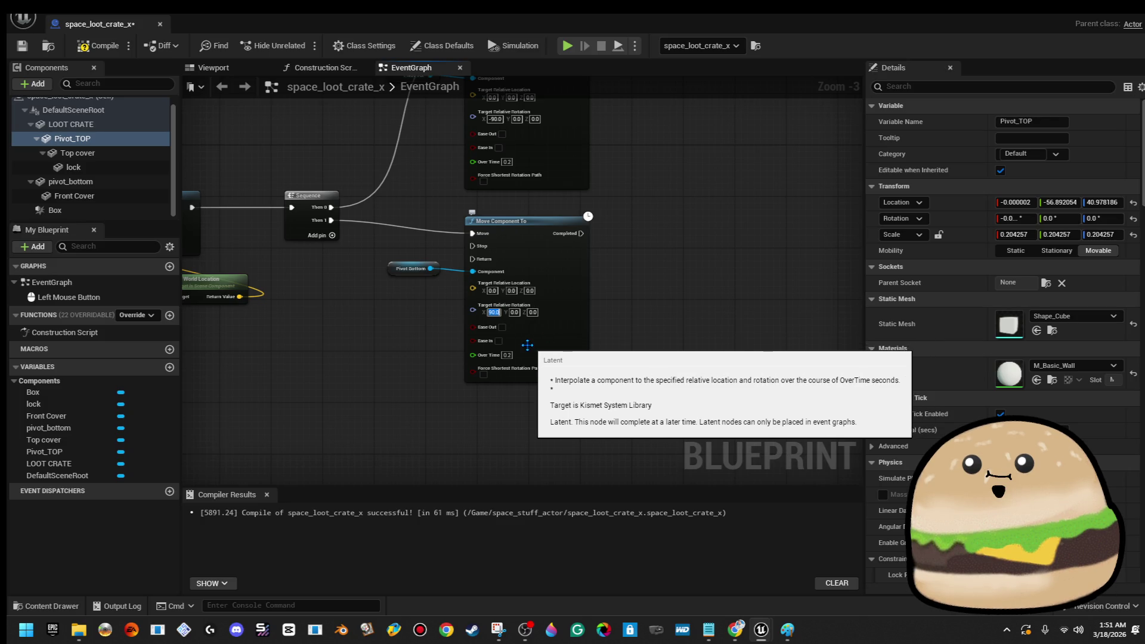
drag(516, 277, 508, 335)
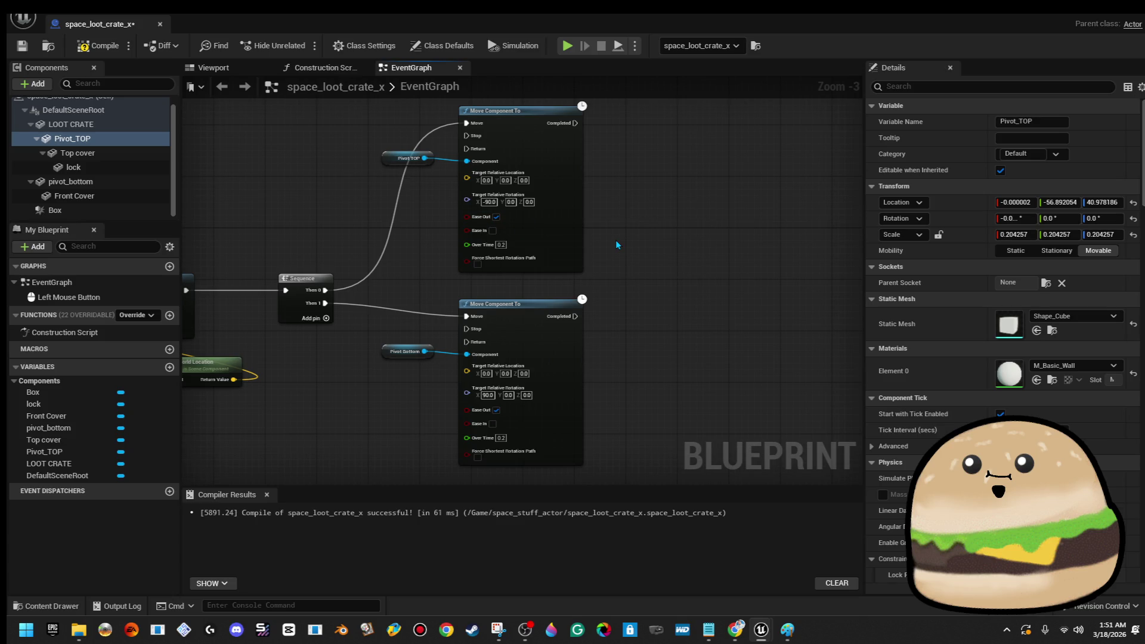
scroll(595, 206, up, 1)
click(492, 250)
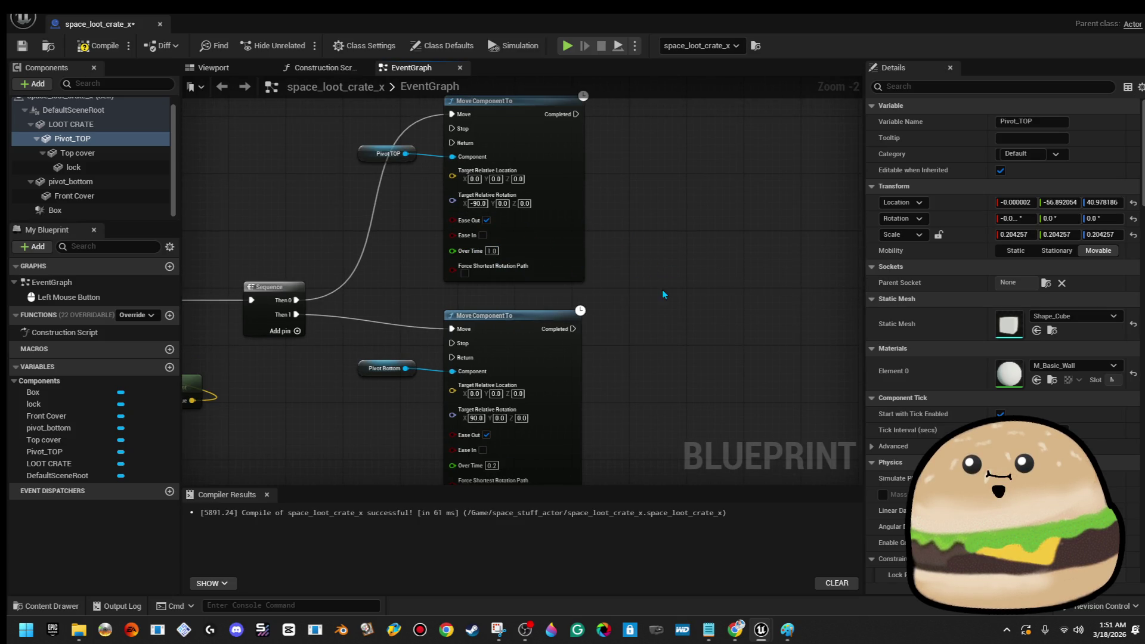
drag(672, 275, 664, 170)
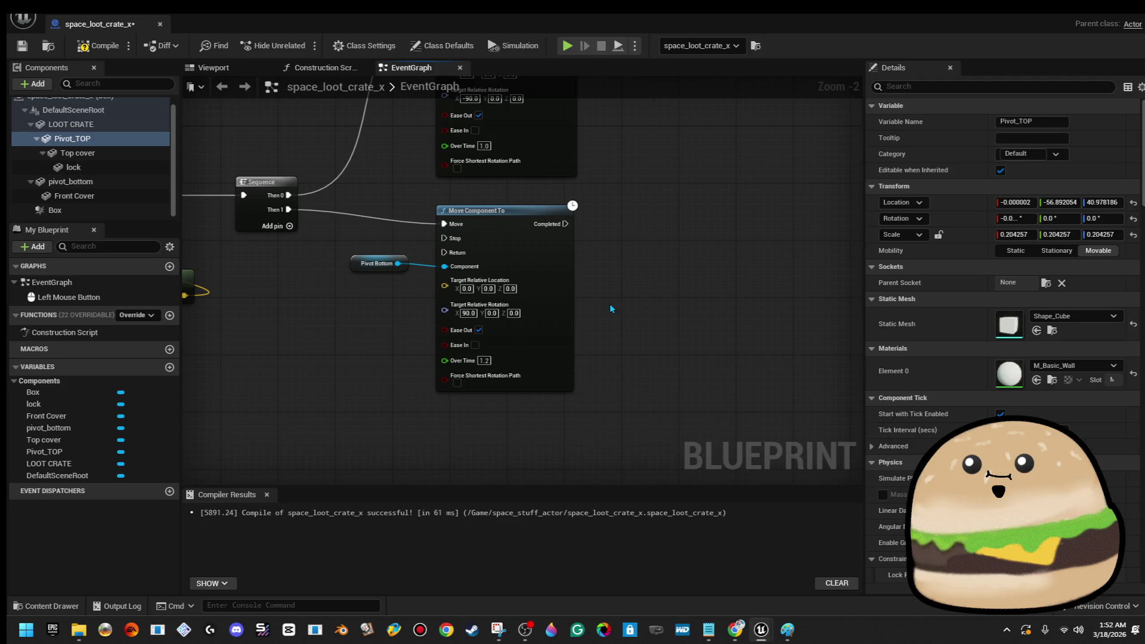
- Compile and save the crate Blueprint
click(98, 46)
click(22, 45)
drag(526, 293, 576, 332)
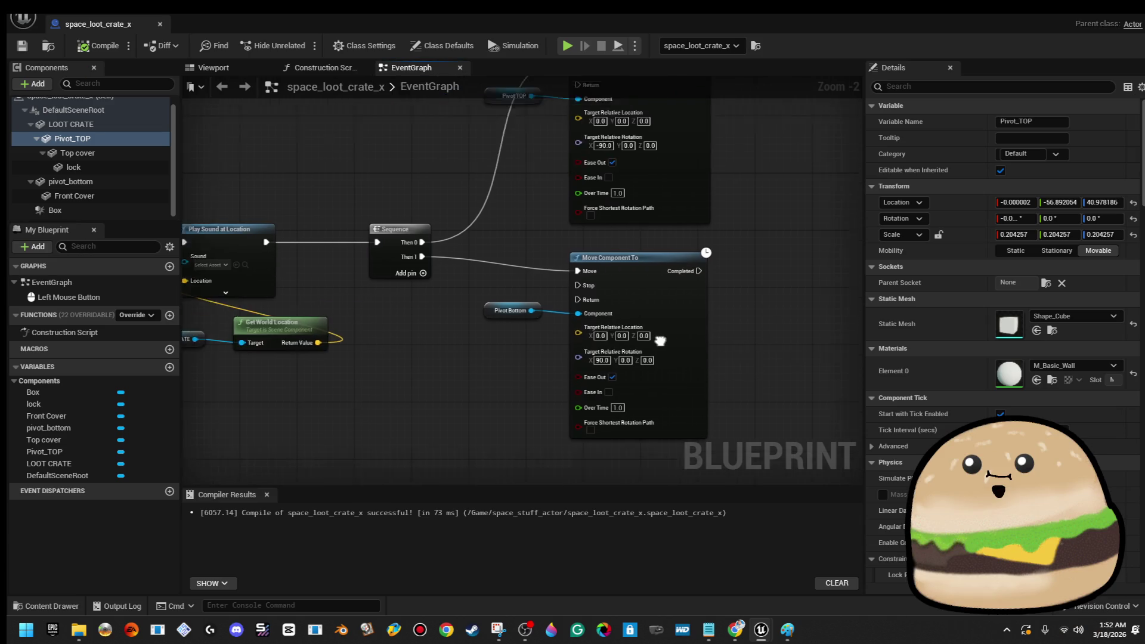
scroll(575, 332, down, 2)
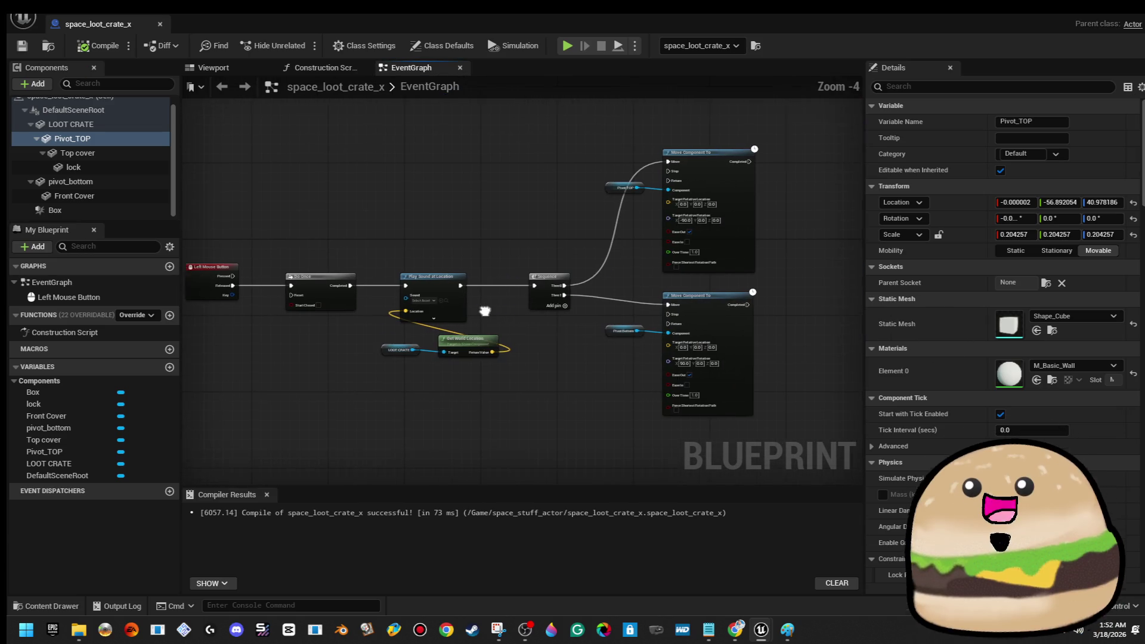
click(1099, 13)
key(f)
right_click(608, 242)
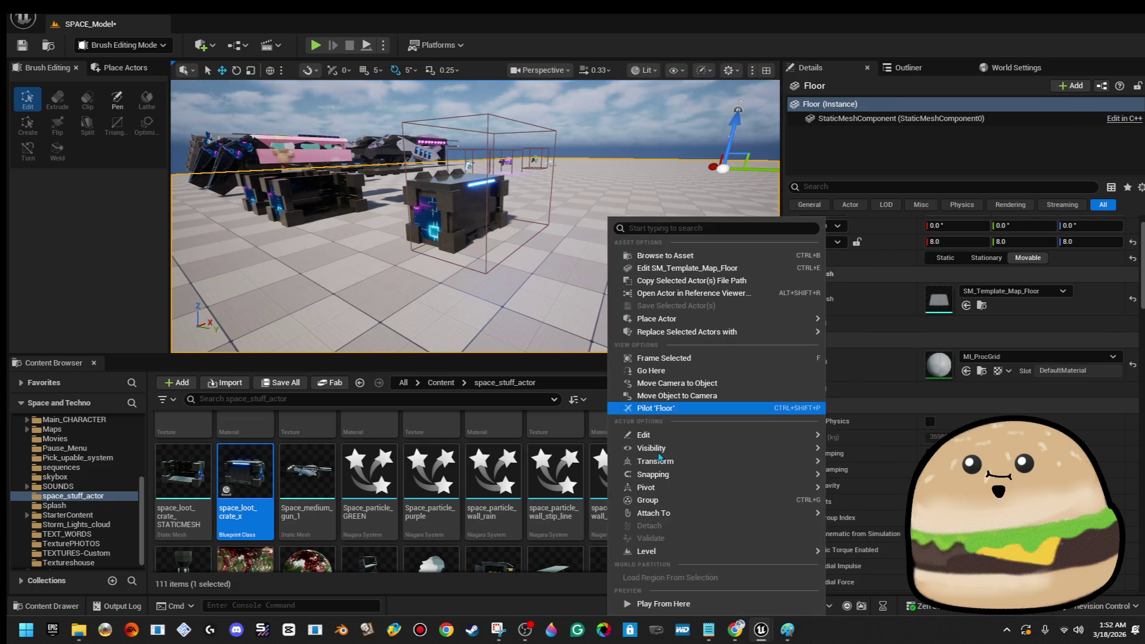
key(alt+p)
key(w)
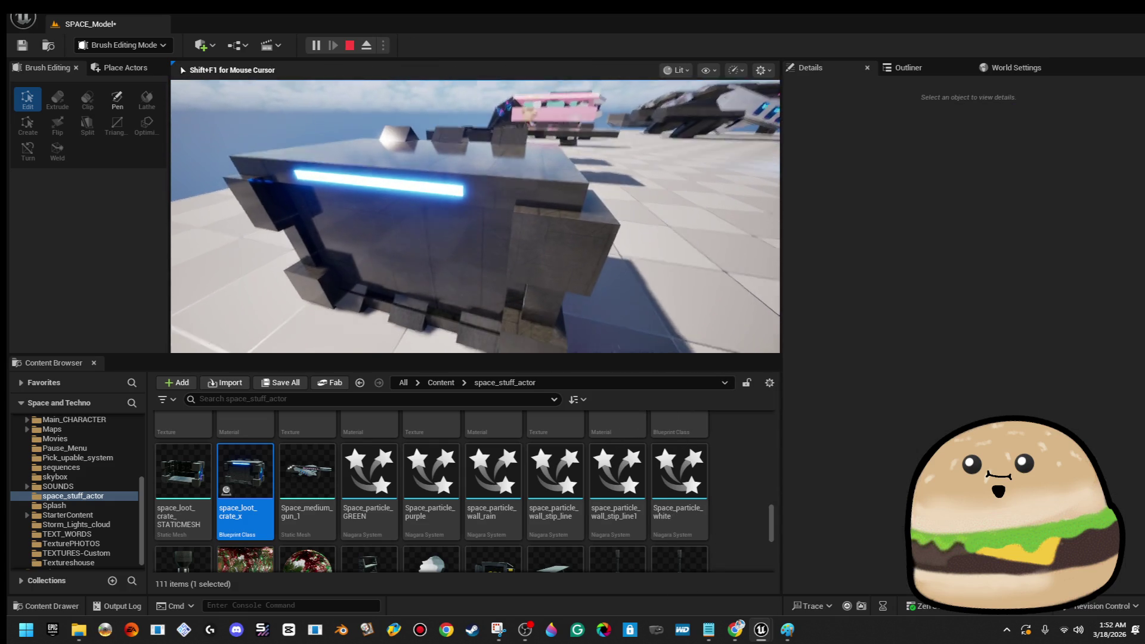
key(a)
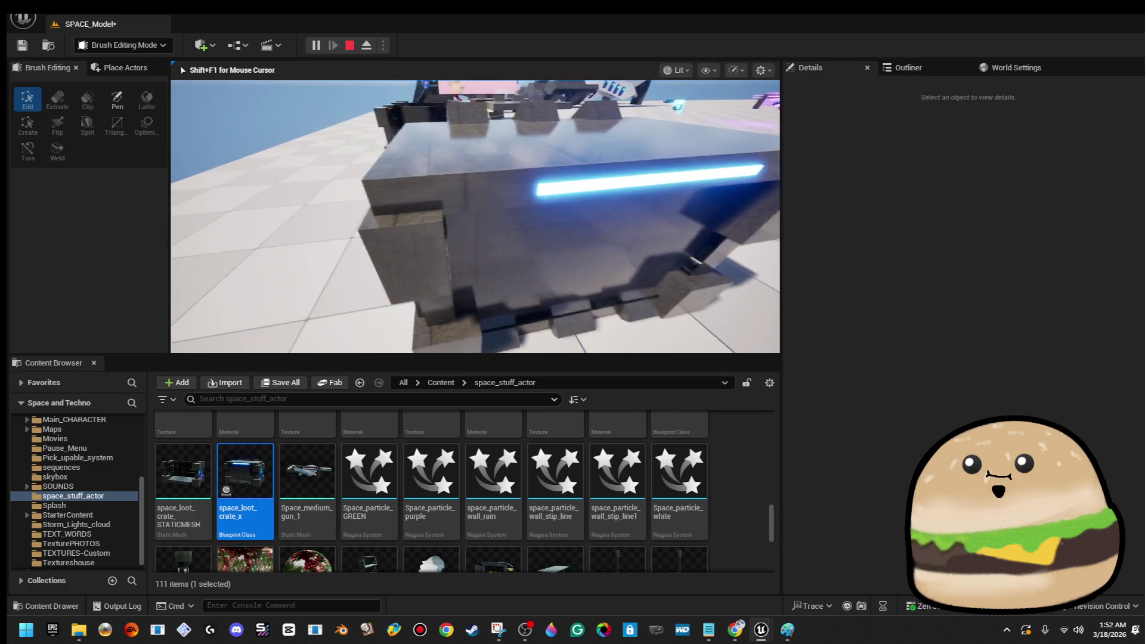
key(Escape)
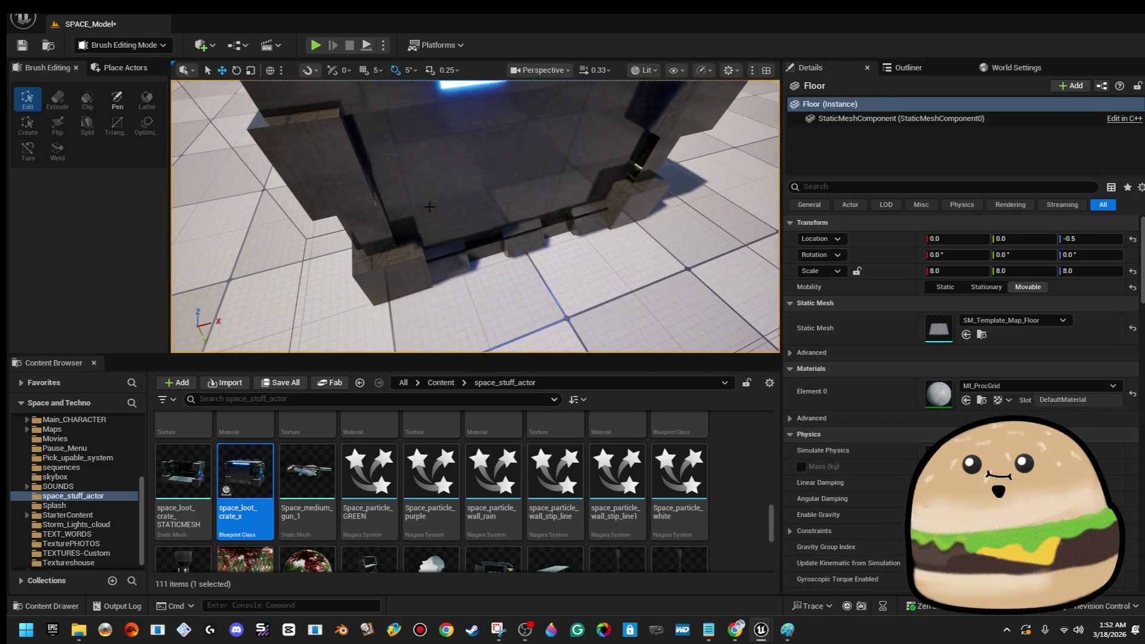
right_click(429, 206)
click(465, 256)
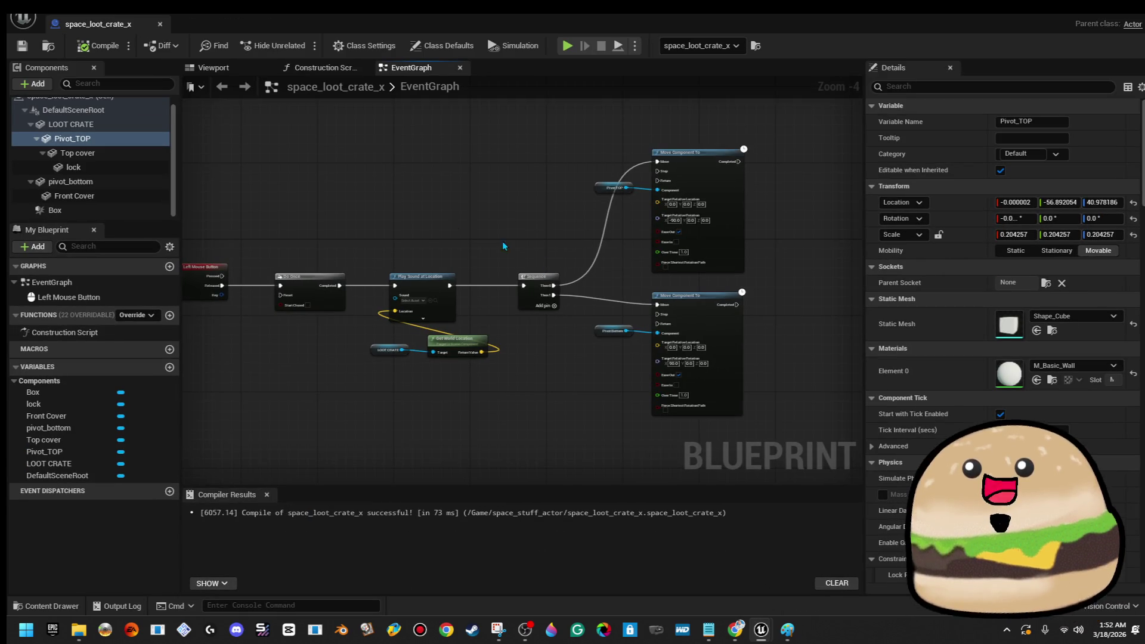
- Move the Left Mouse Button event left of the Do Once chain and reconnect it to Do Once
scroll(529, 248, up, 1)
scroll(460, 255, up, 1)
click(291, 329)
mouse_move(290, 329)
mouse_down()
mouse_move(202, 320)
mouse_move(446, 316)
mouse_up()
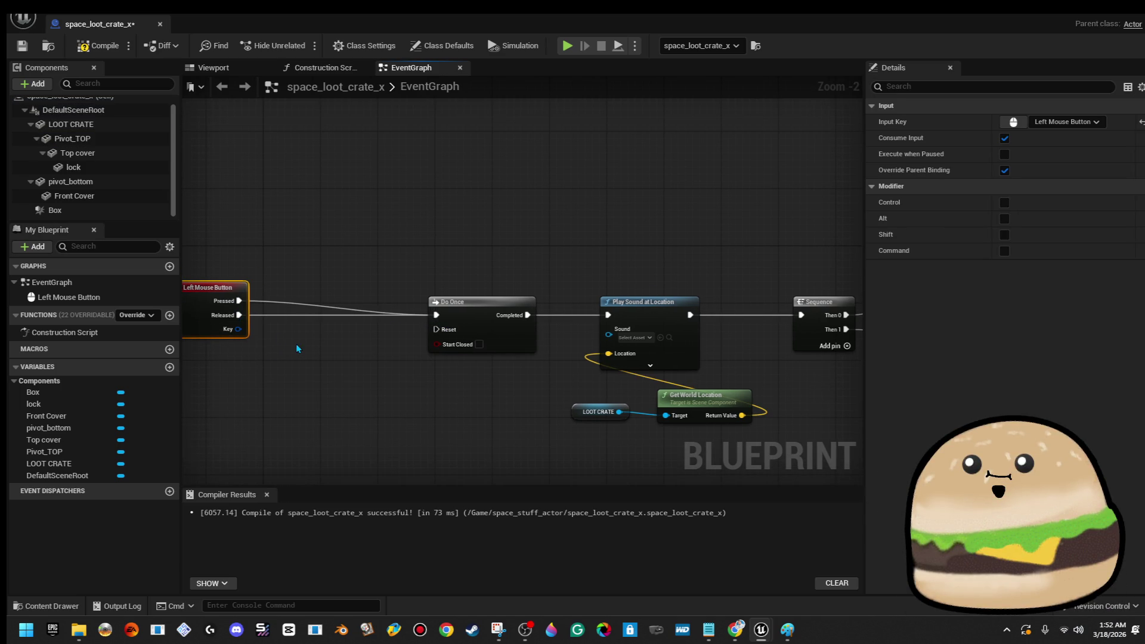
right_click(241, 315)
click(312, 352)
scroll(438, 234, down, 7)
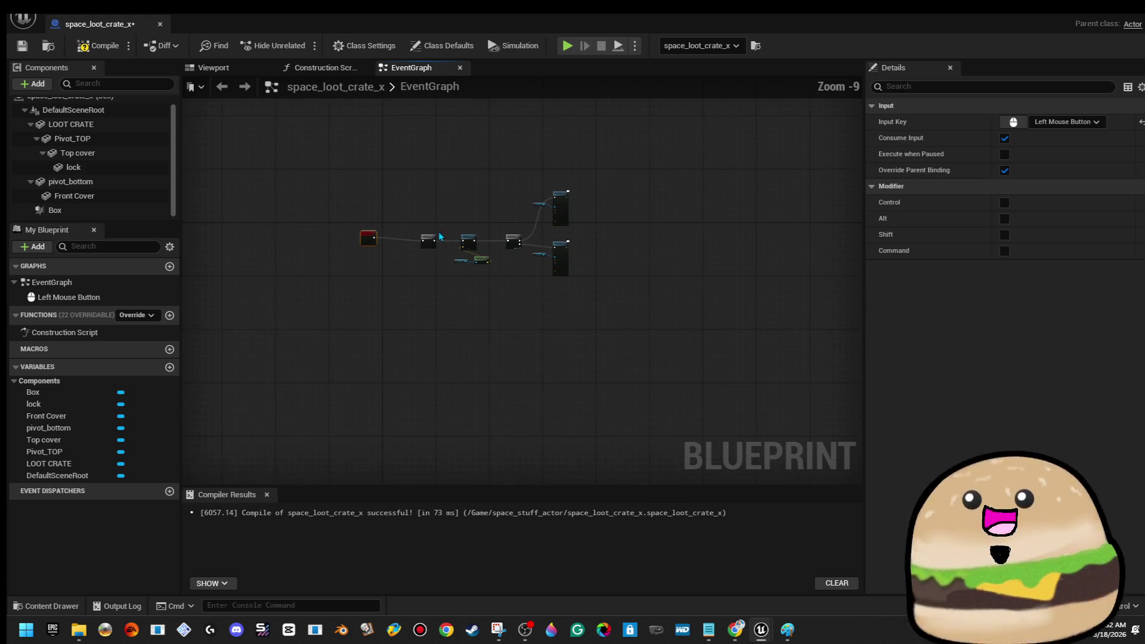
scroll(417, 270, down, 3)
mouse_move(374, 248)
mouse_down()
mouse_move(462, 323)
mouse_move(493, 287)
mouse_up()
scroll(407, 306, up, 10)
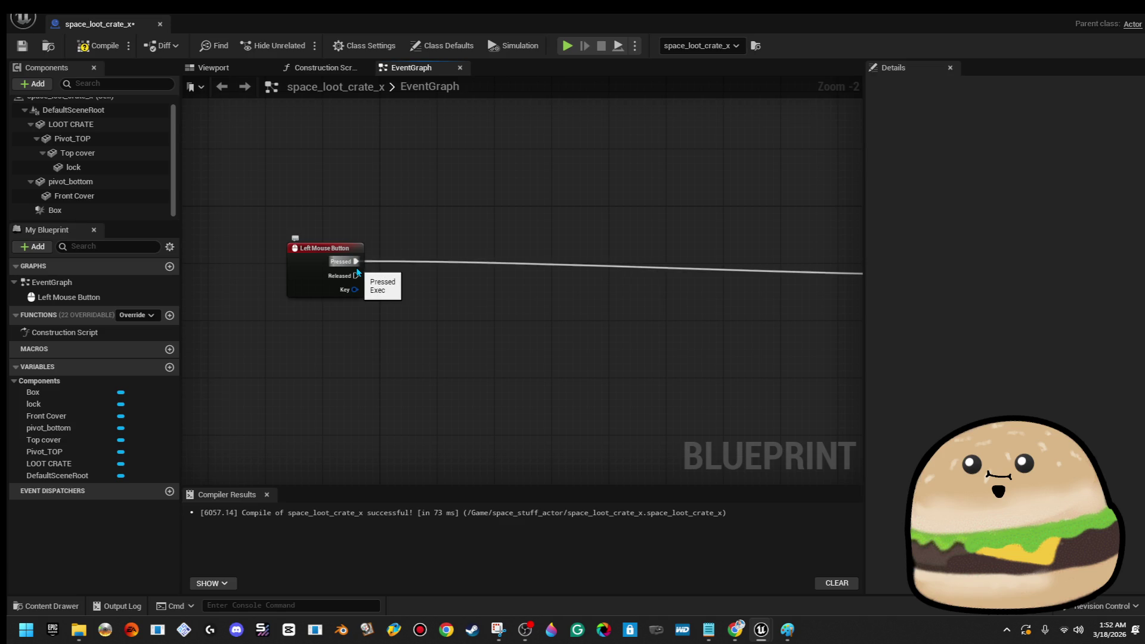
click(238, 70)
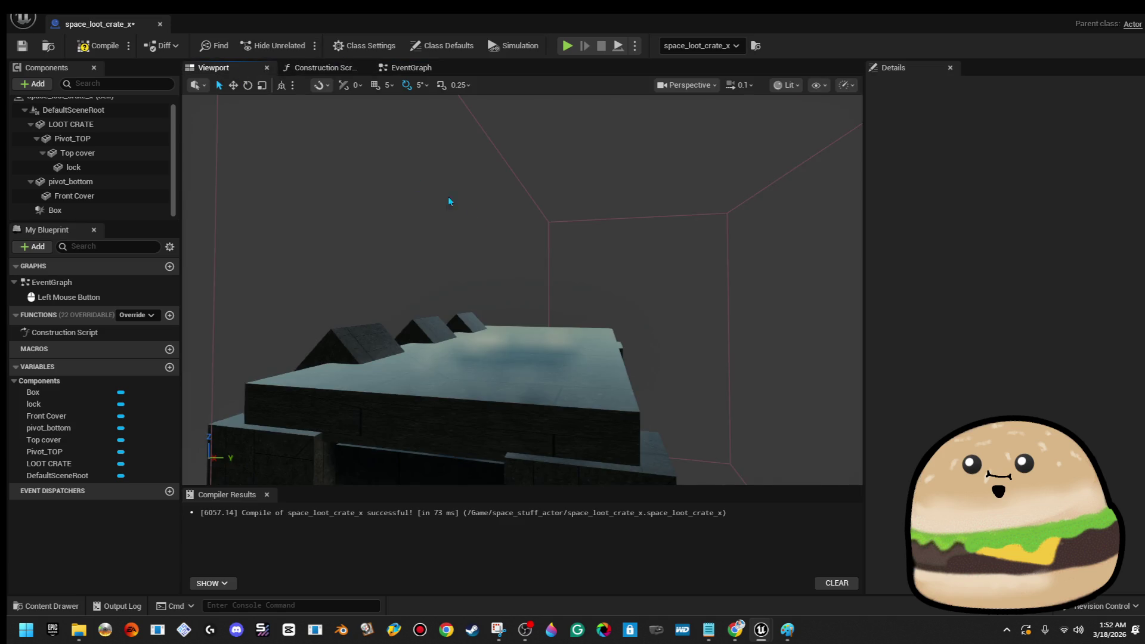
- Add an On Clicked event for the Box component from its Mouse Input events
click(537, 206)
click(400, 69)
right_click(385, 192)
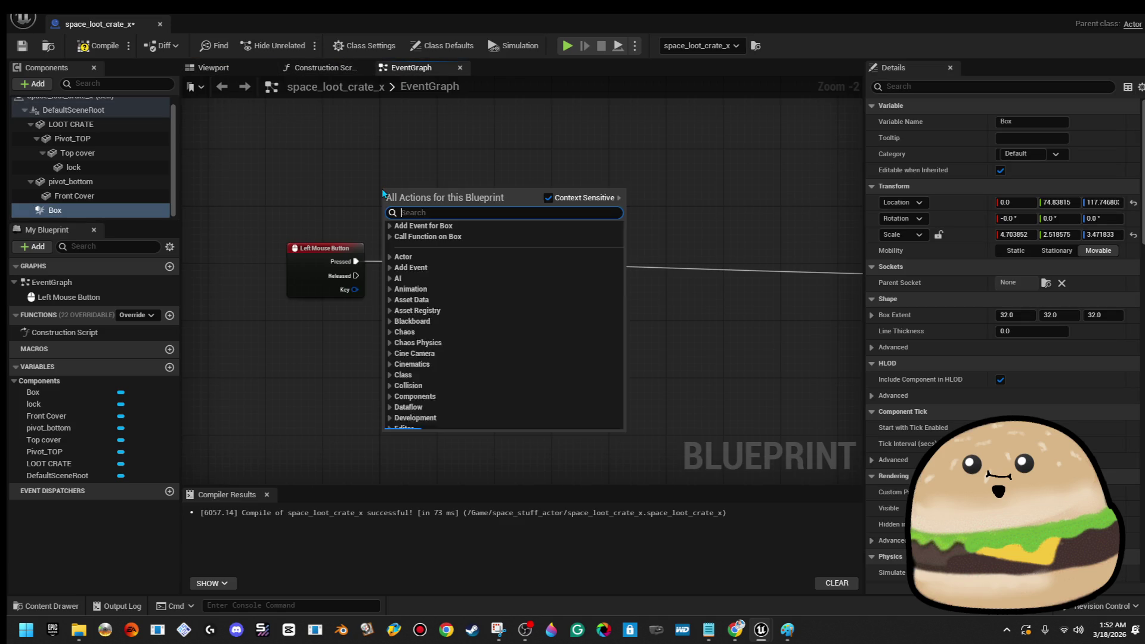
click(389, 226)
click(391, 247)
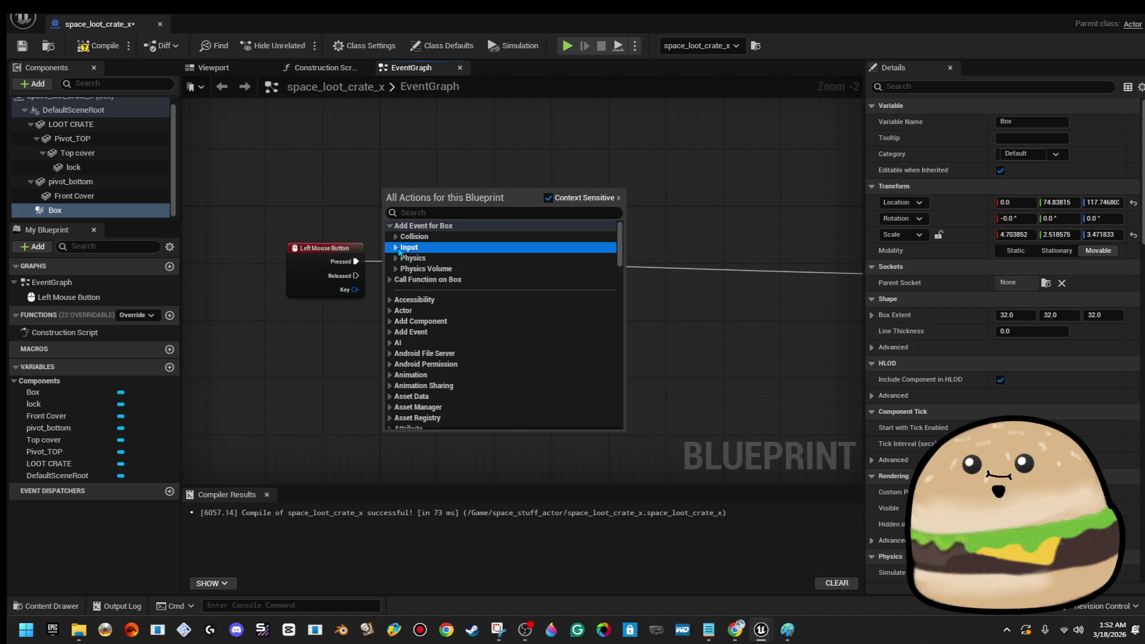
click(395, 247)
click(401, 260)
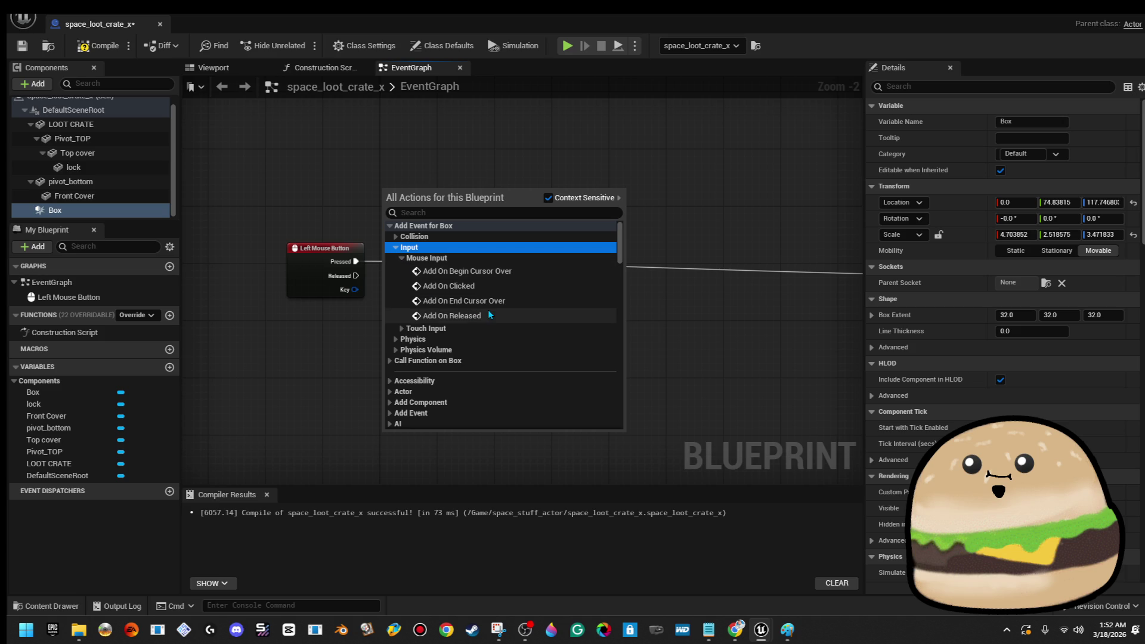
click(512, 280)
- Move the On Clicked (Box) node beside the mouse event, then delete it
drag(405, 205, 341, 205)
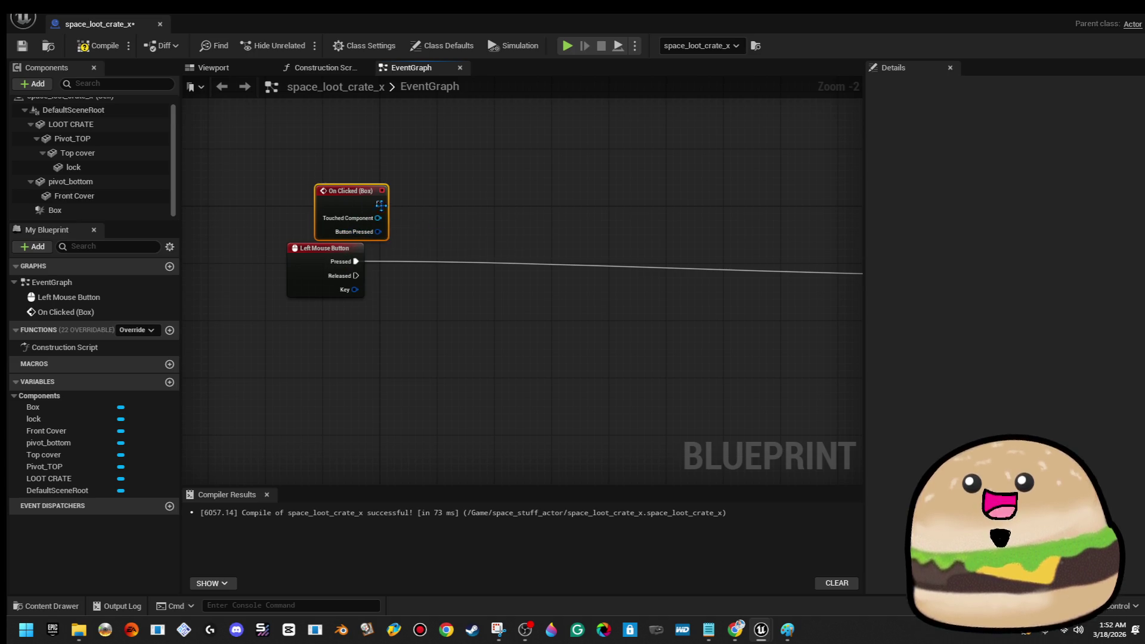
drag(358, 201, 337, 208)
key(Delete)
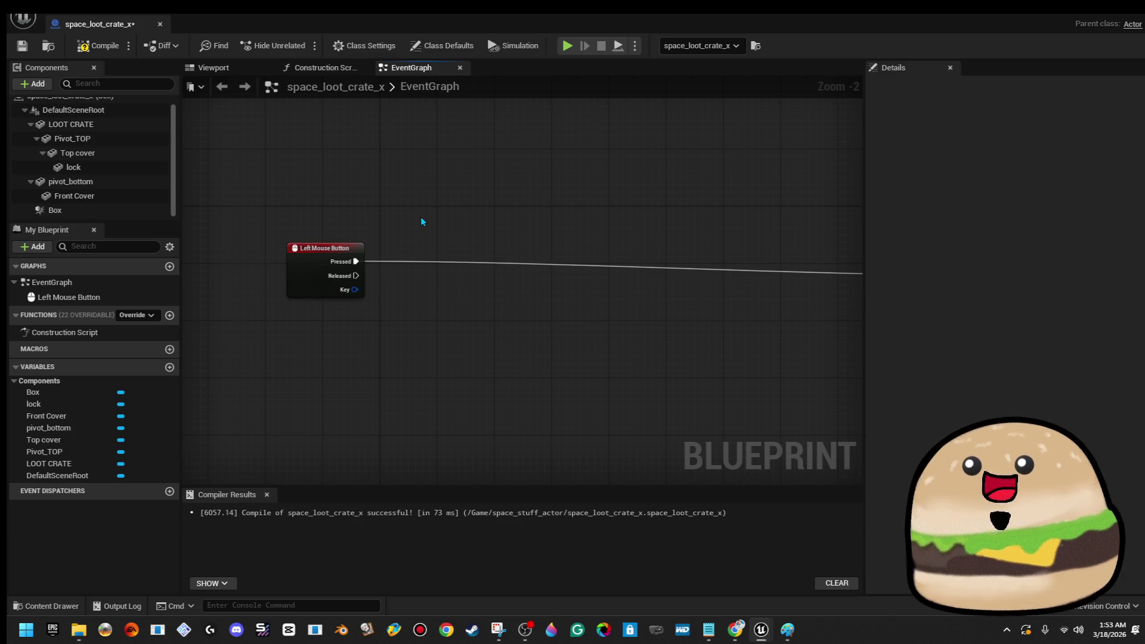
scroll(397, 243, down, 3)
key(alt+Tab)
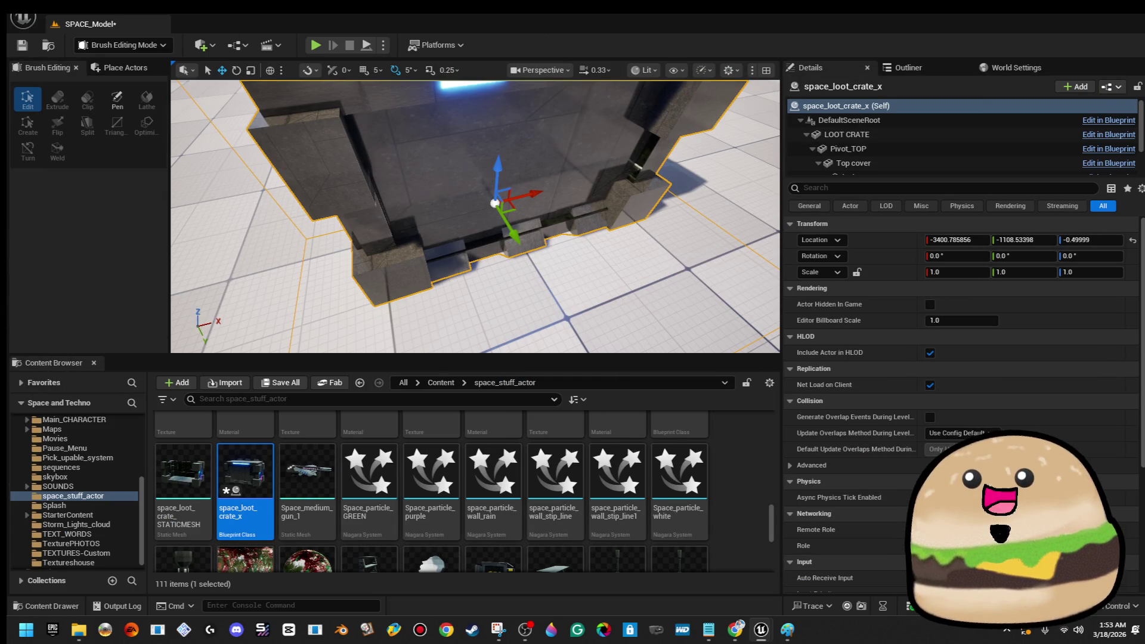
scroll(560, 258, down, 5)
right_click(560, 258)
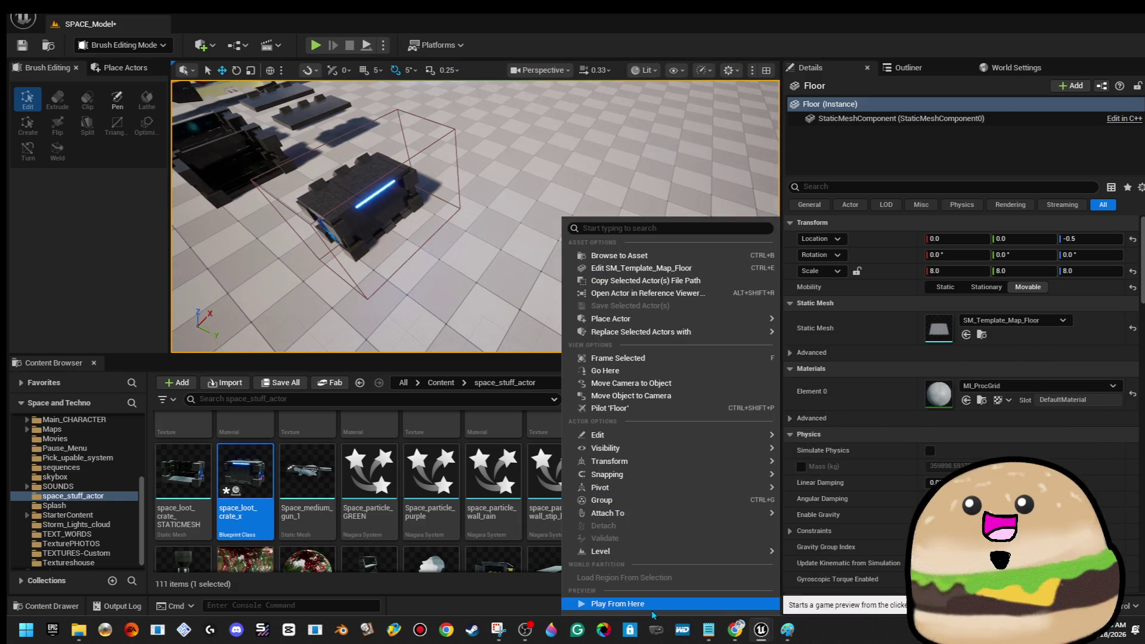
click(649, 608)
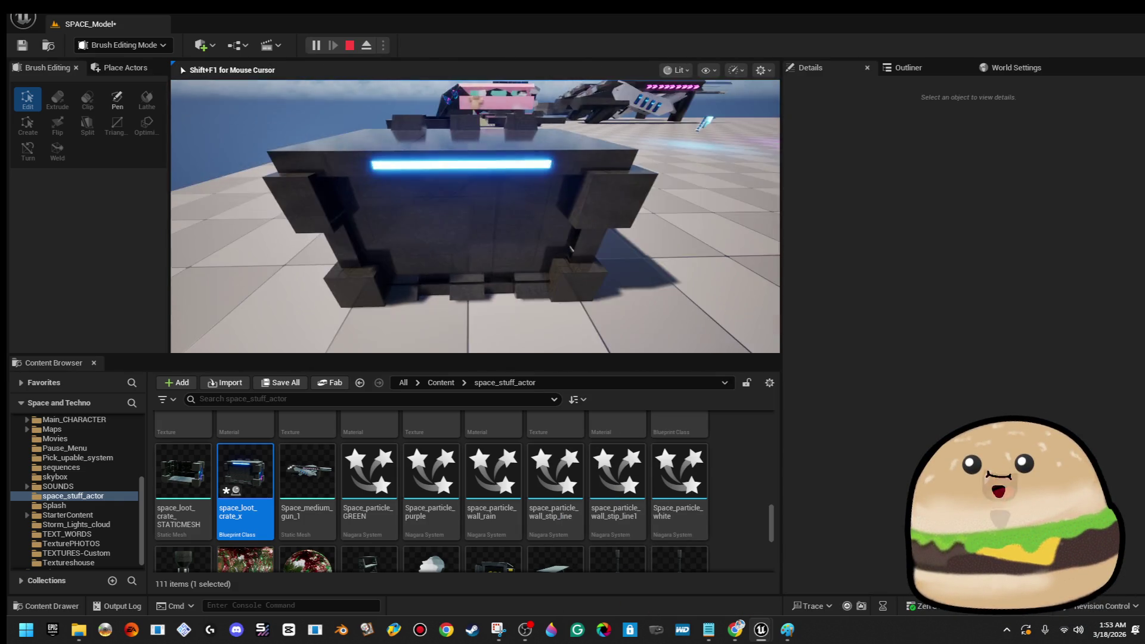
key(Escape)
key(alt+Tab)
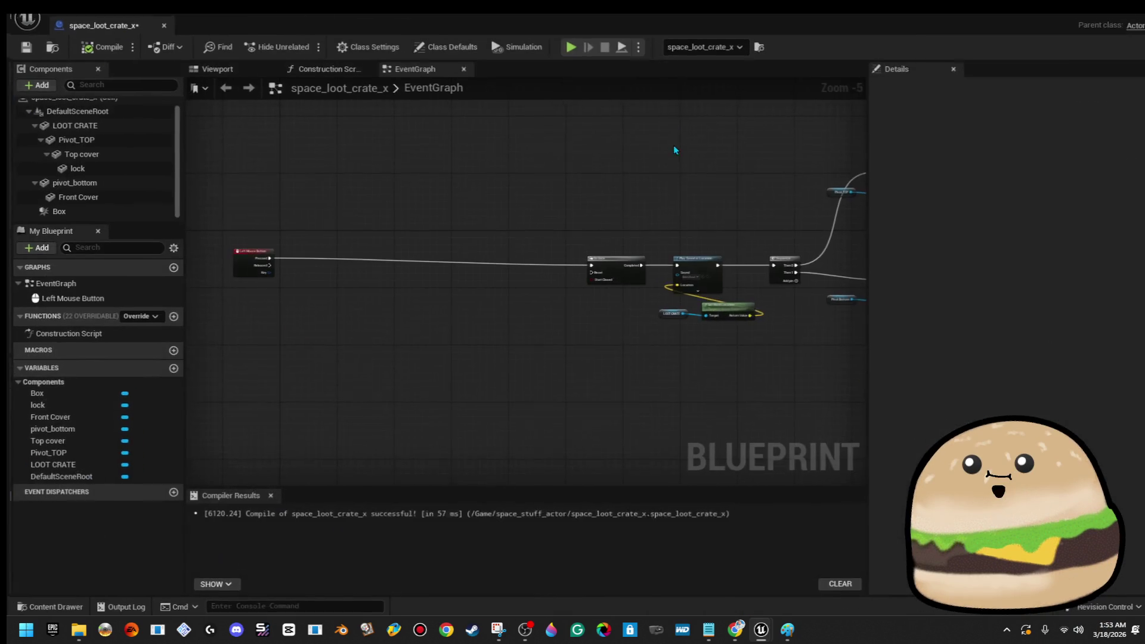
- Add an On Component Begin Overlap (Box) event and move it above the mouse click event
scroll(316, 221, up, 3)
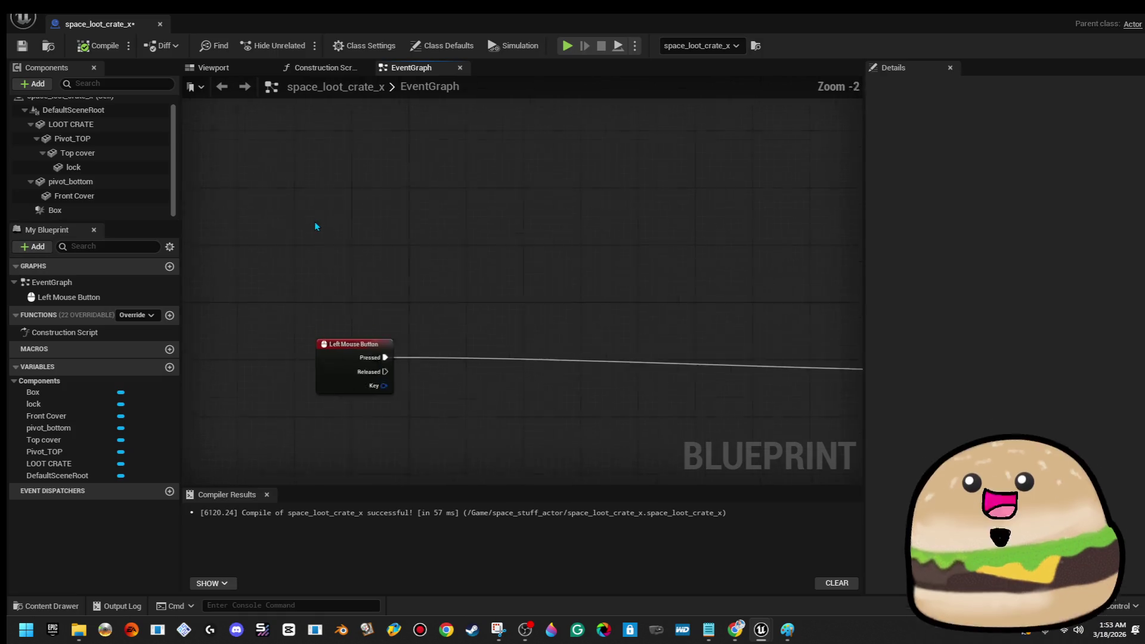
scroll(316, 227, up, 1)
scroll(92, 180, up, 1)
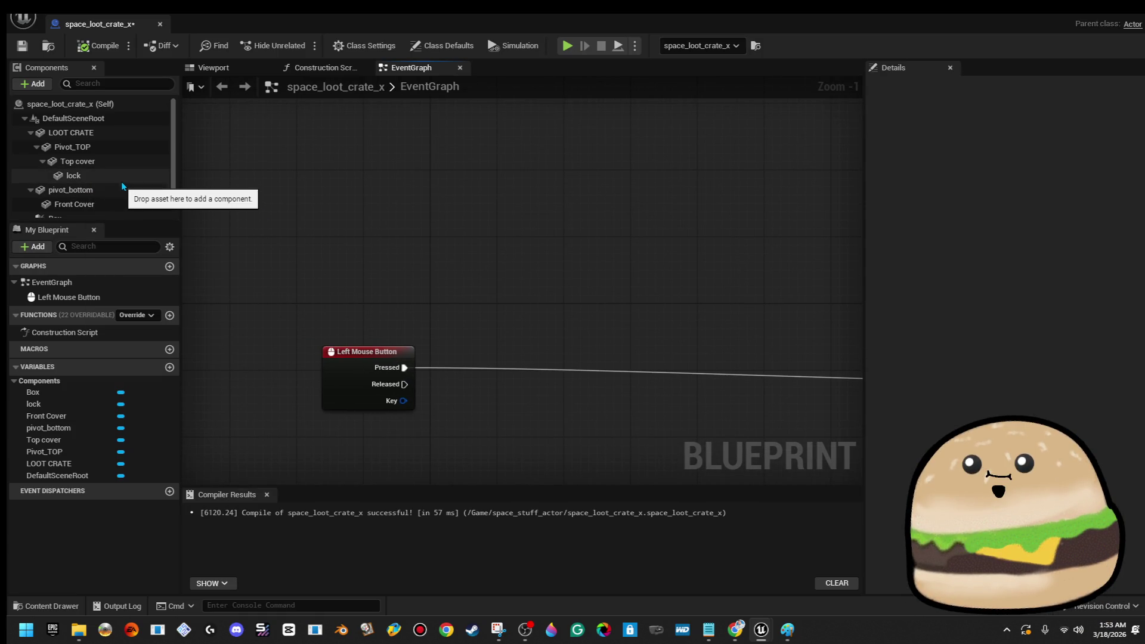
scroll(118, 146, down, 1)
click(55, 210)
right_click(306, 237)
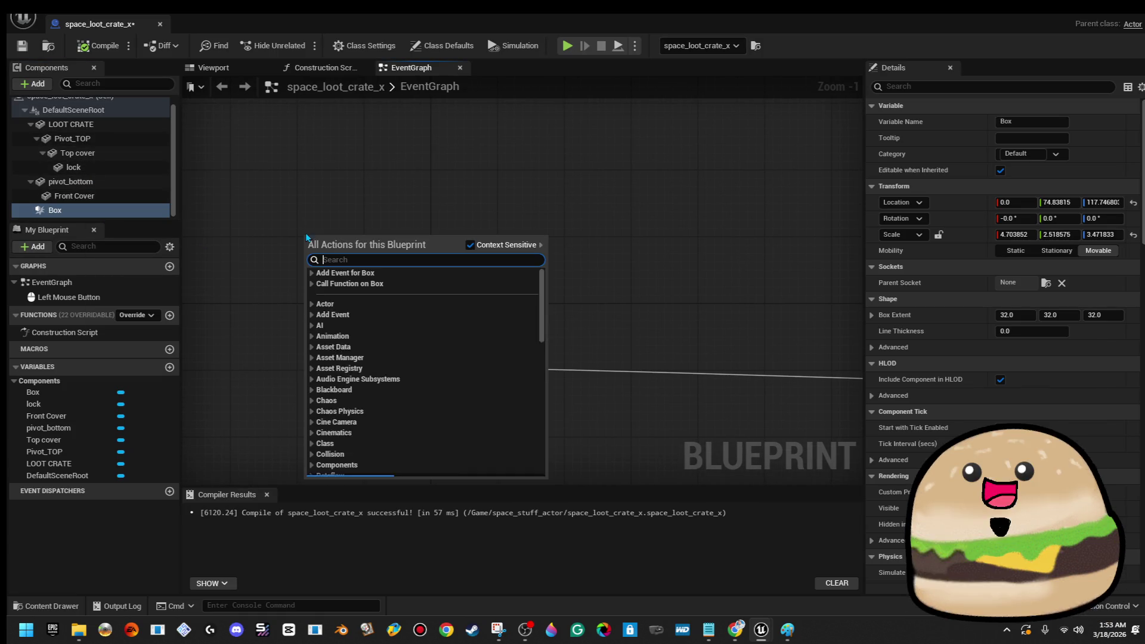
click(316, 273)
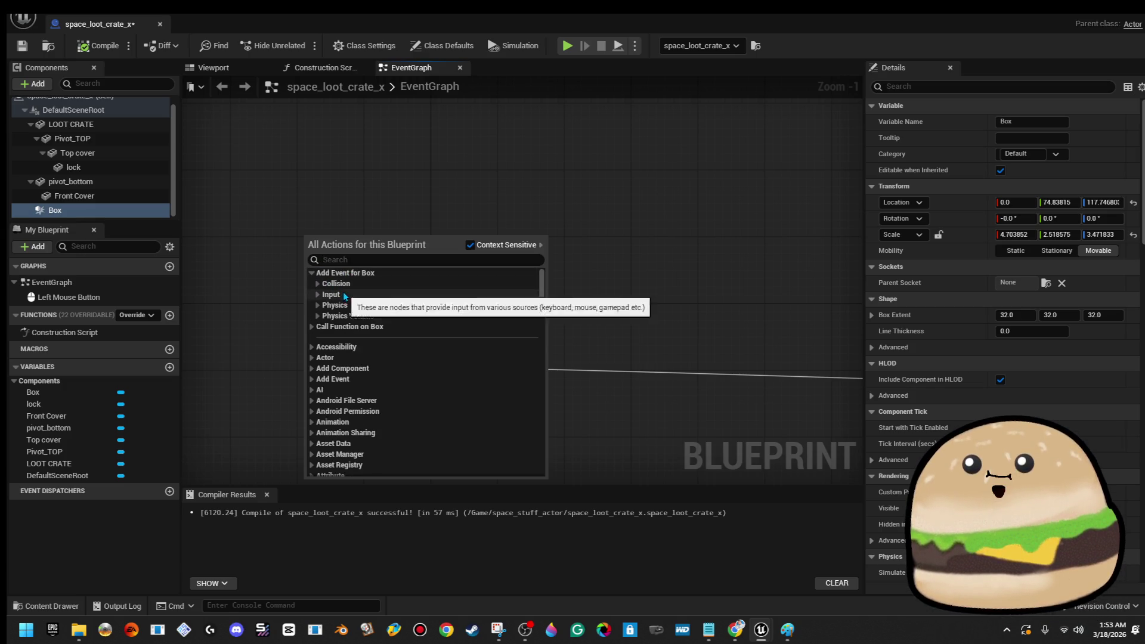
click(334, 283)
click(357, 293)
scroll(477, 250, down, 3)
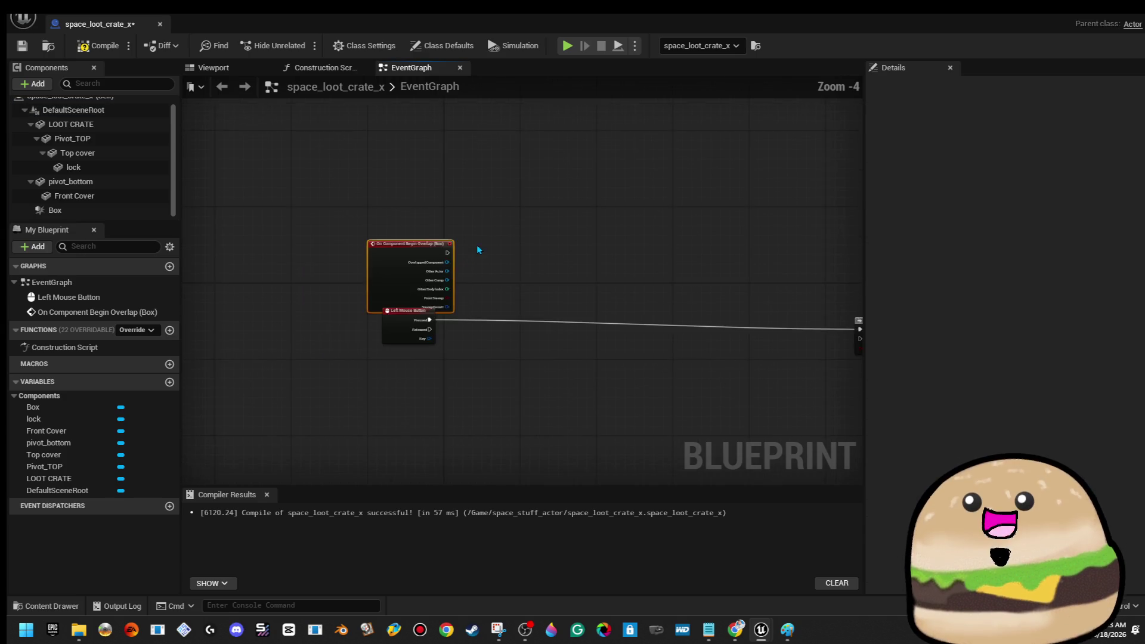
drag(411, 243, 415, 136)
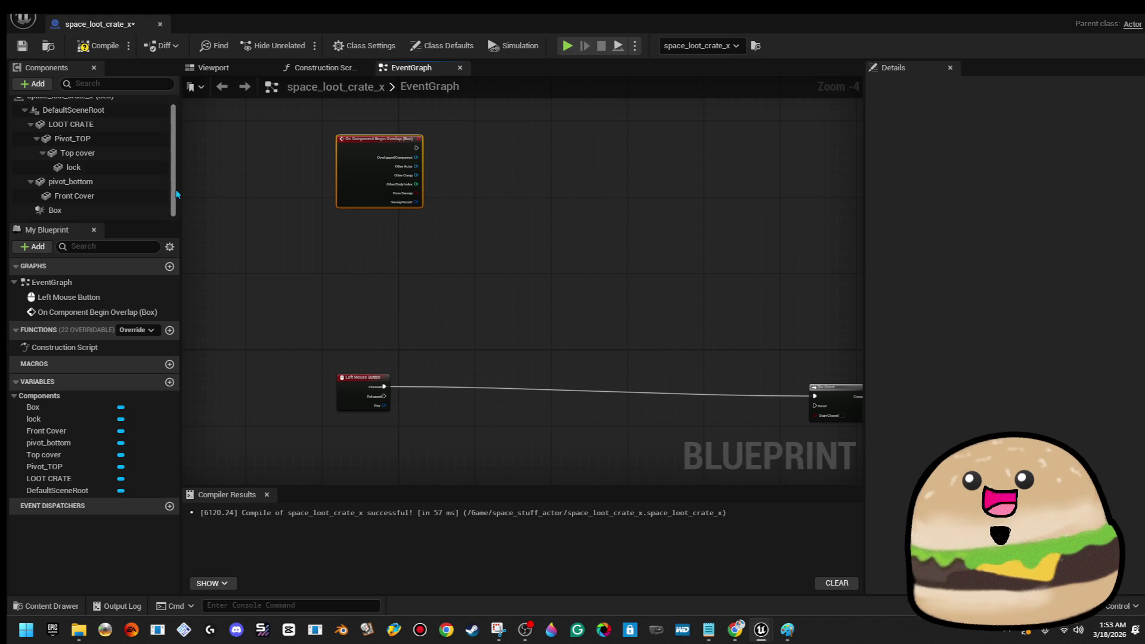
- Add an On Component End Overlap (Box) event and place it under Begin Overlap
right_click(331, 224)
click(295, 248)
click(102, 214)
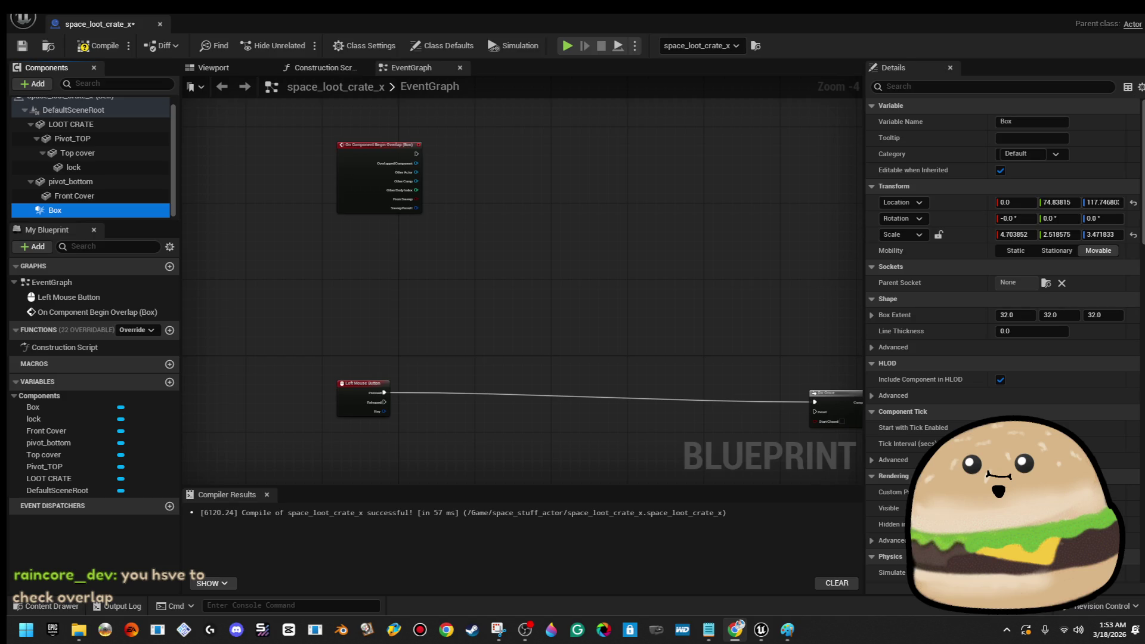
drag(357, 235, 335, 264)
right_click(309, 267)
text(overlap)
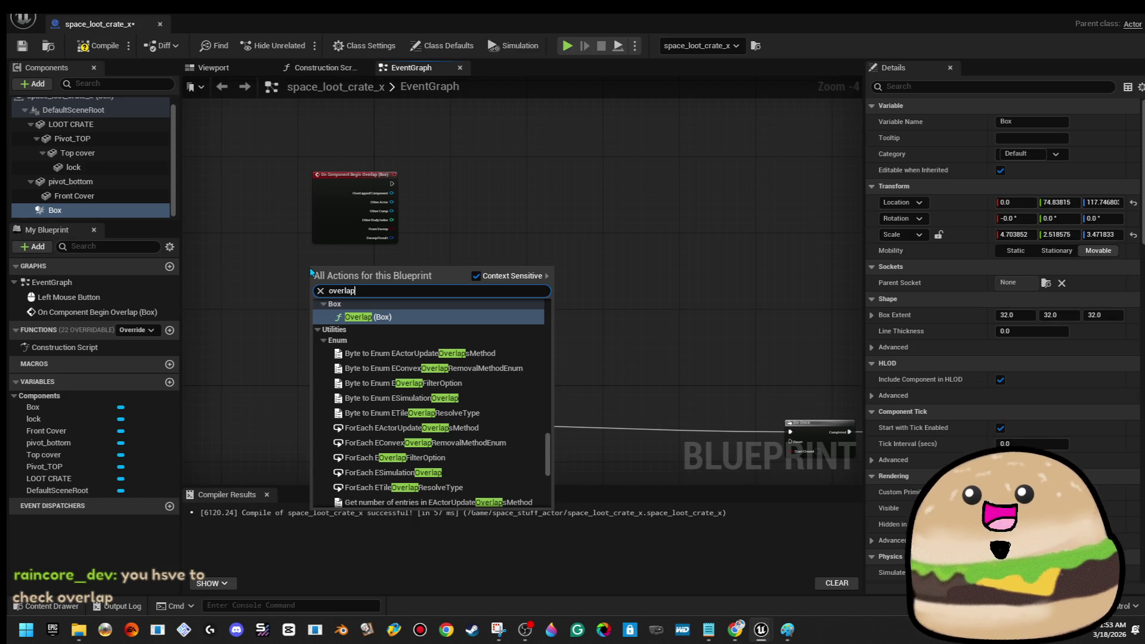
right_click(97, 210)
mouse_move(167, 254)
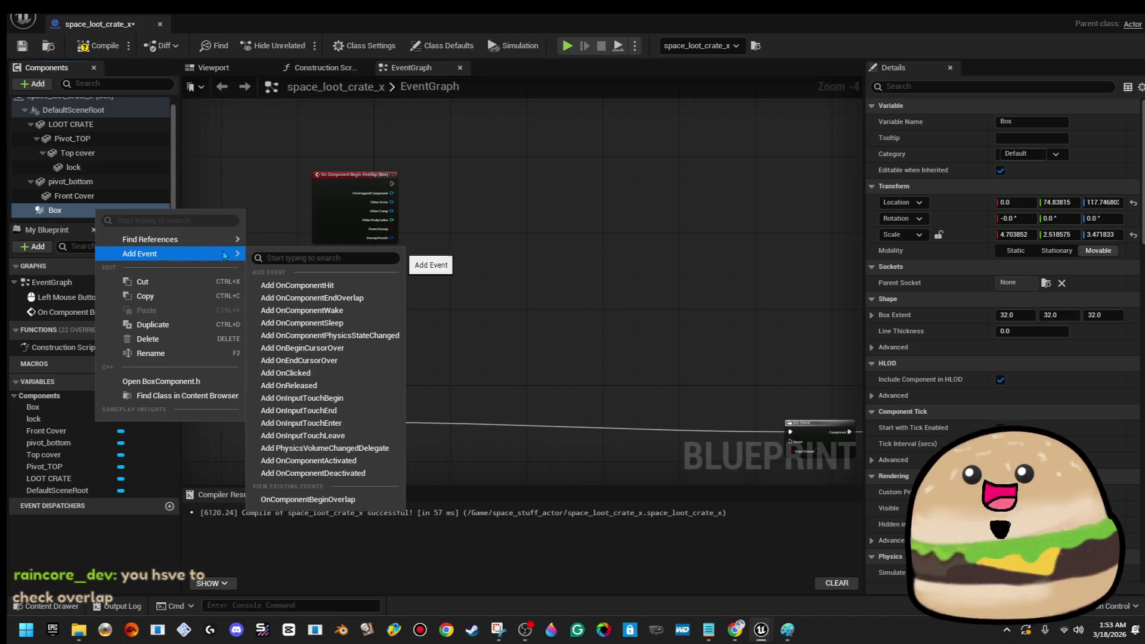
click(366, 298)
drag(424, 408, 428, 183)
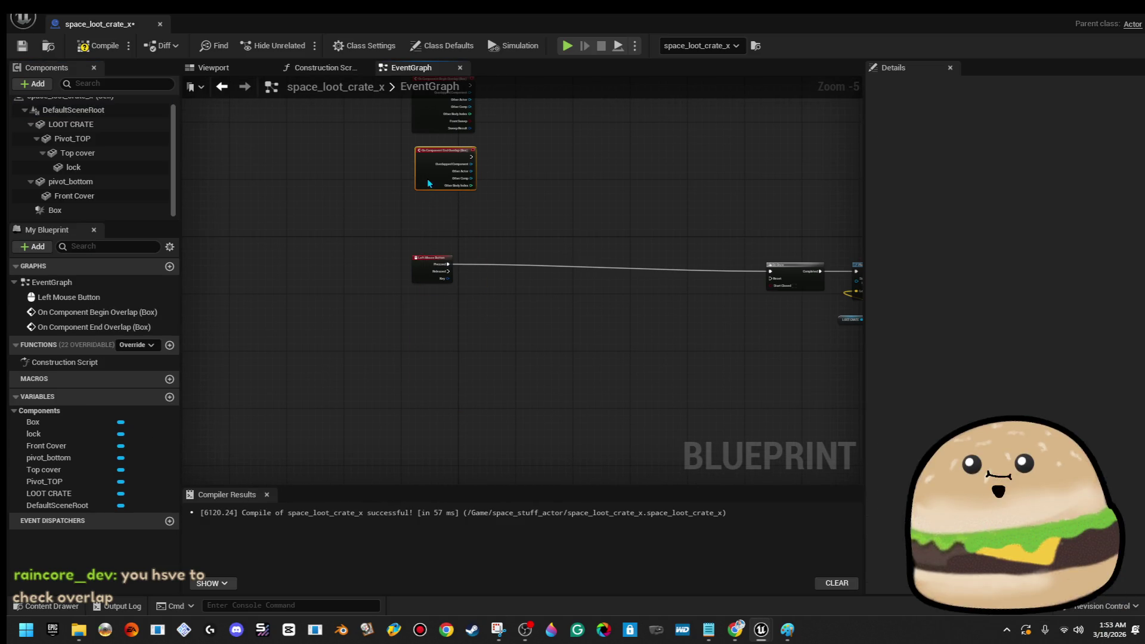
- Connect an Enable Input node to Begin Overlap and a Disable Input node to End Overlap
scroll(509, 123, down, 1)
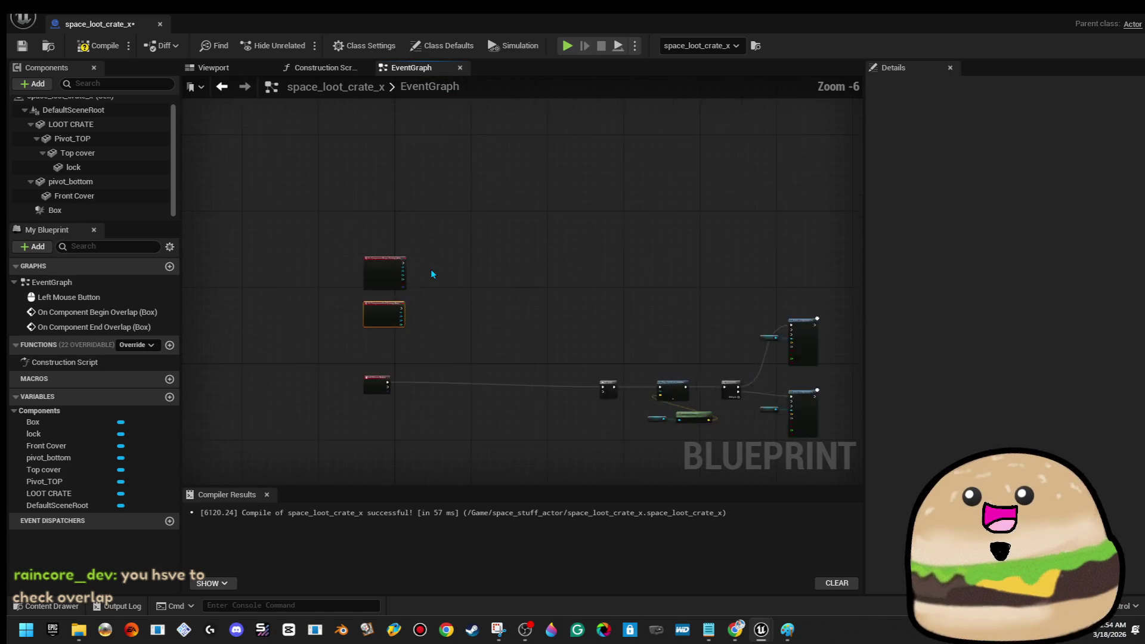
scroll(432, 273, up, 3)
drag(350, 253, 466, 258)
text(enable)
click(546, 306)
drag(347, 376, 492, 383)
text(dis)
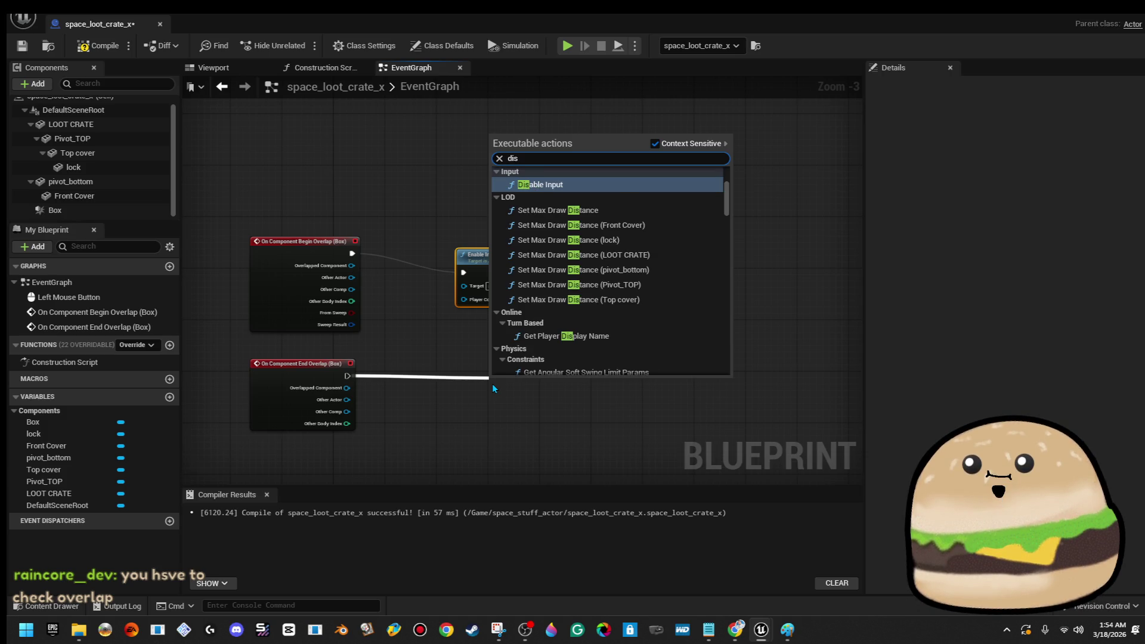
key(Return)
- Feed one Get Player Controller node into both input nodes' controller pins and compile
drag(473, 415, 437, 359)
text(ge)
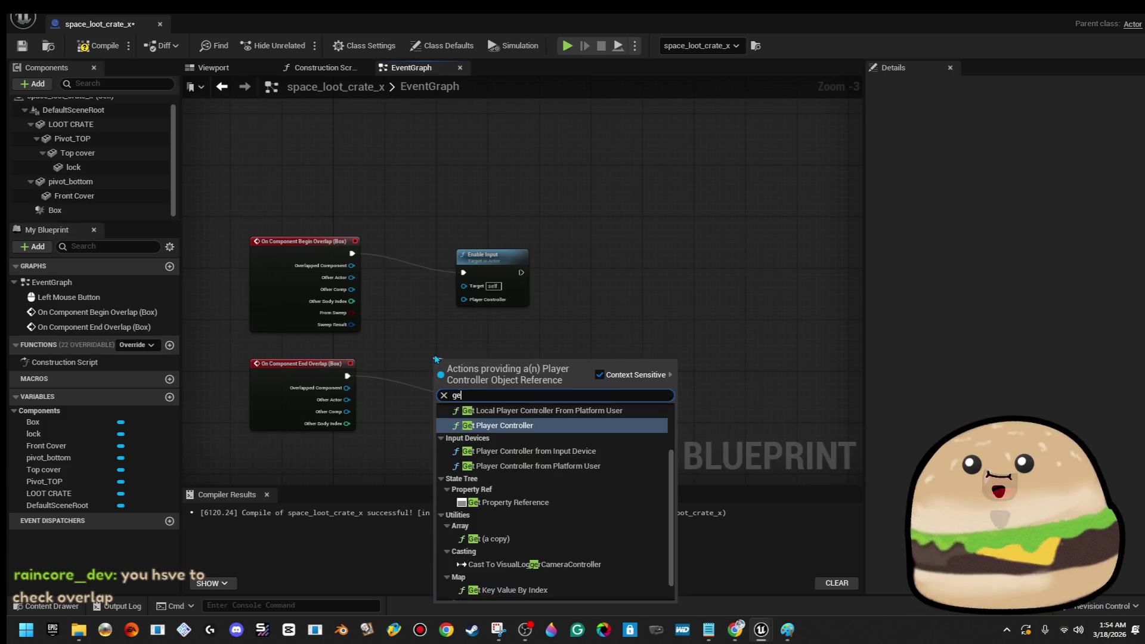
text(t player cha)
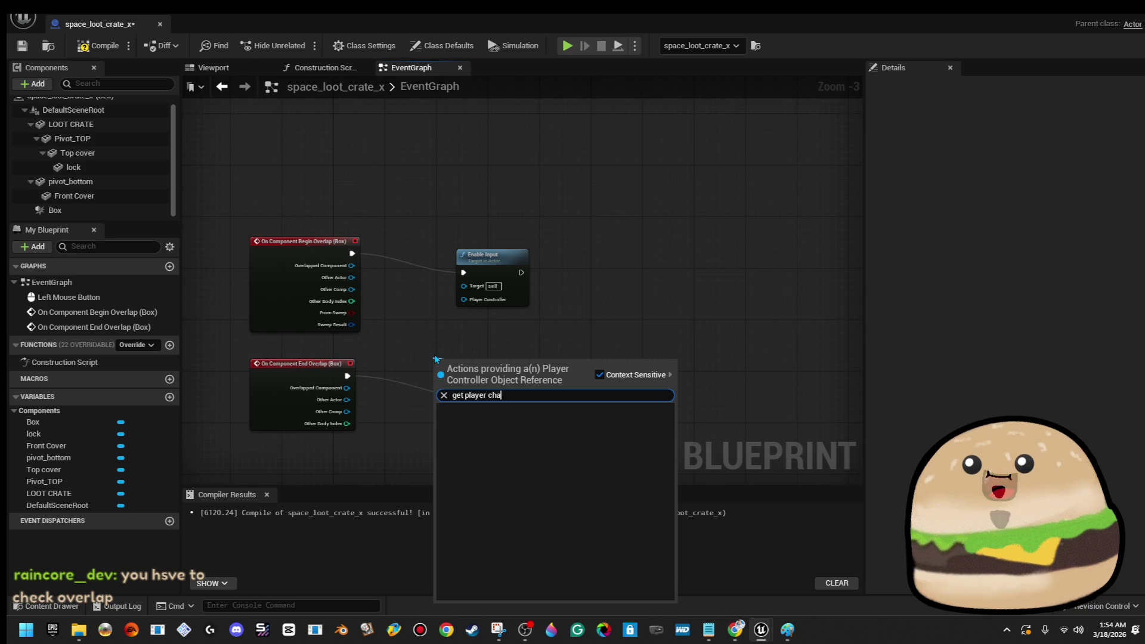
key(BackSpace)
key(BackSpace)
key(BackSpace)
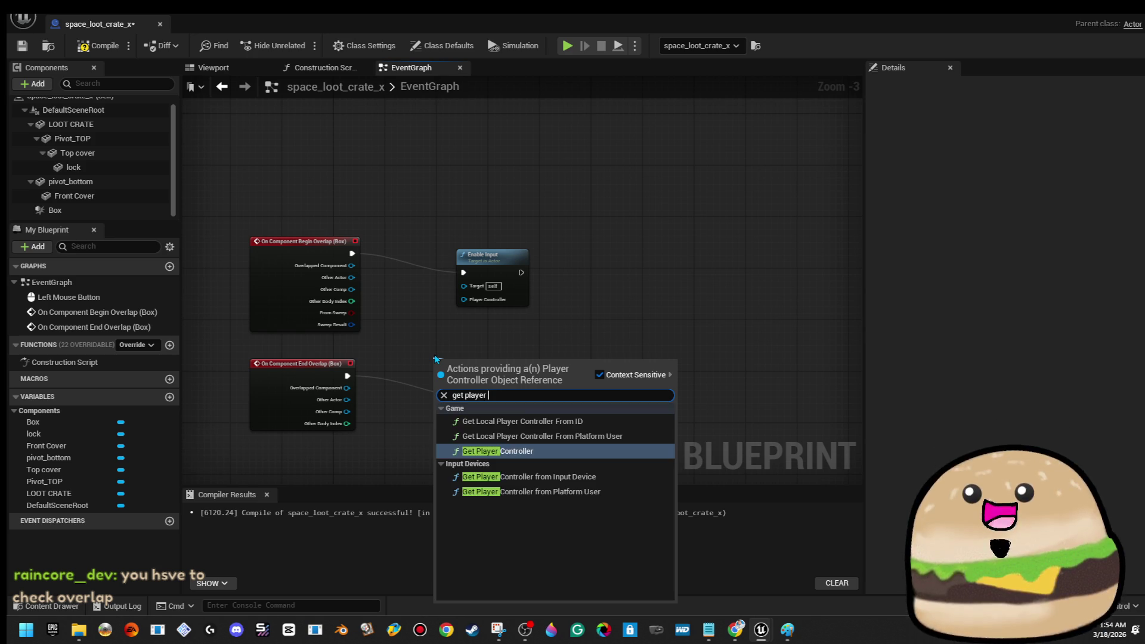
key(Return)
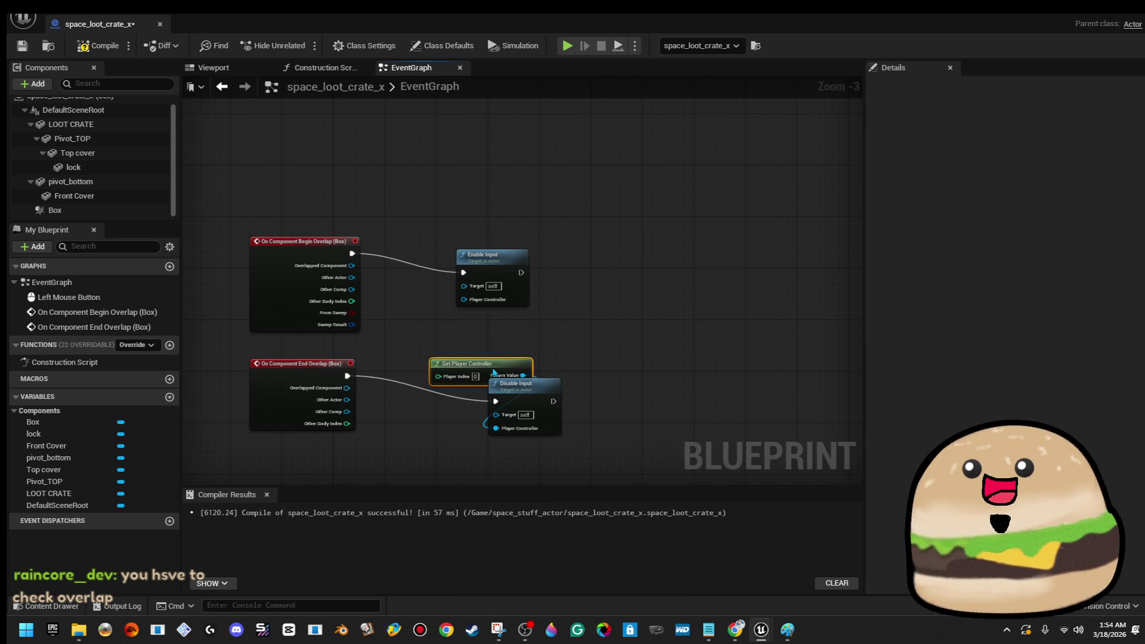
drag(486, 360, 448, 329)
drag(505, 262, 568, 236)
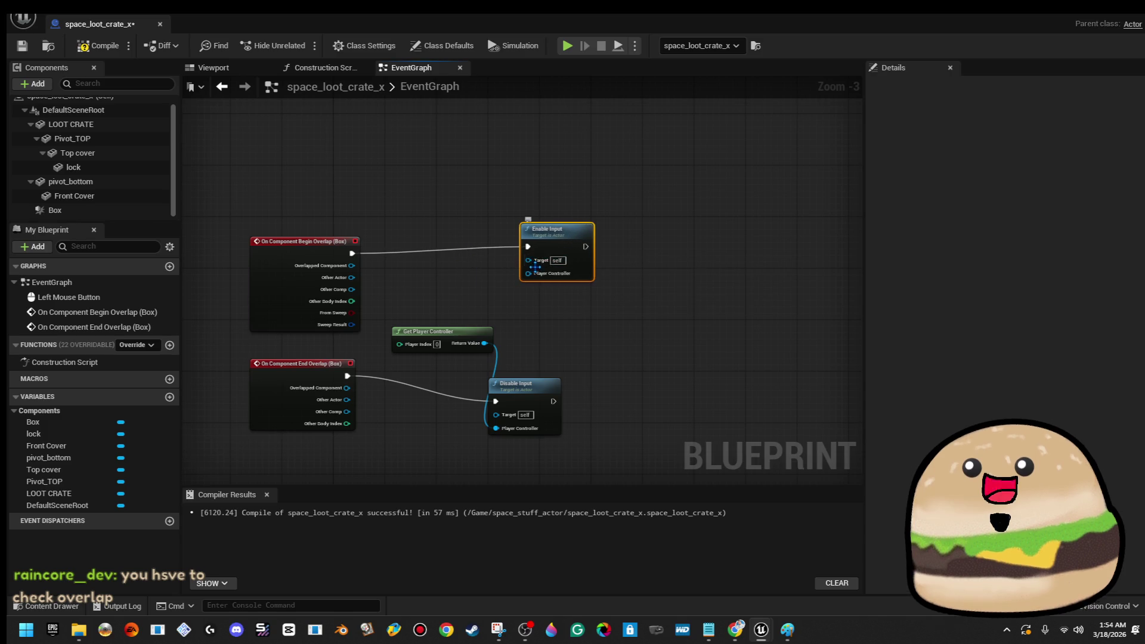
mouse_move(529, 273)
mouse_down()
mouse_move(486, 355)
mouse_move(484, 343)
mouse_up()
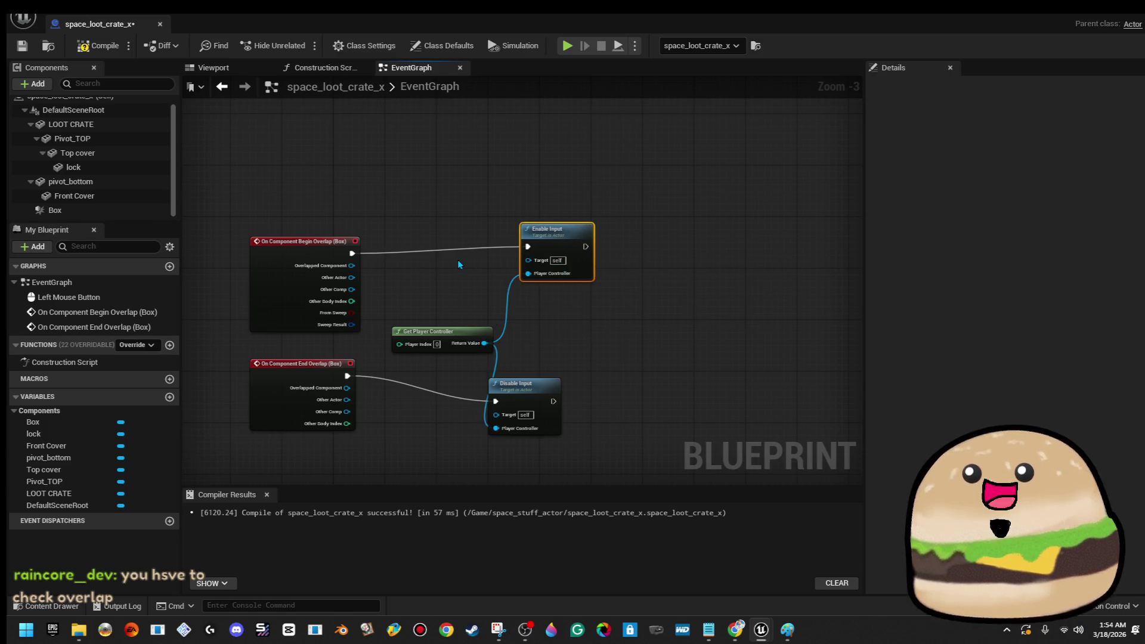
click(109, 52)
- Align the overlap event nodes with their input nodes and straighten the wires
mouse_move(235, 192)
mouse_down()
mouse_move(620, 449)
mouse_move(635, 263)
mouse_up()
key(q)
drag(614, 358, 244, 459)
key(q)
click(560, 385)
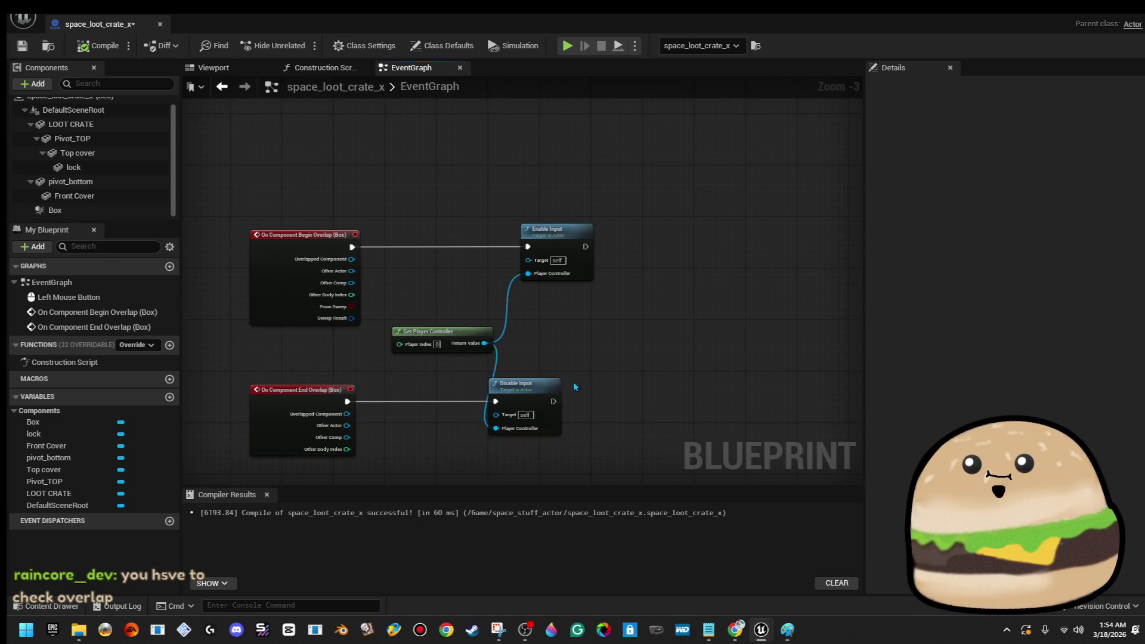
drag(572, 406, 664, 406)
- Wrap the overlap nodes in a black comment box with an empty title
click(287, 140)
drag(282, 327, 625, 453)
key(c)
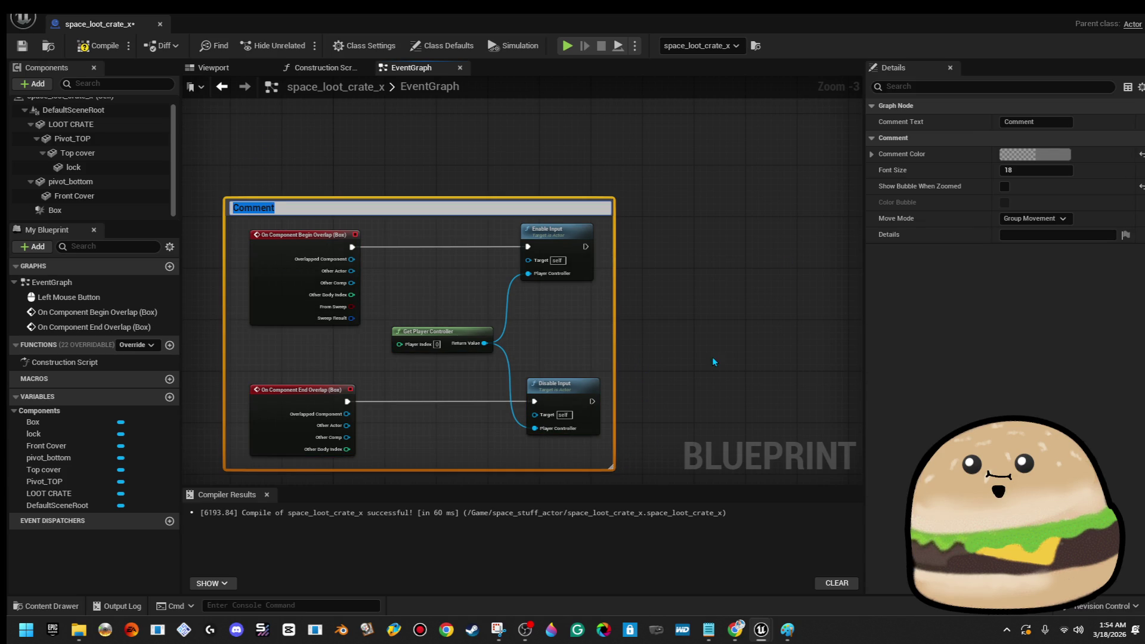
key(BackSpace)
key(Return)
click(643, 254)
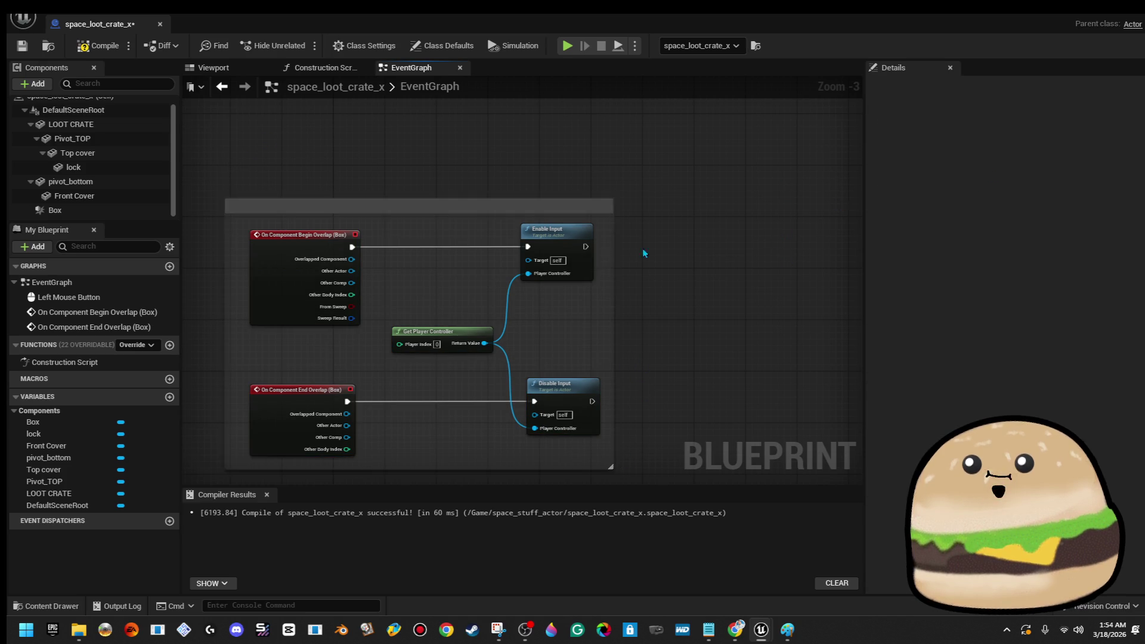
click(509, 205)
click(1034, 153)
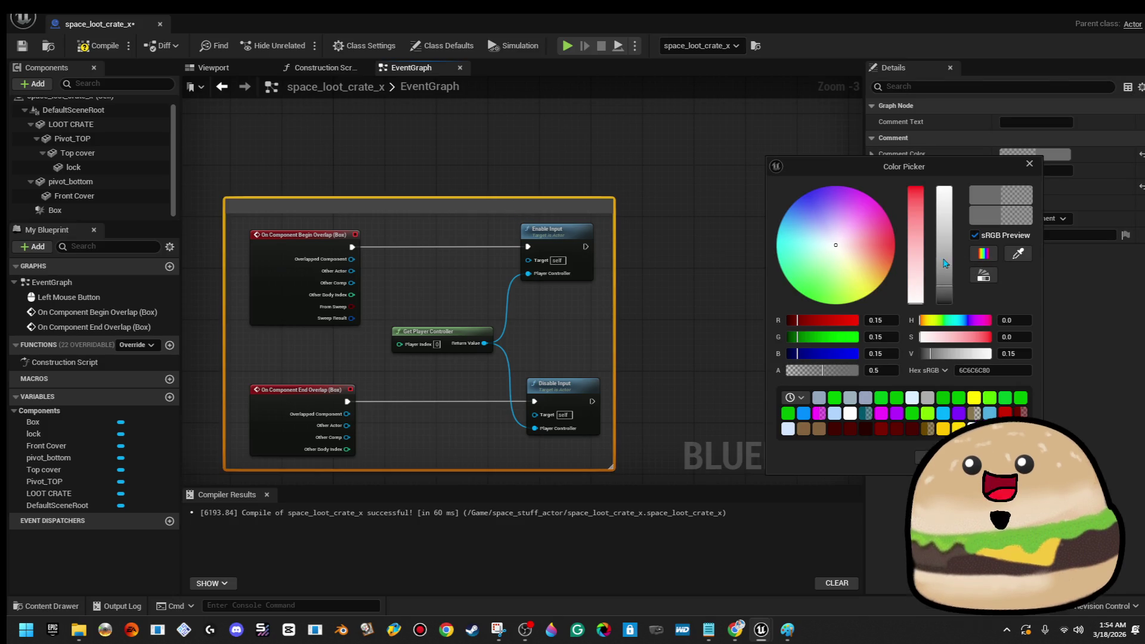
click(881, 398)
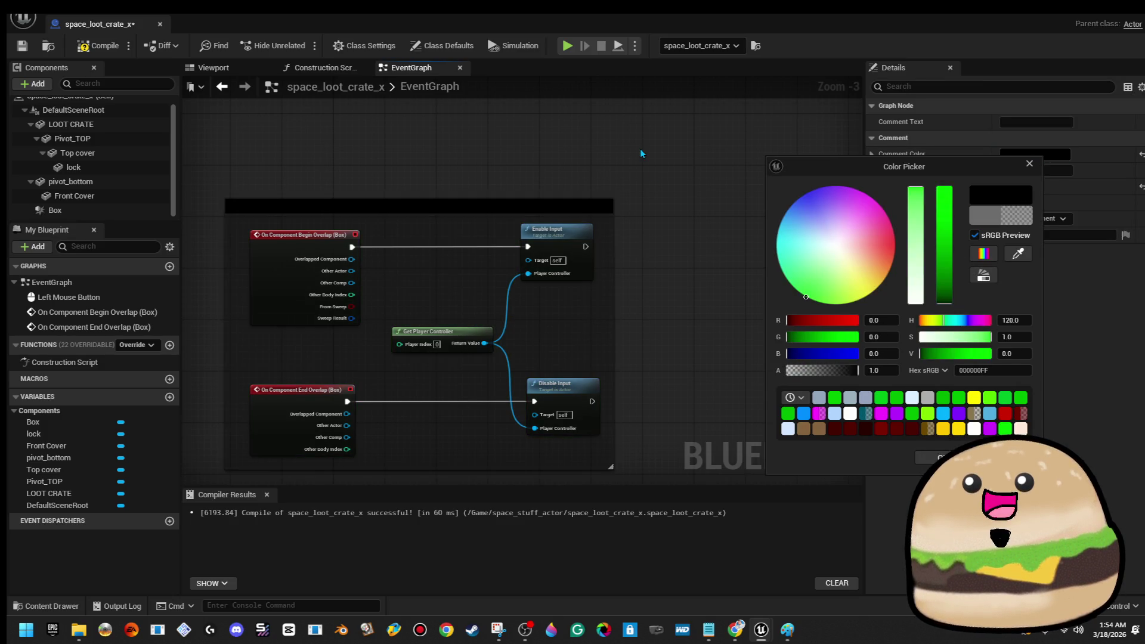
- Recompile and save the Blueprint, then pull the Move Component To nodes leftward
scroll(686, 206, down, 8)
drag(687, 208, 504, 211)
click(98, 45)
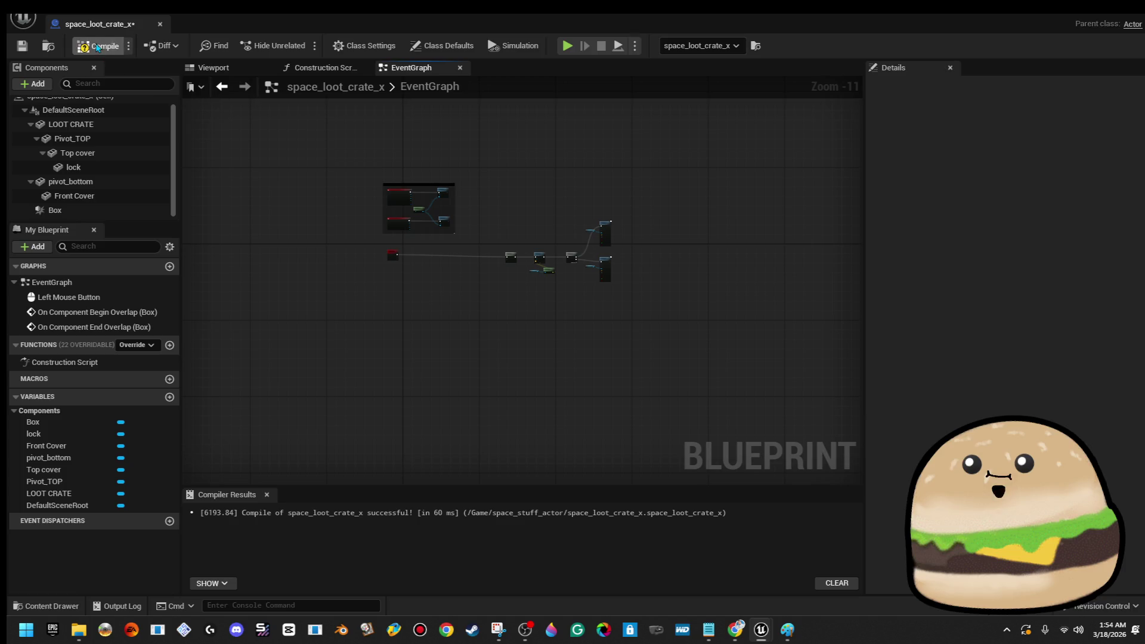
click(22, 46)
scroll(452, 260, up, 4)
mouse_move(593, 201)
mouse_down()
mouse_move(762, 315)
mouse_move(520, 292)
mouse_move(581, 293)
mouse_up()
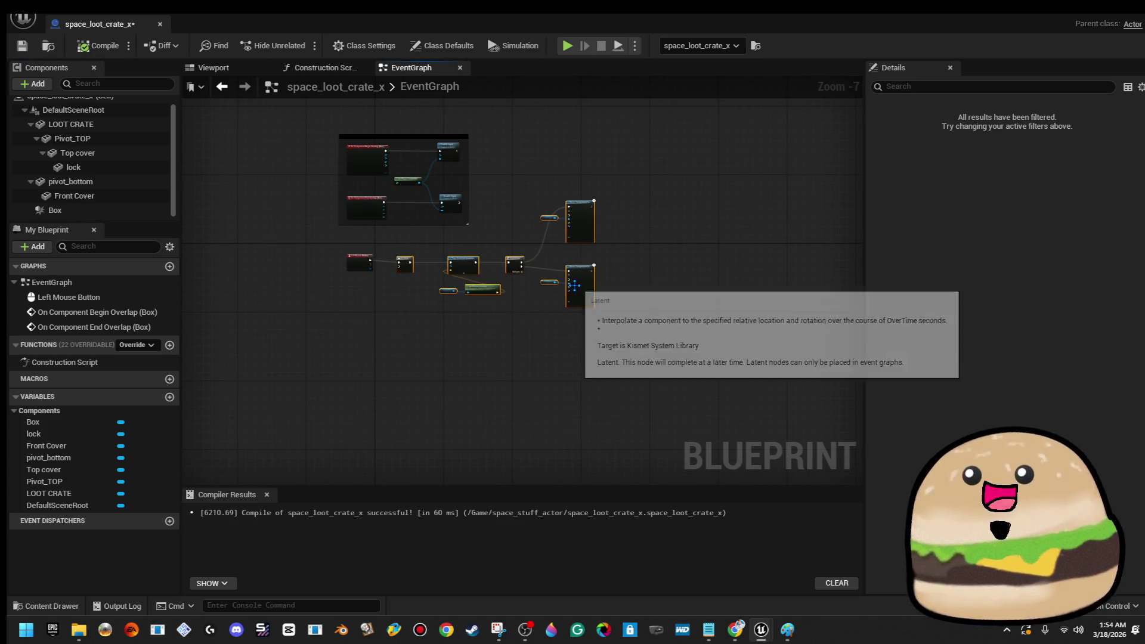
scroll(358, 254, up, 3)
drag(298, 228, 667, 294)
click(634, 415)
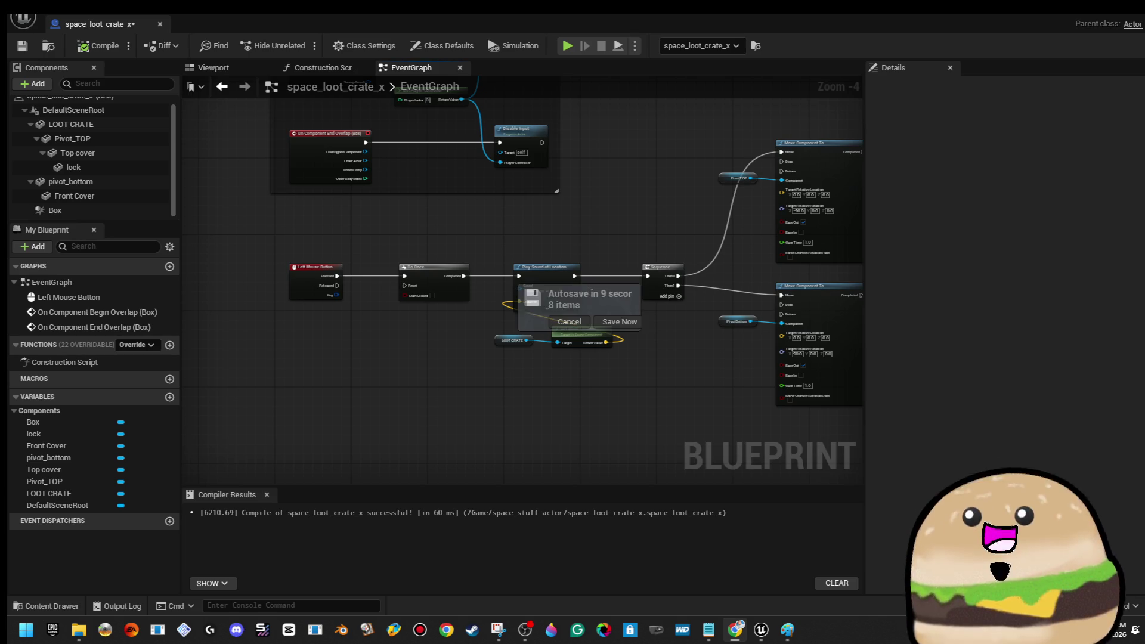
key(alt+Tab)
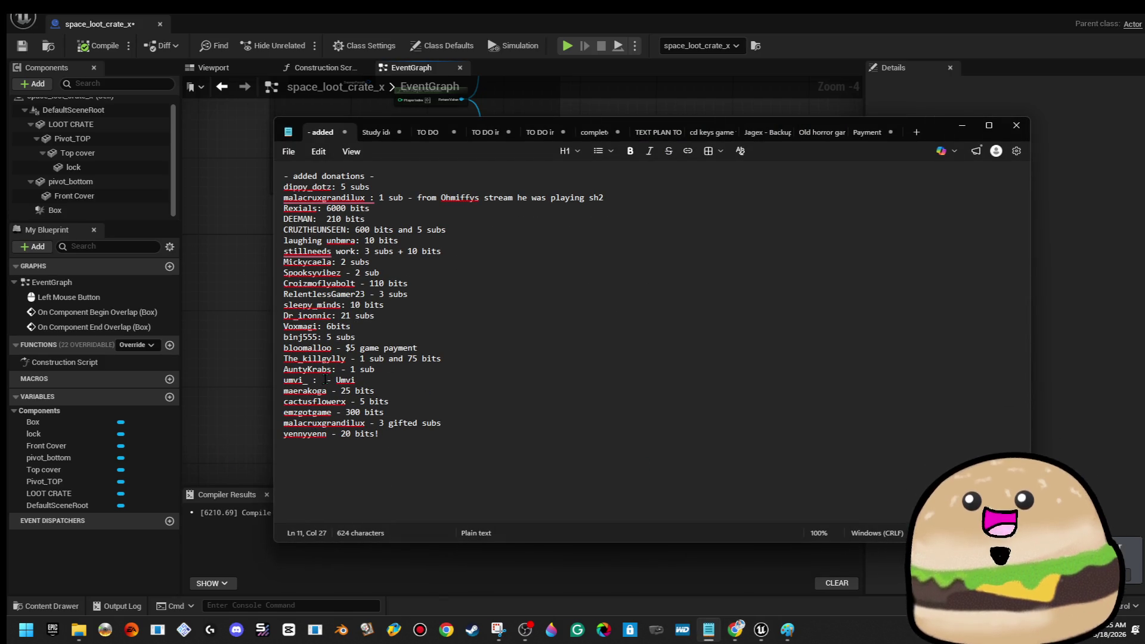
- Change line 20 of the donations list to '2 subs' and minimize Notepad
drag(383, 379, 328, 380)
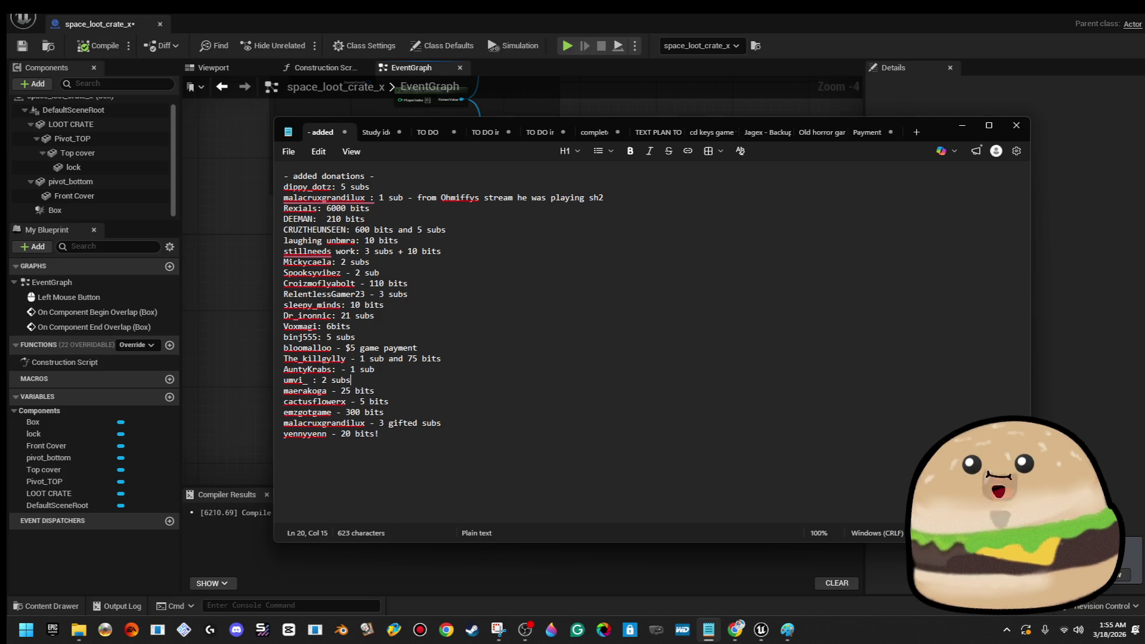
click(842, 231)
click(960, 128)
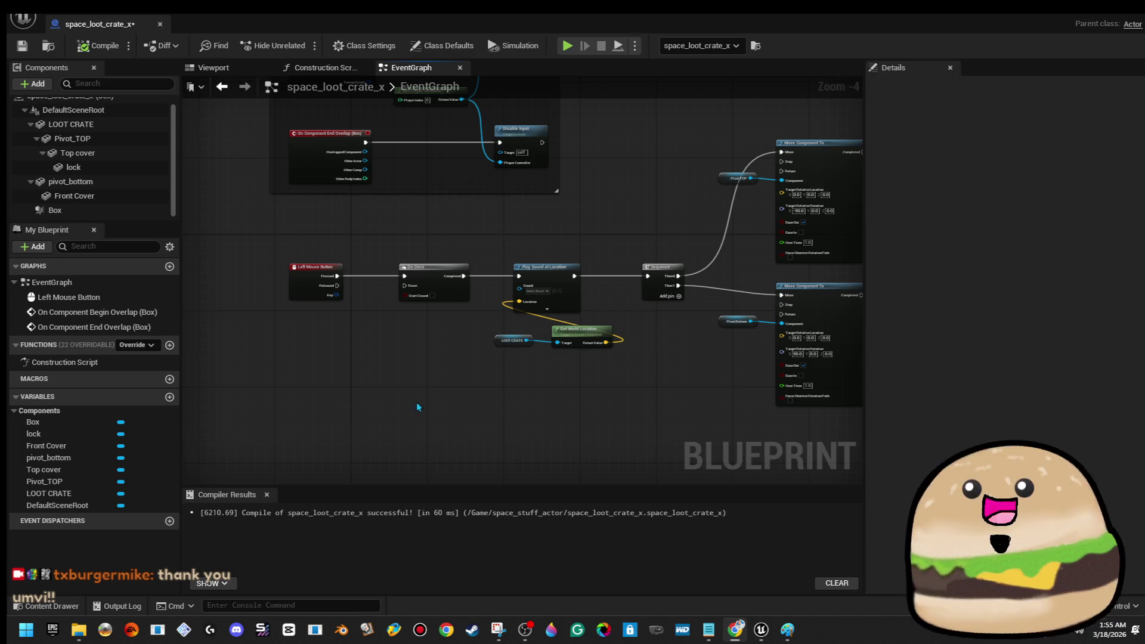
- Play-test the level near the loot crate, then stop and maximize the crate Blueprint editor
drag(616, 243, 562, 238)
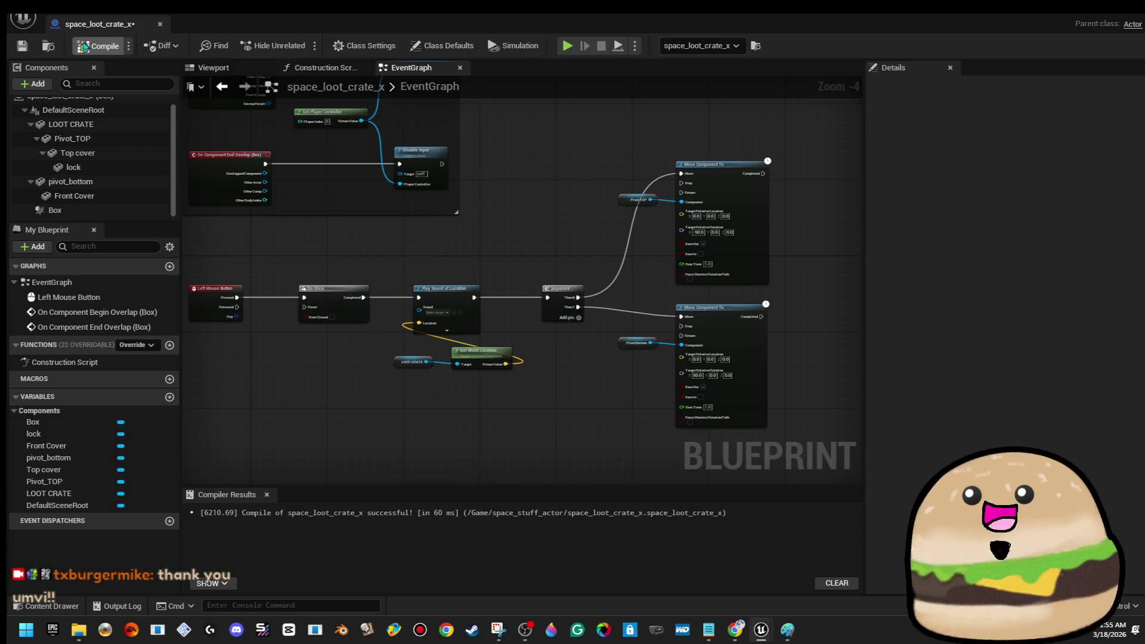
double_click(975, 16)
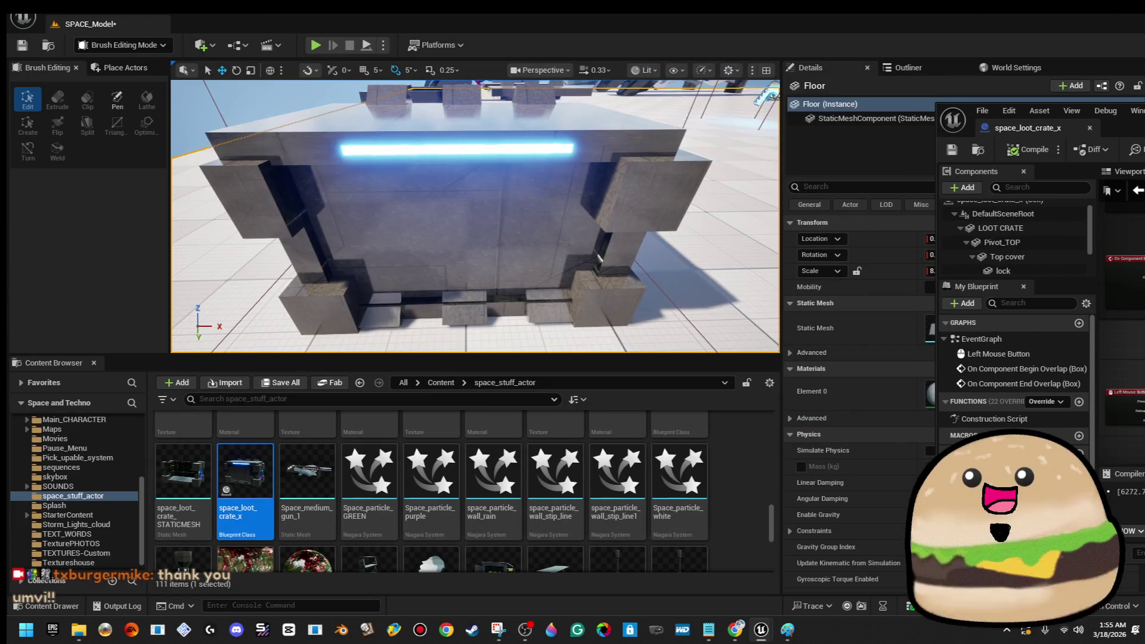
right_click(503, 217)
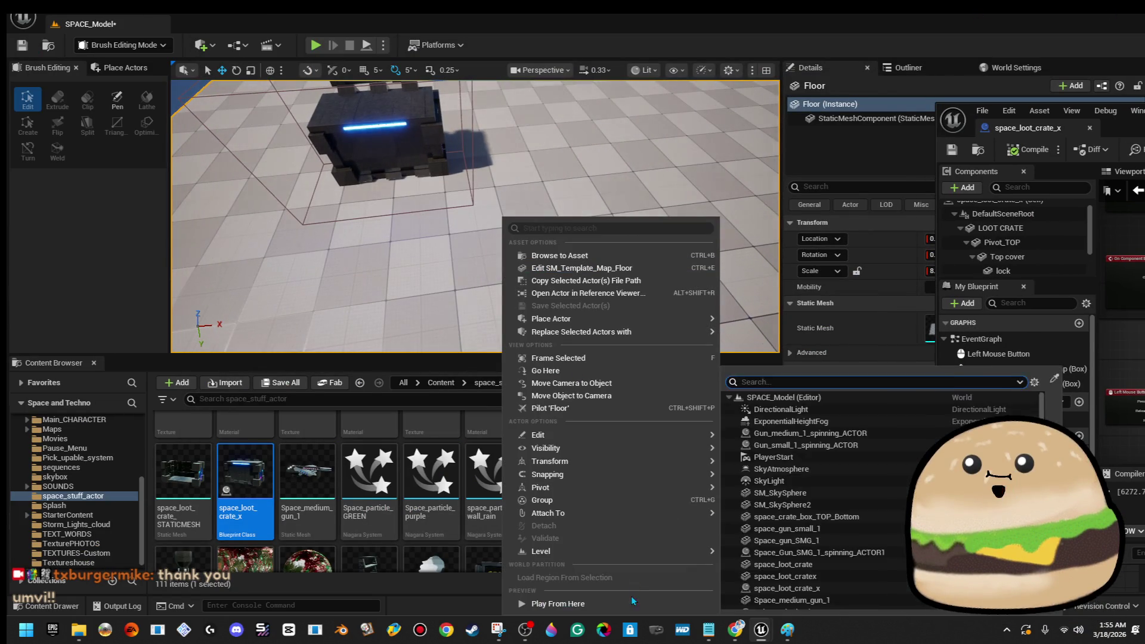
click(544, 604)
key(w)
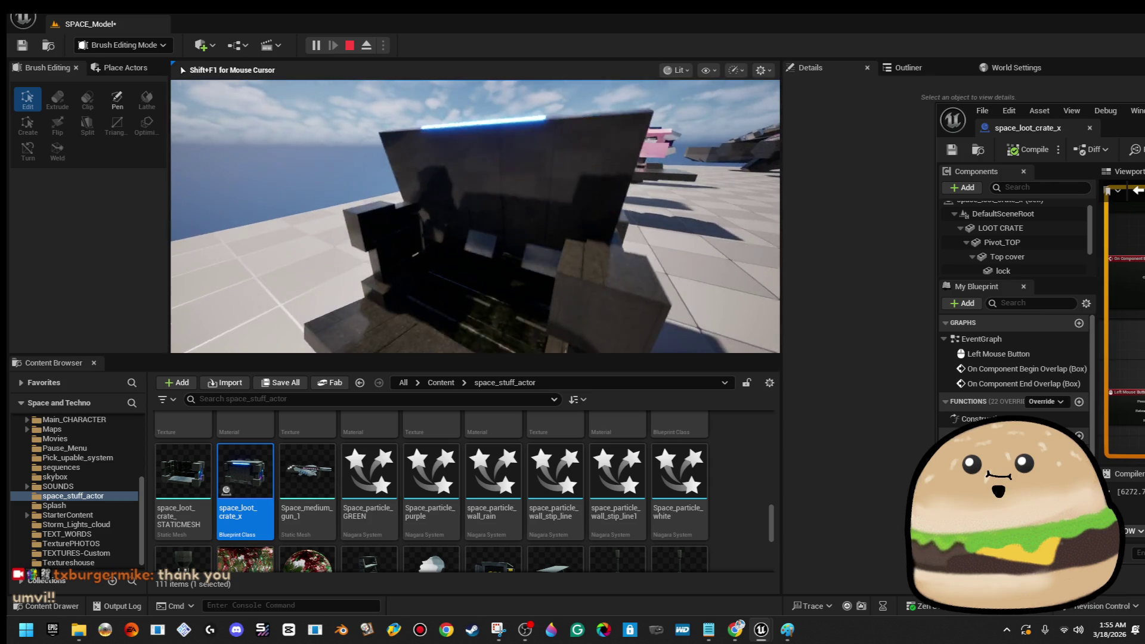
key(s)
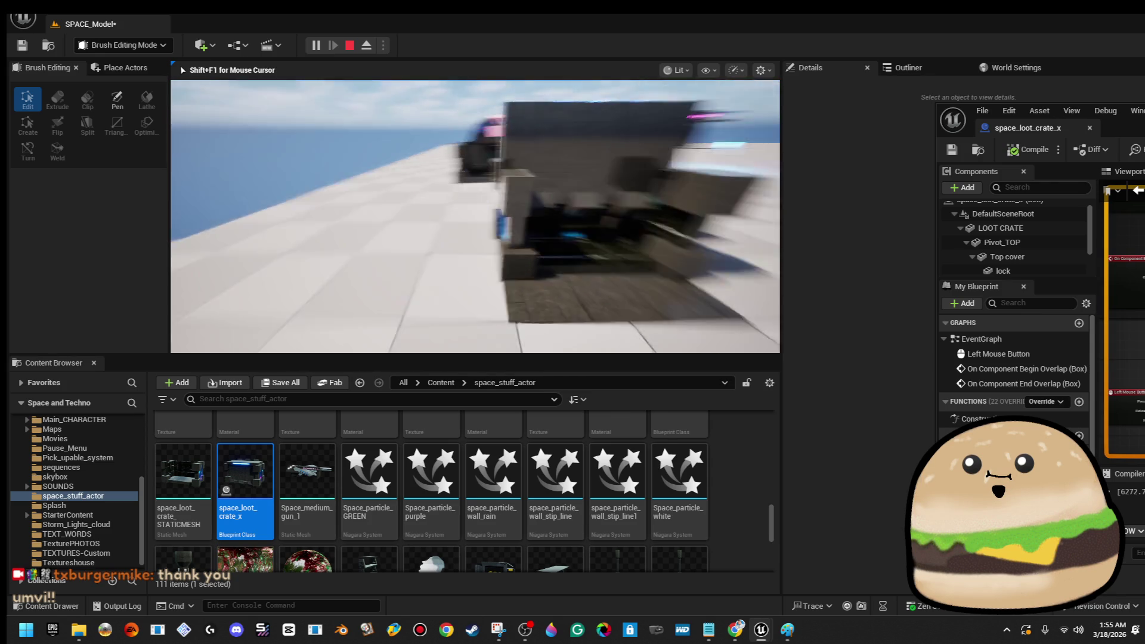
key(Escape)
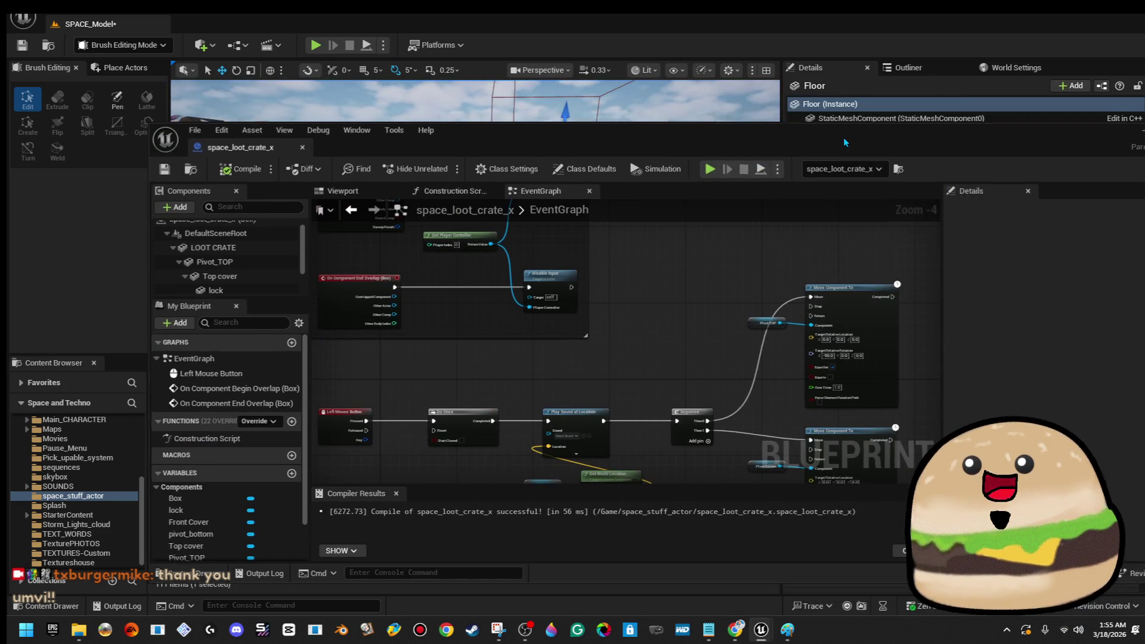
double_click(843, 137)
scroll(841, 163, up, 3)
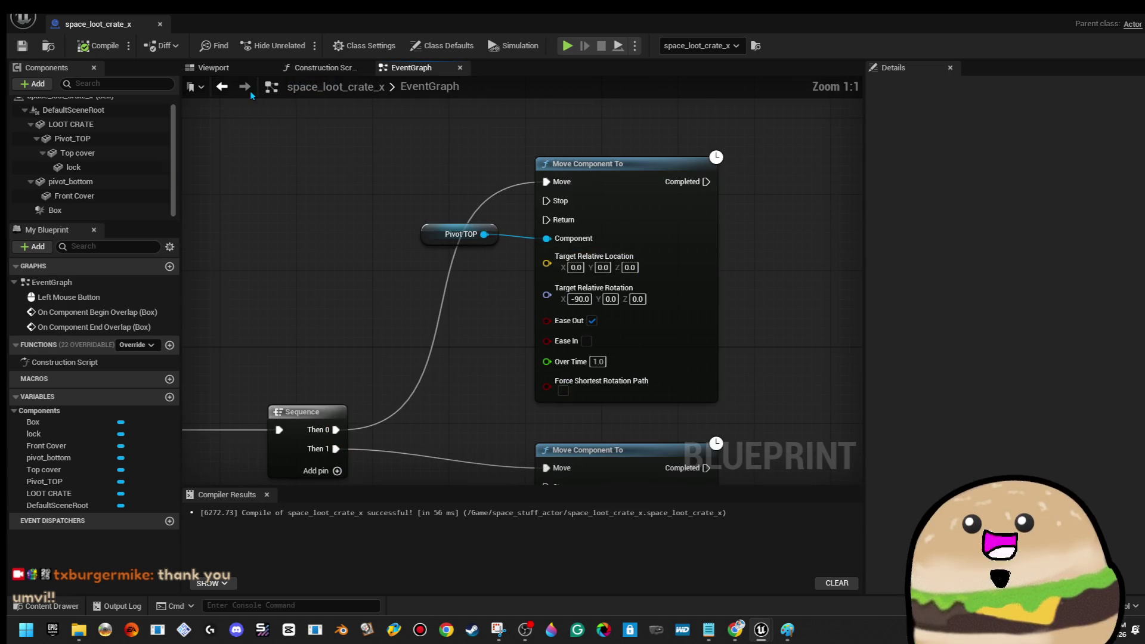
- In the crate Viewport, rotate Pivot_TOP to -90 roll to preview the open lid
click(213, 68)
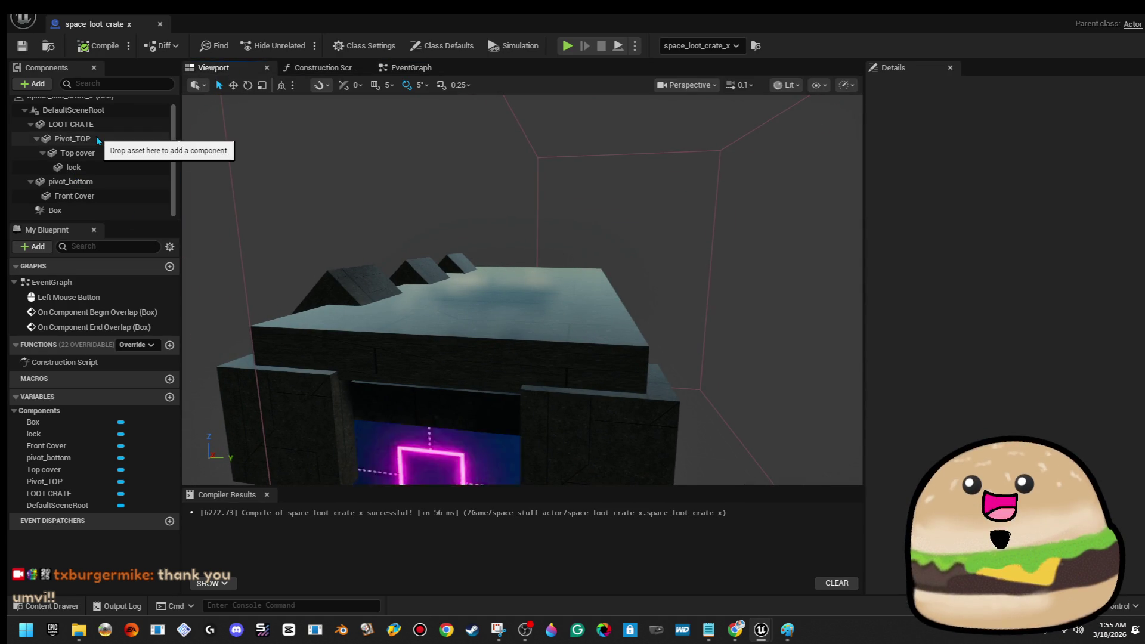
click(73, 138)
drag(422, 187, 415, 226)
drag(536, 358, 668, 324)
mouse_move(518, 263)
mouse_down()
mouse_move(510, 283)
mouse_move(250, 297)
mouse_up()
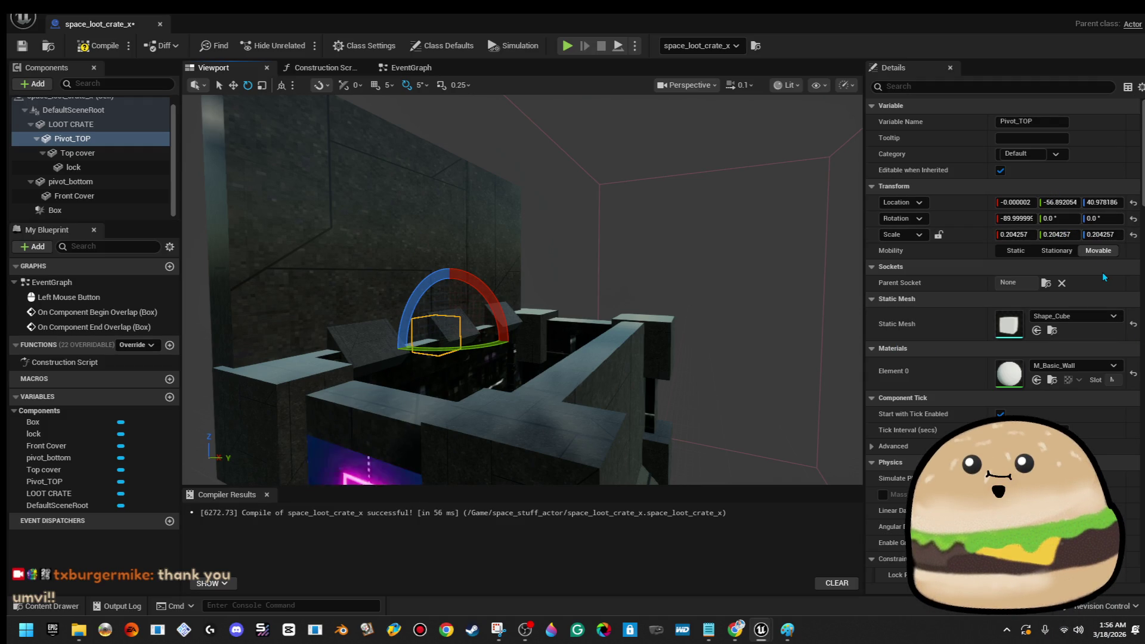
click(392, 68)
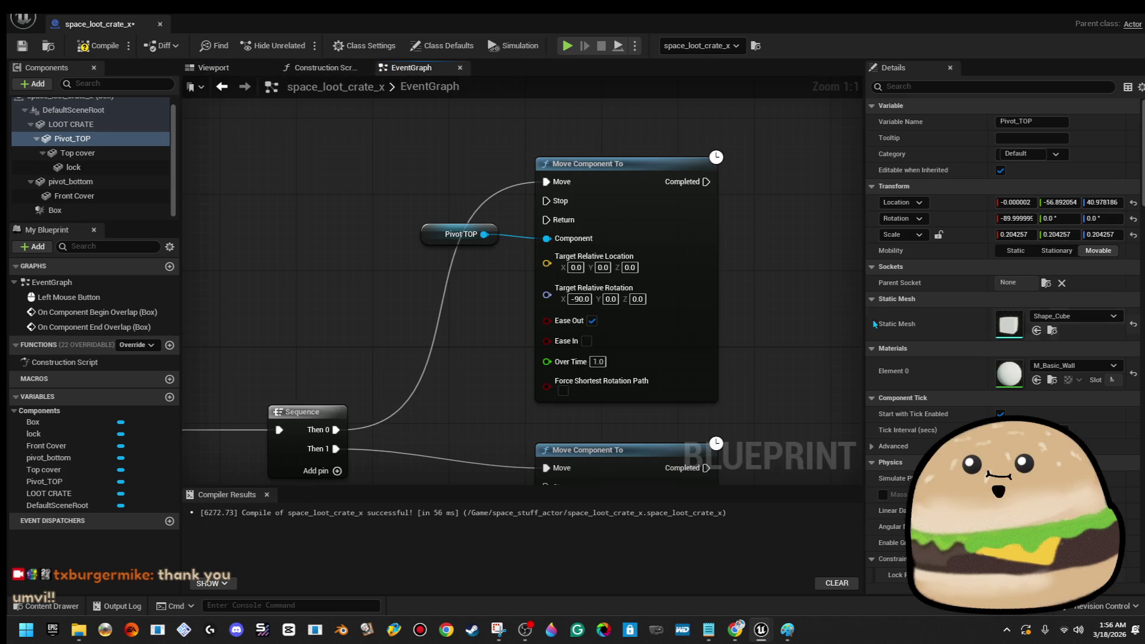
- Set the top Move Component To target location Y to -56 and Z to 40
click(602, 267)
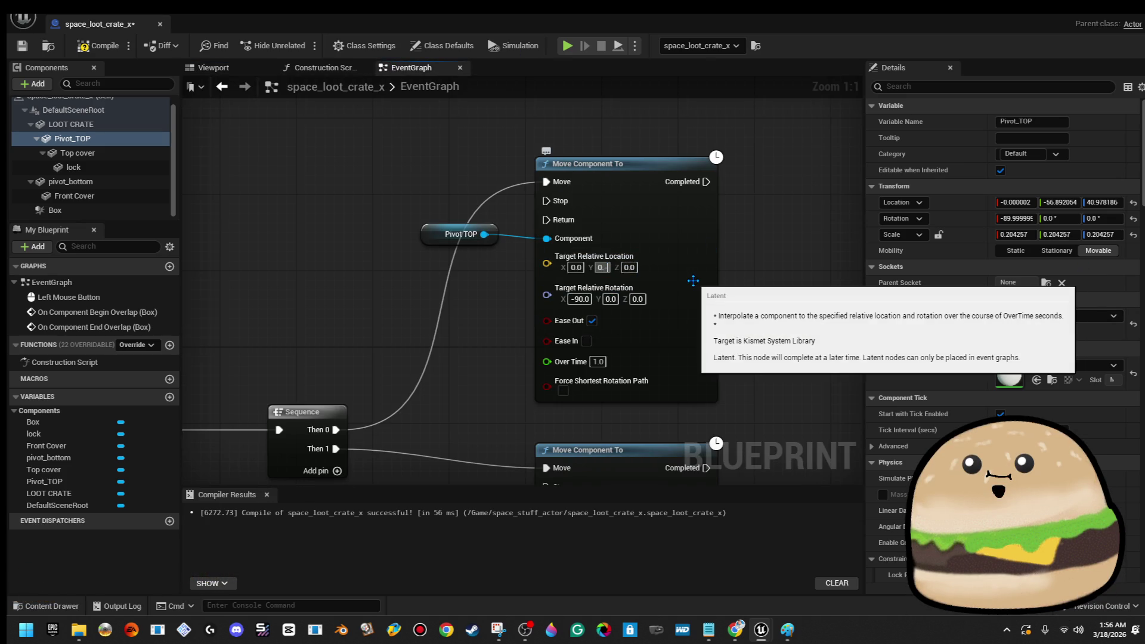
click(717, 271)
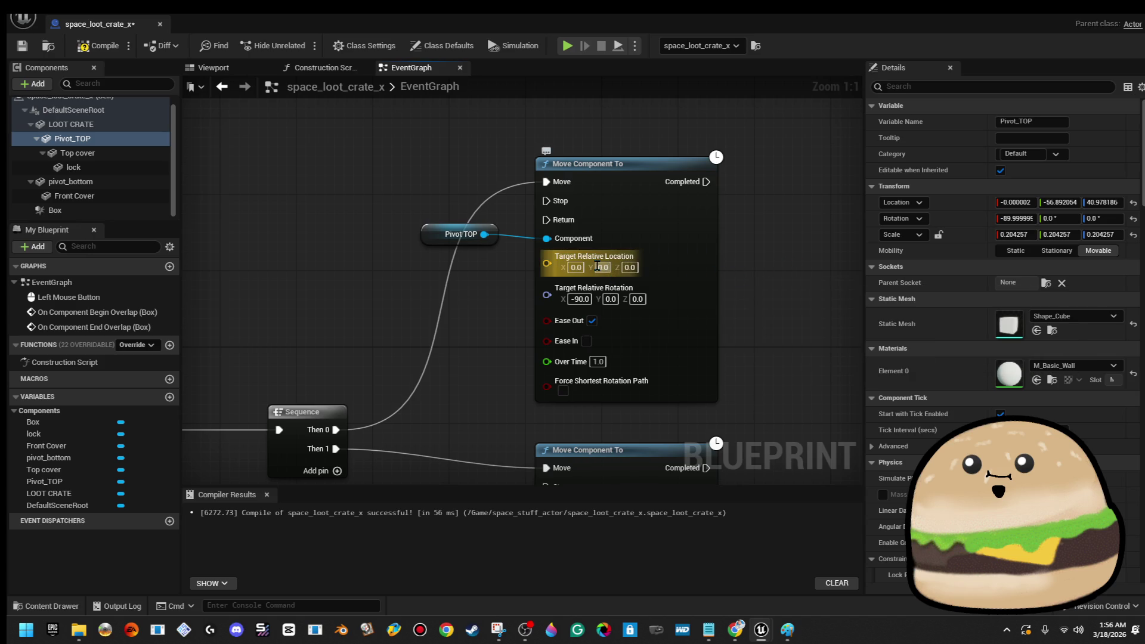
text(-56)
key(Return)
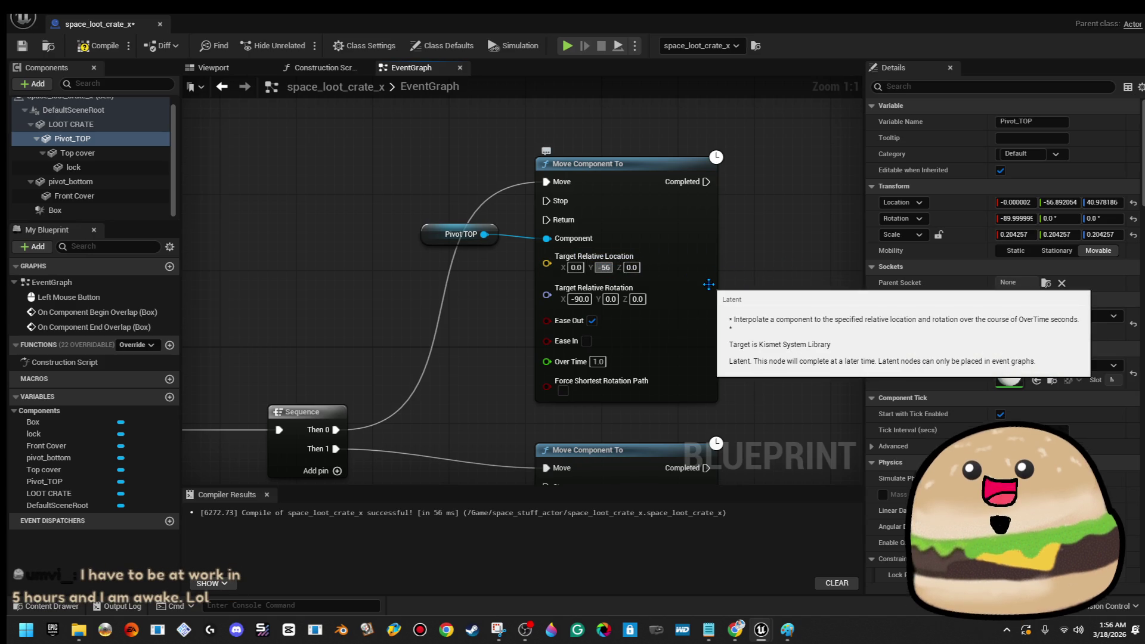
key(Tab)
text(40)
key(Return)
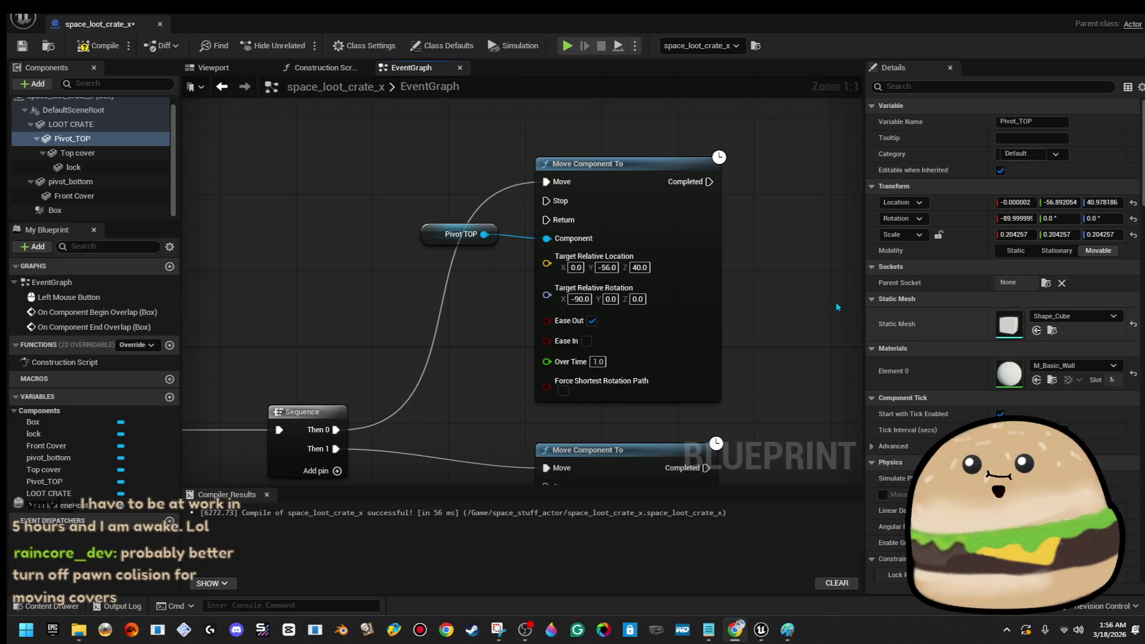
- Move the Pivot Bottom node beside Sequence, undoing its accidental rewire to the top move node
drag(752, 258, 681, 239)
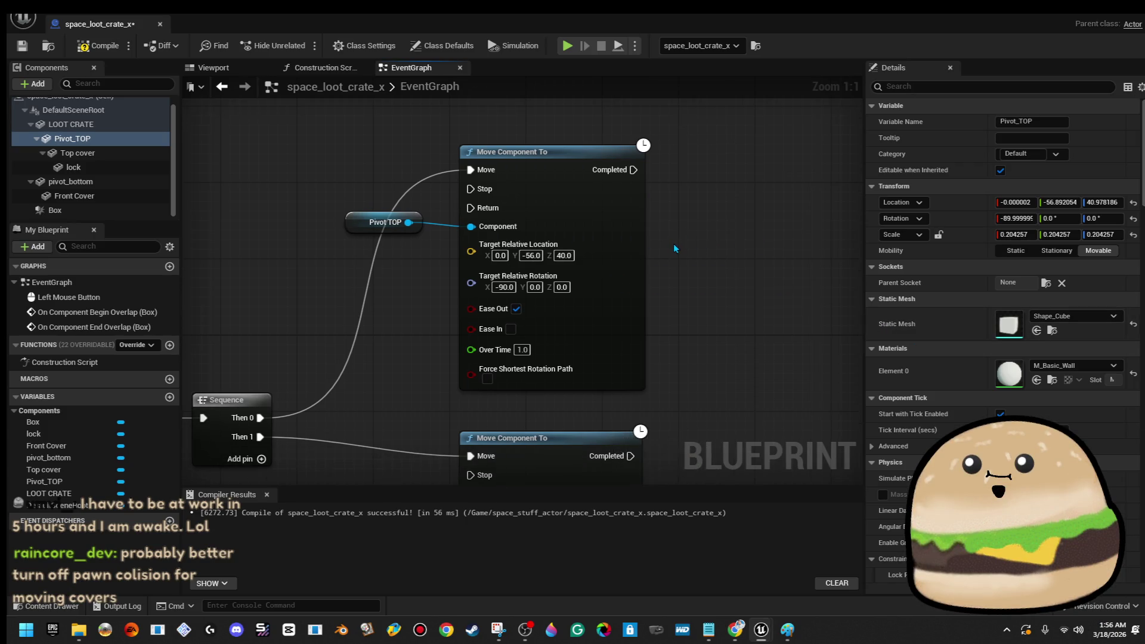
scroll(674, 243, down, 1)
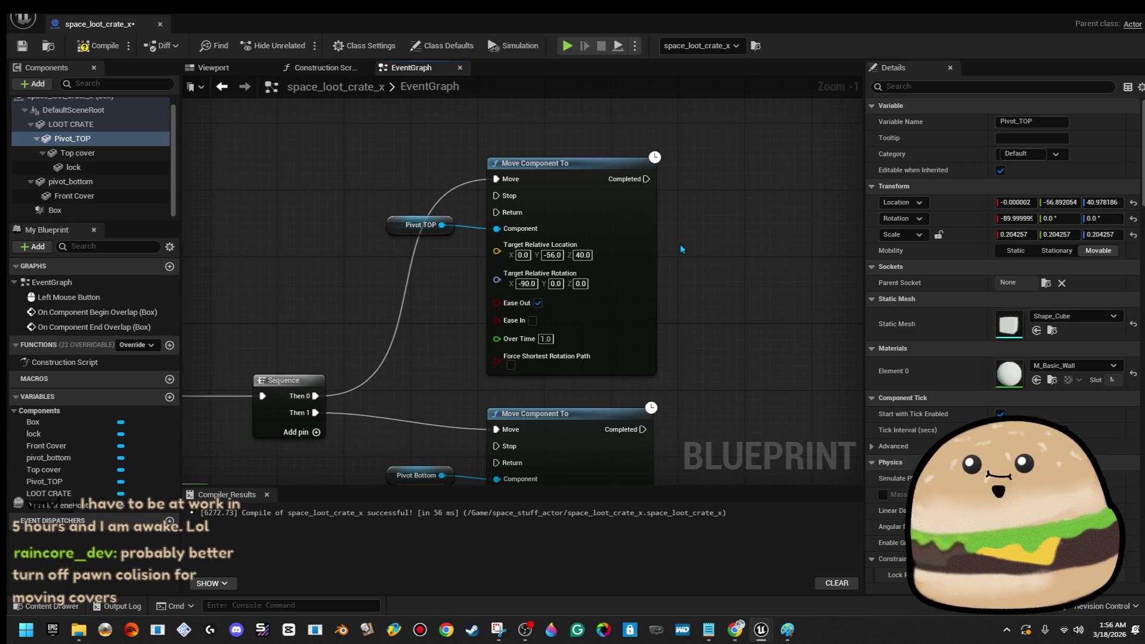
click(412, 475)
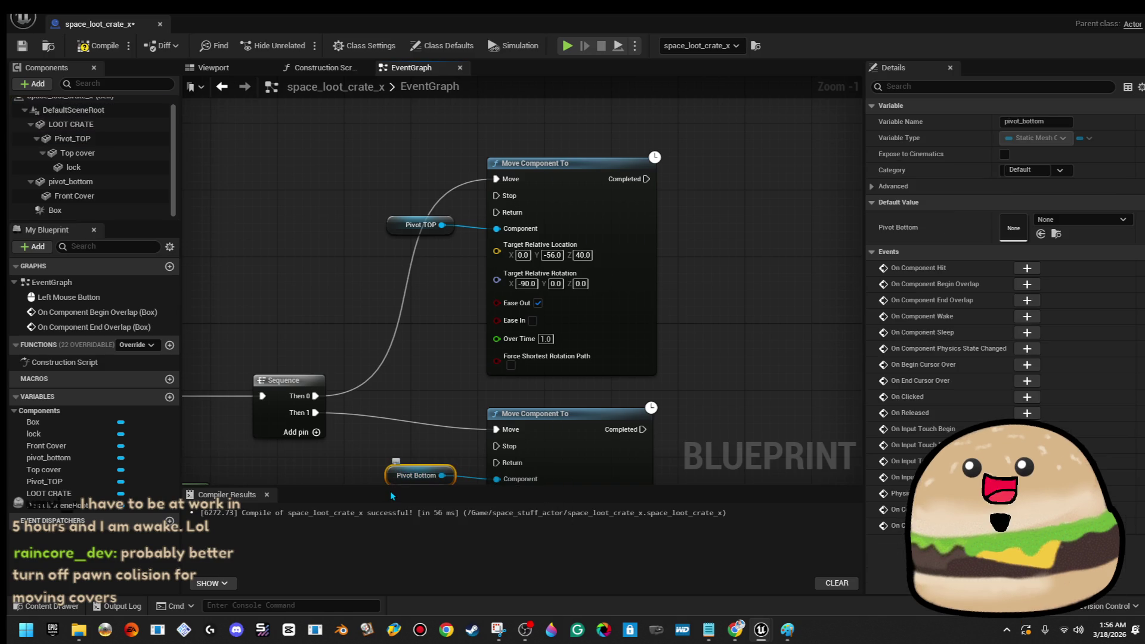
drag(412, 475, 337, 370)
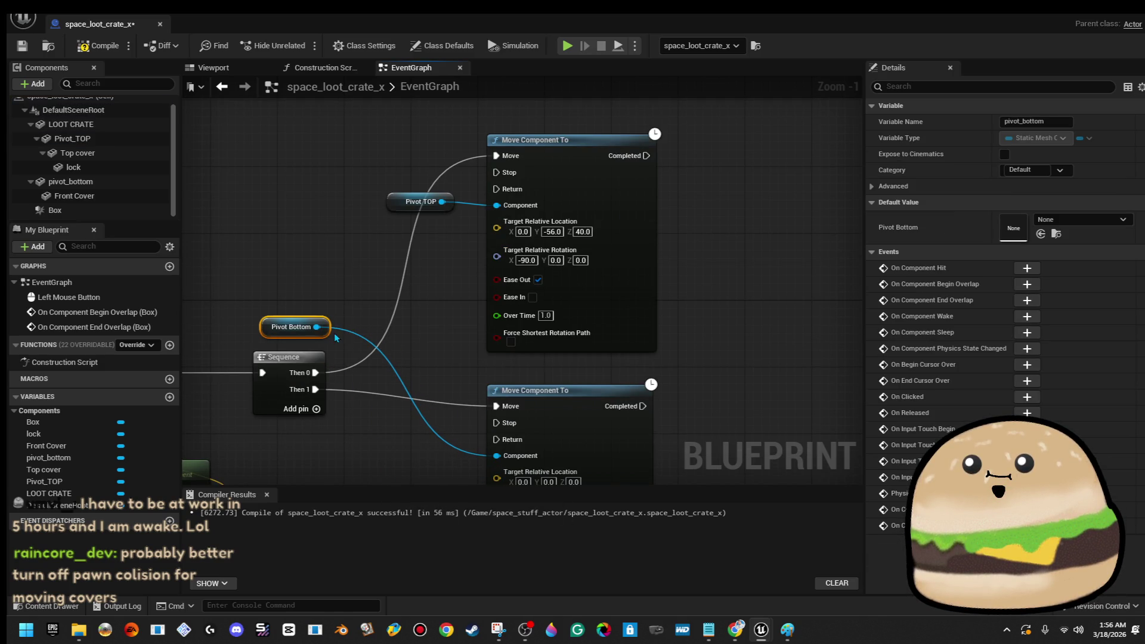
mouse_move(329, 327)
mouse_down()
mouse_move(496, 205)
mouse_move(496, 455)
mouse_up()
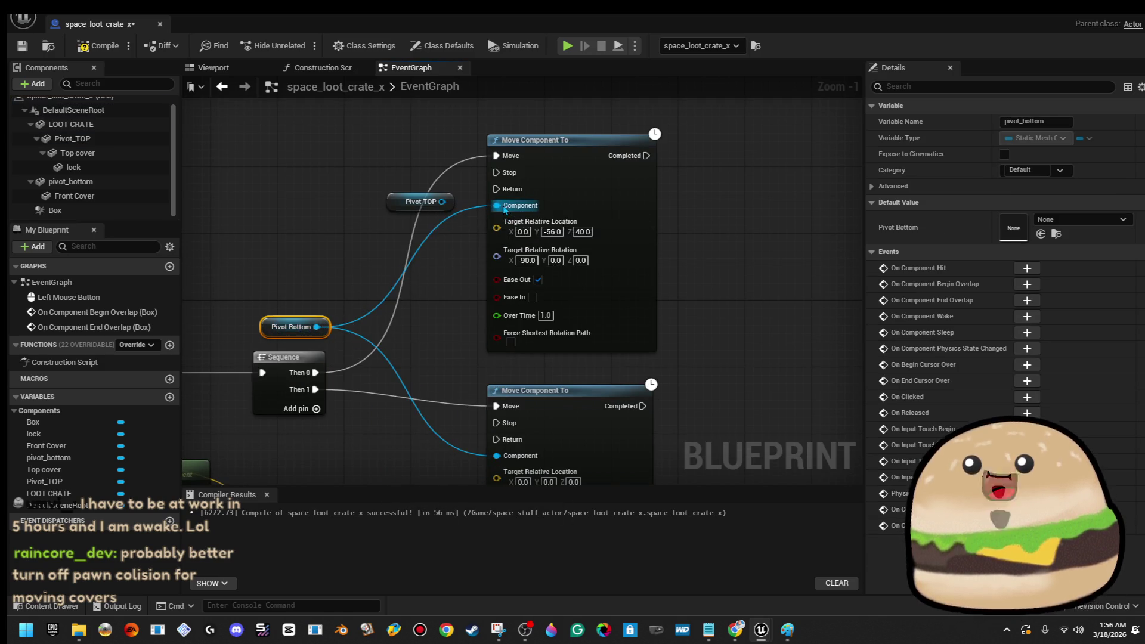
click(463, 314)
key(ctrl+z)
key(ctrl+z)
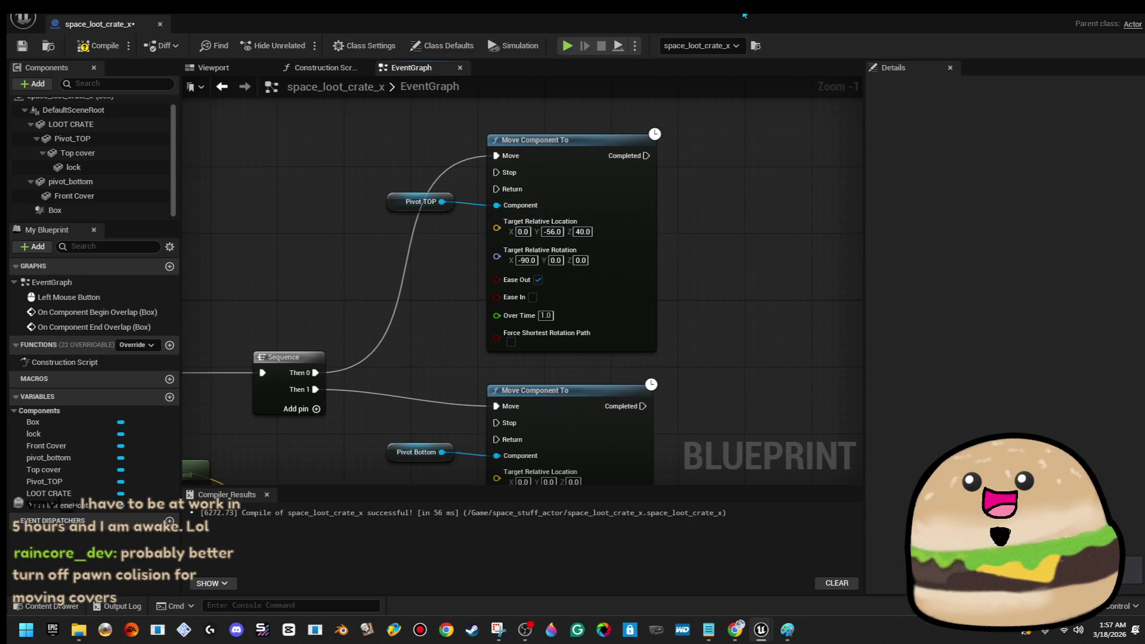
key(alt+Tab)
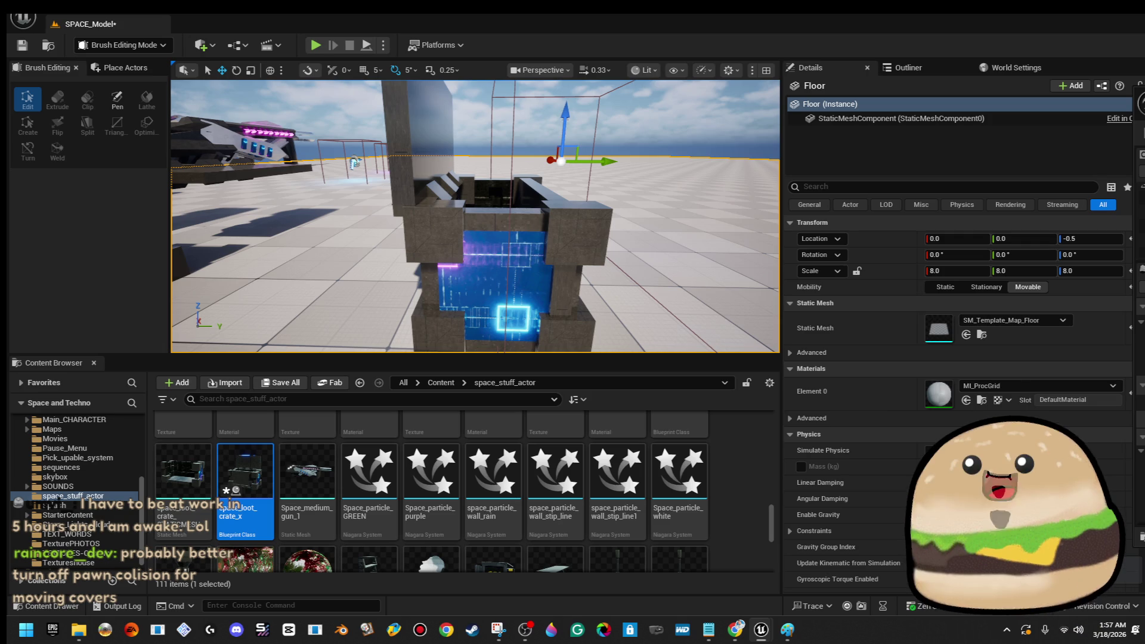
- Reopen the maximized crate Viewport and roll Pivot_TOP back to 0 to close the lid
key(alt+Tab)
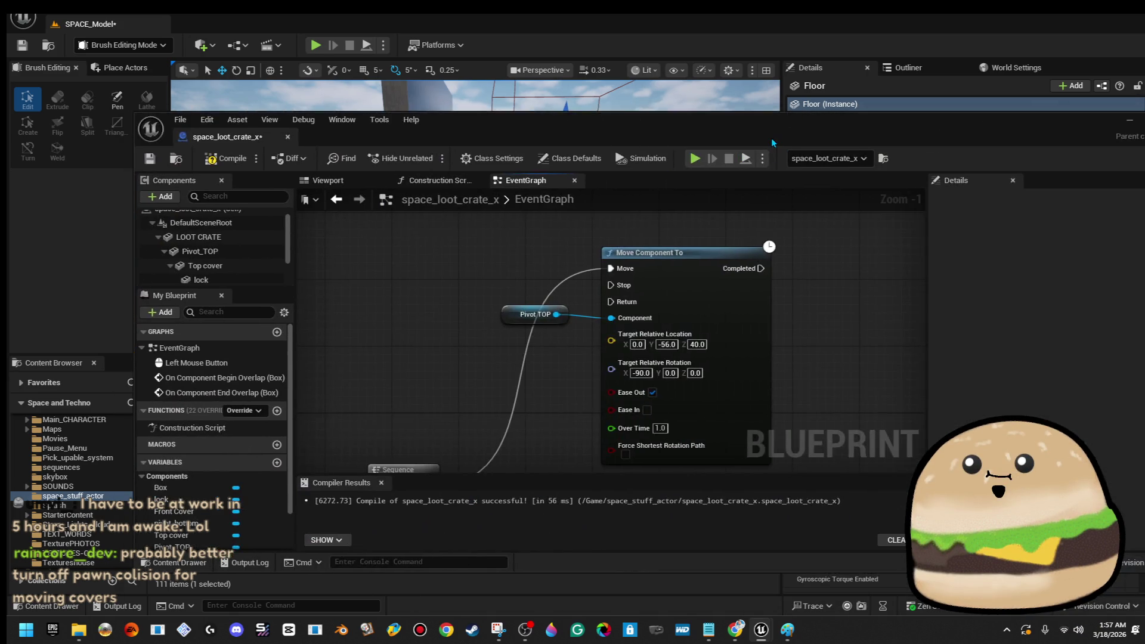
double_click(770, 137)
click(217, 70)
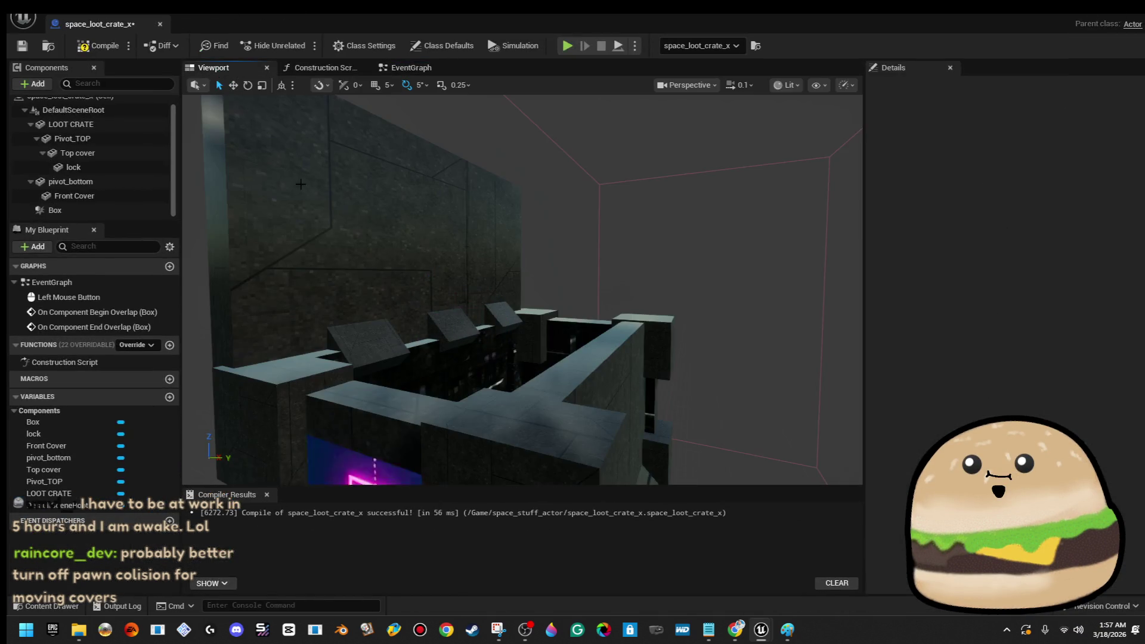
click(477, 238)
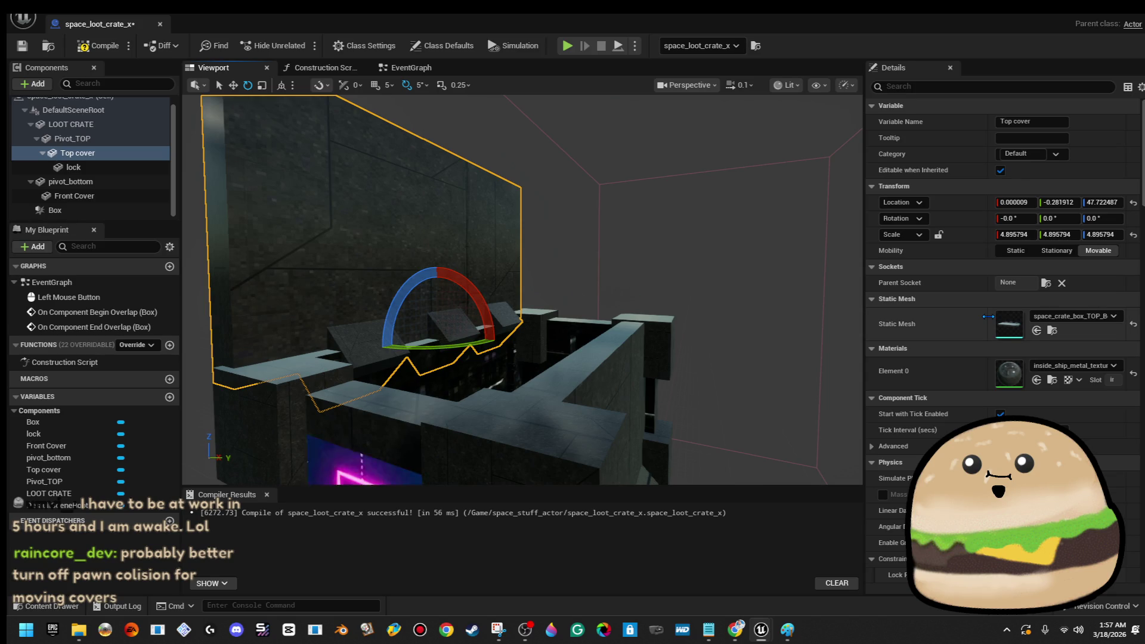
click(154, 140)
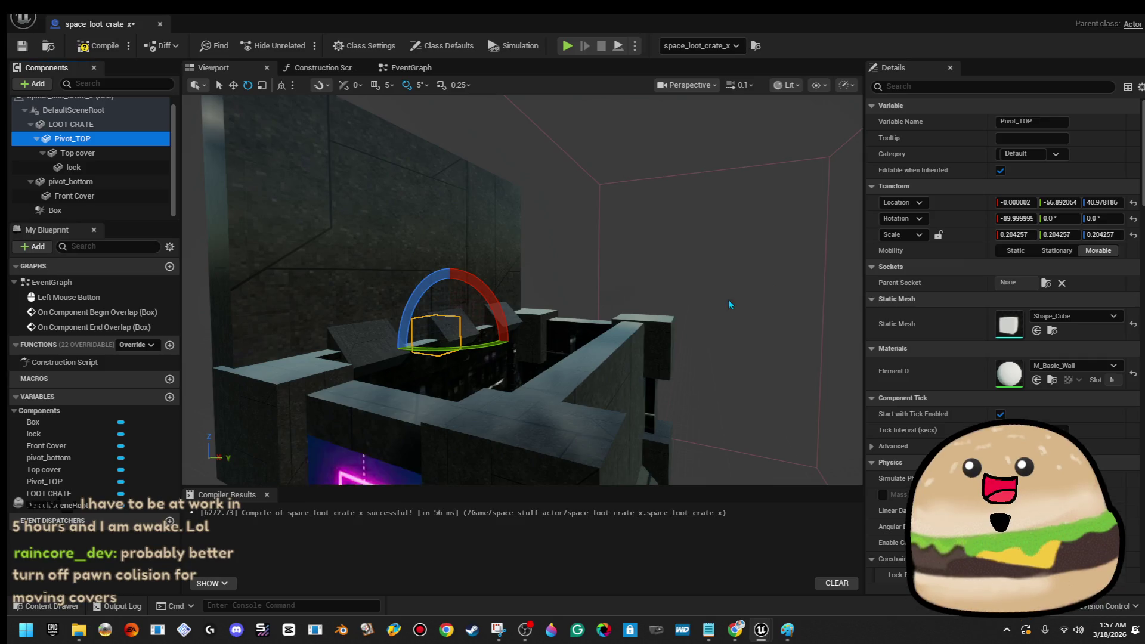
drag(348, 206, 349, 250)
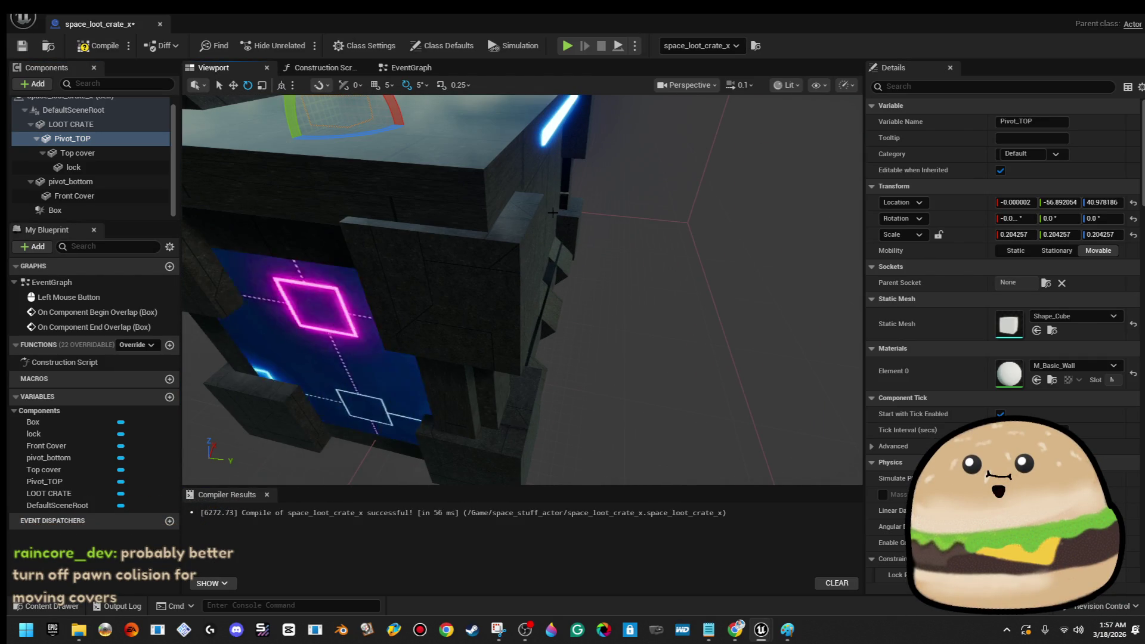
- Rotate pivot_bottom to about 90 roll and raise it to Z about 12.7
click(74, 195)
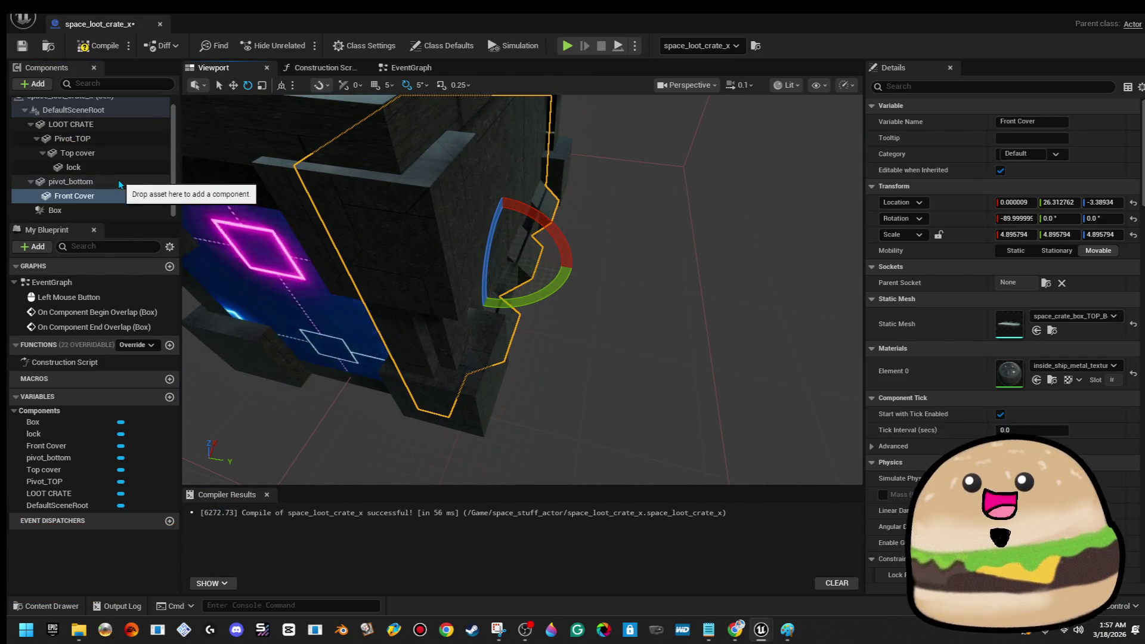
click(119, 179)
drag(454, 236, 512, 286)
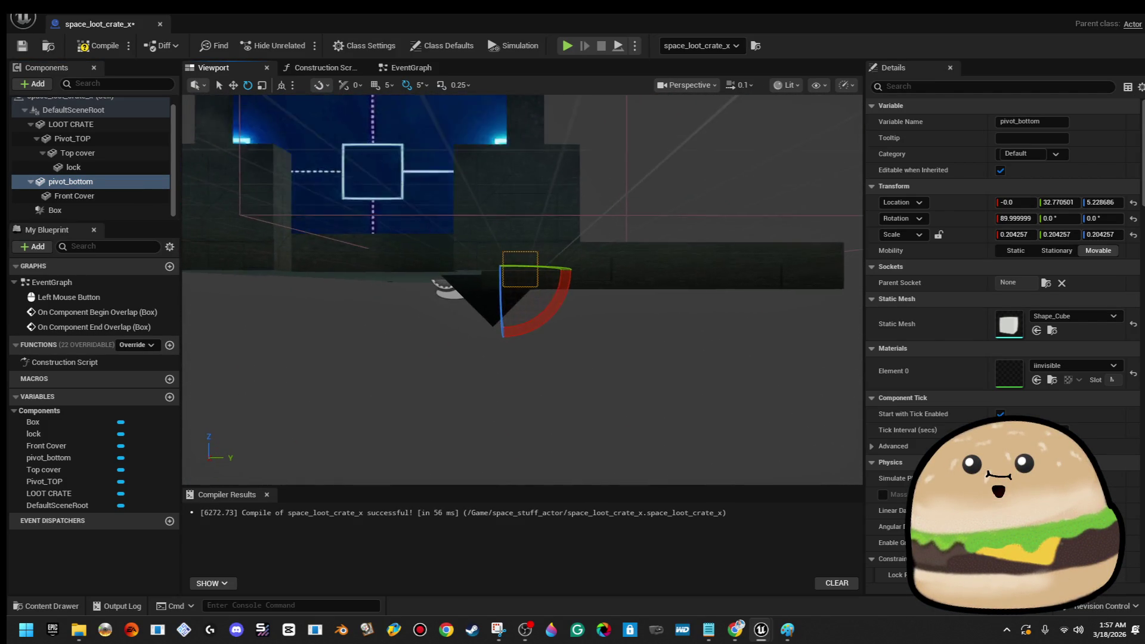
key(w)
mouse_move(508, 271)
mouse_down()
mouse_move(513, 283)
mouse_move(560, 280)
mouse_move(519, 286)
mouse_move(527, 304)
mouse_move(545, 302)
mouse_move(545, 267)
mouse_move(554, 298)
mouse_move(554, 281)
mouse_up()
key(e)
mouse_move(626, 263)
mouse_down()
mouse_move(548, 226)
mouse_move(525, 253)
mouse_move(544, 301)
mouse_move(527, 255)
mouse_up()
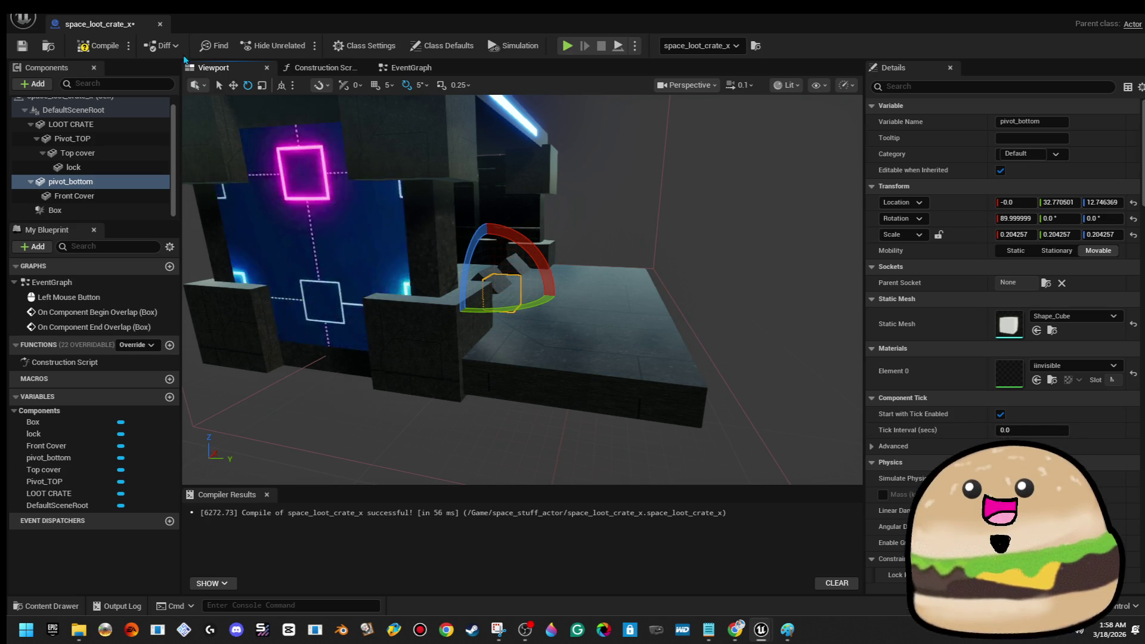
click(436, 67)
drag(572, 477, 528, 349)
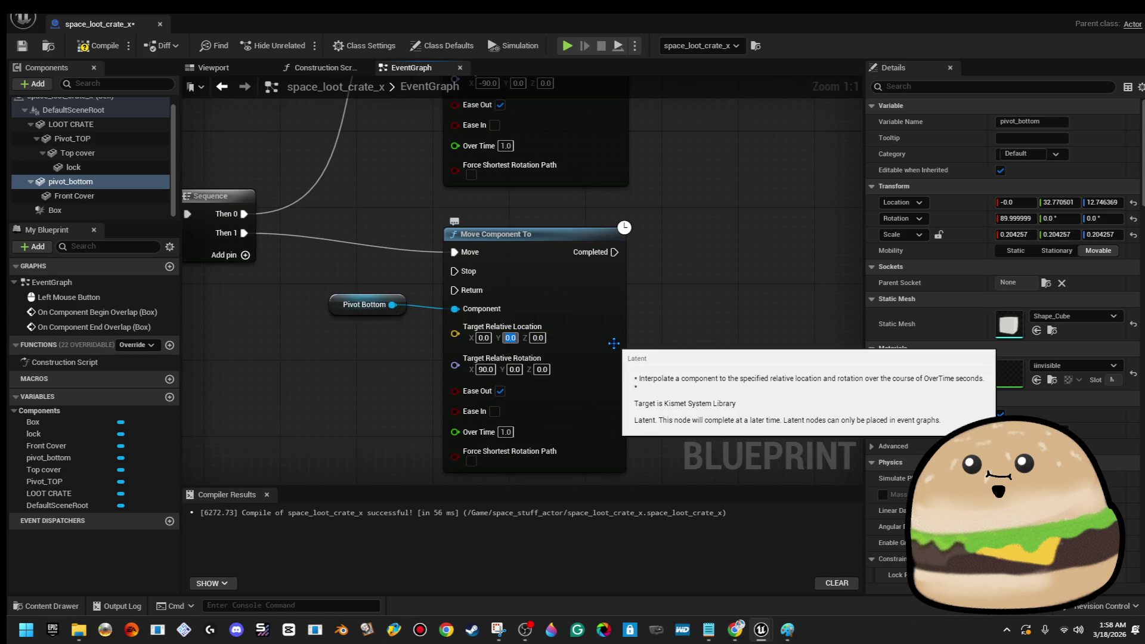
- Finish the front cover target at 0, 32.7, 12.7, compile, and close the crate Blueprint
text(.7)
key(Return)
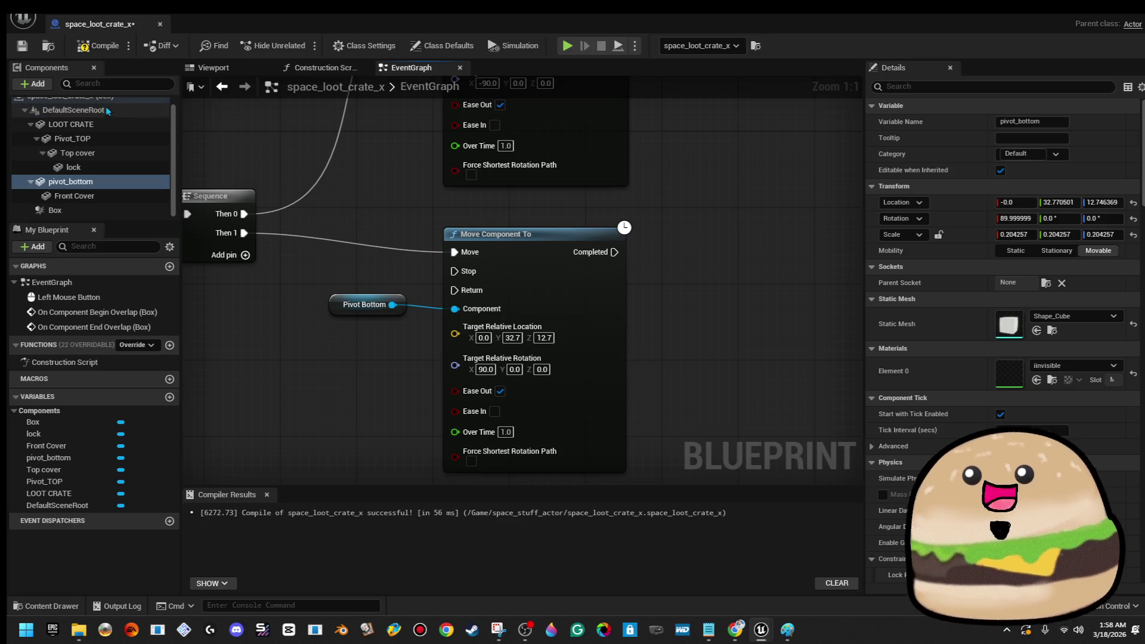
click(99, 46)
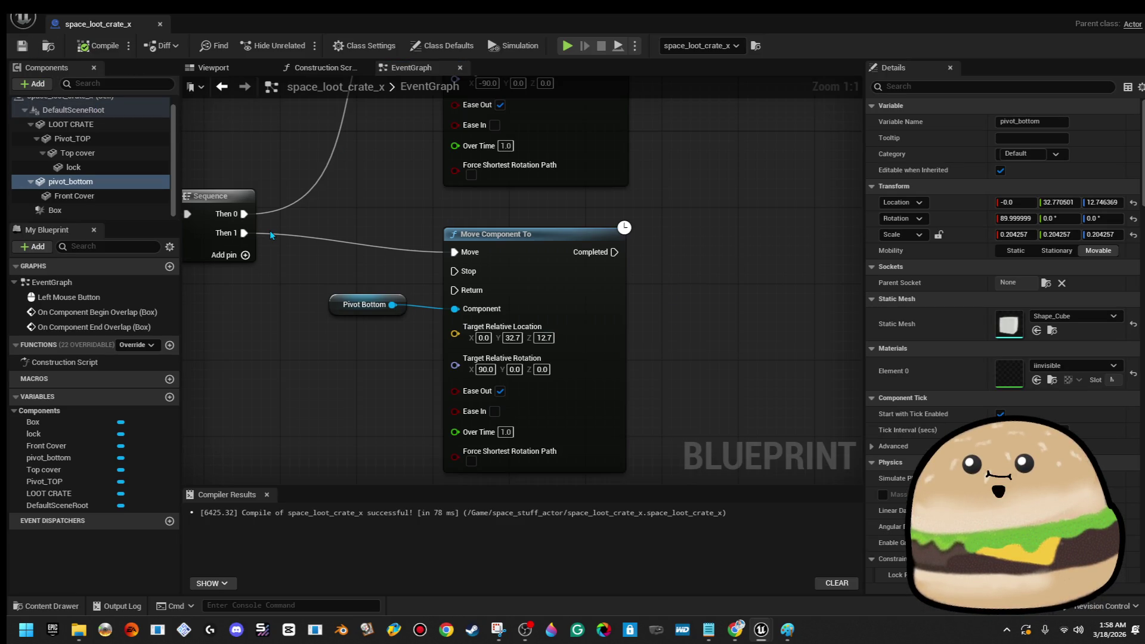
click(160, 25)
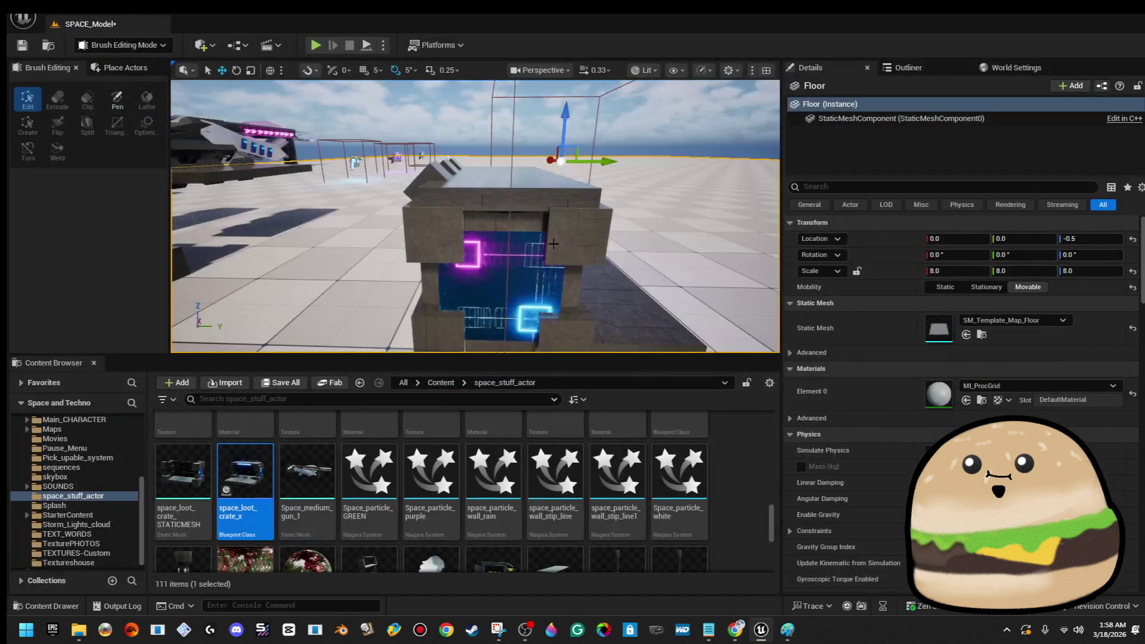